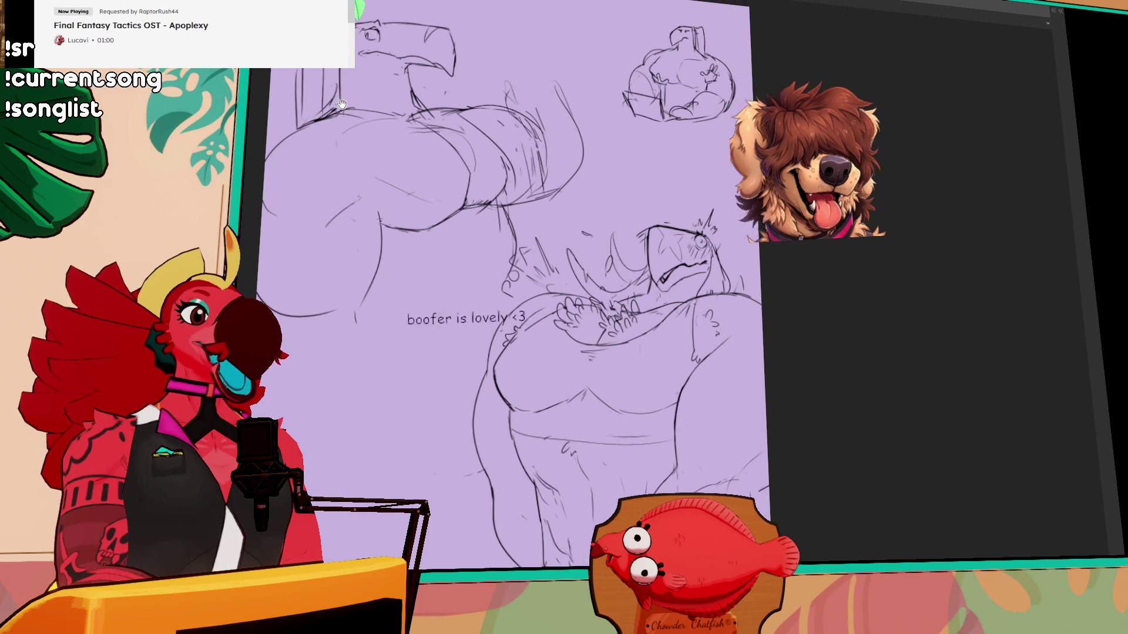
# - Pan and zoom across the sketch sheet to inspect the top-right seated figure
pyautogui.scroll(3, 665, 79)
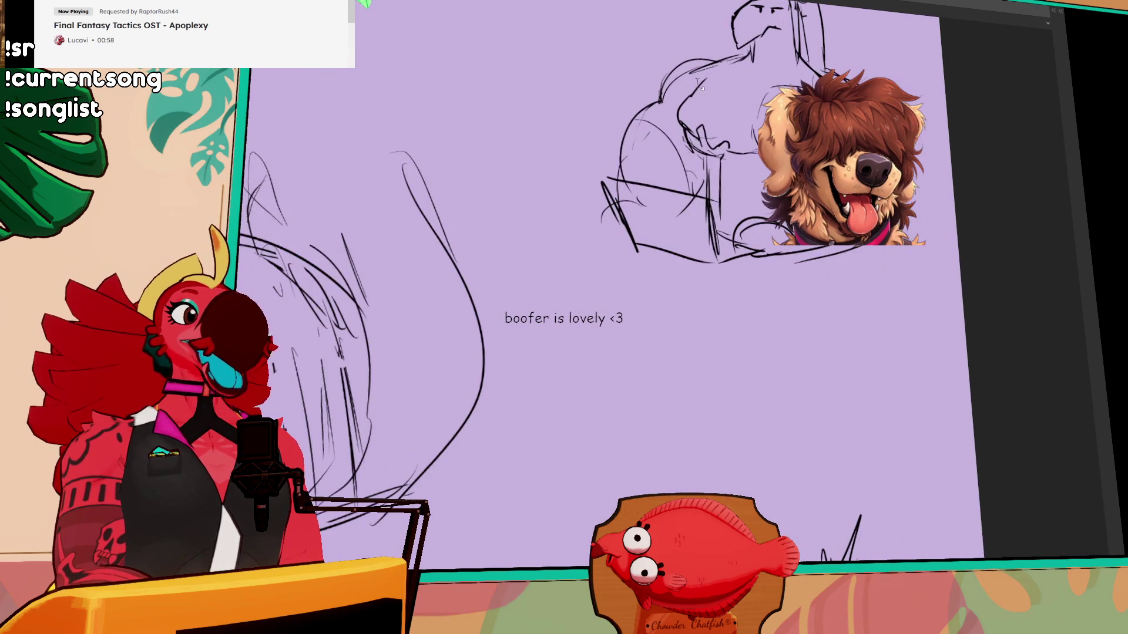
pyautogui.scroll(2, 508, 179)
pyautogui.scroll(-2, 508, 179)
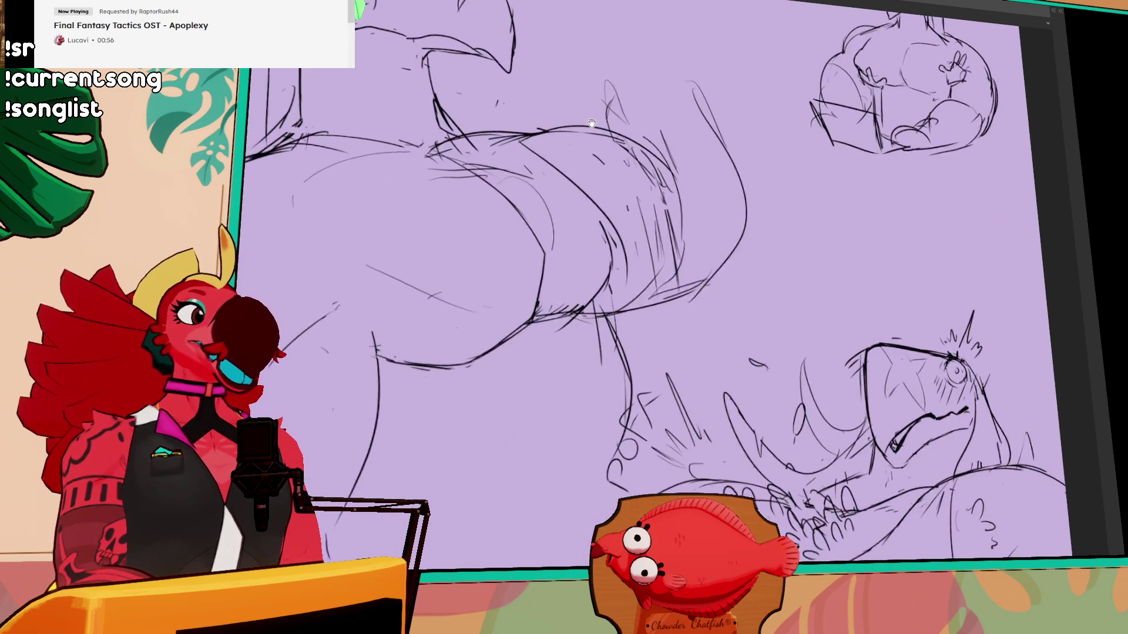
pyautogui.moveTo(508, 179); pyautogui.dragTo(674, 175)
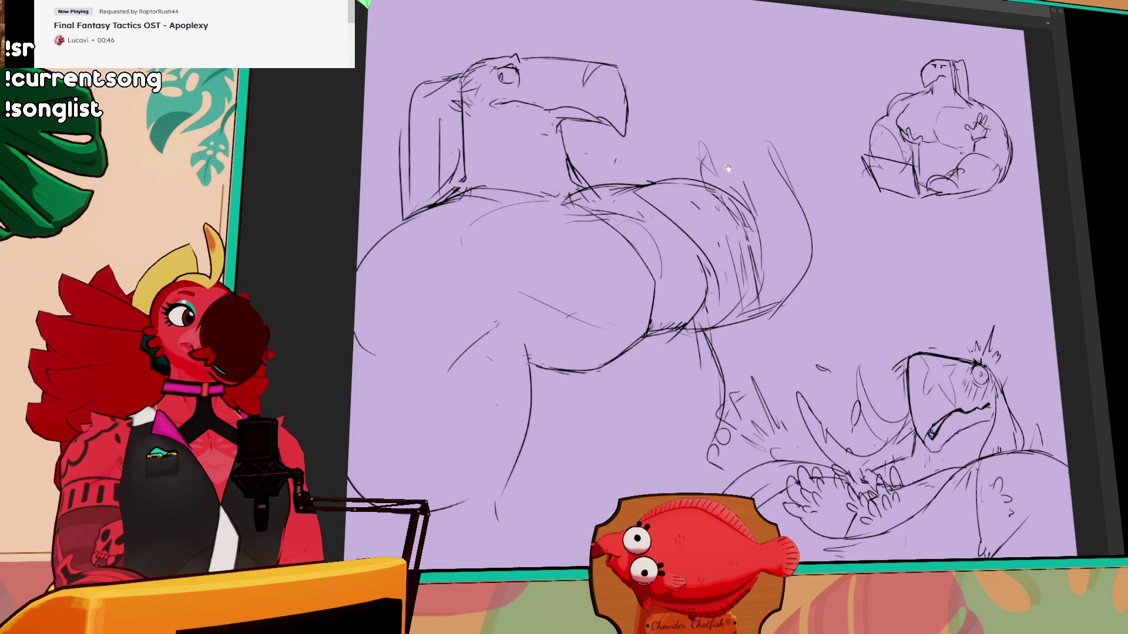
pyautogui.moveTo(728, 169); pyautogui.dragTo(617, 178)
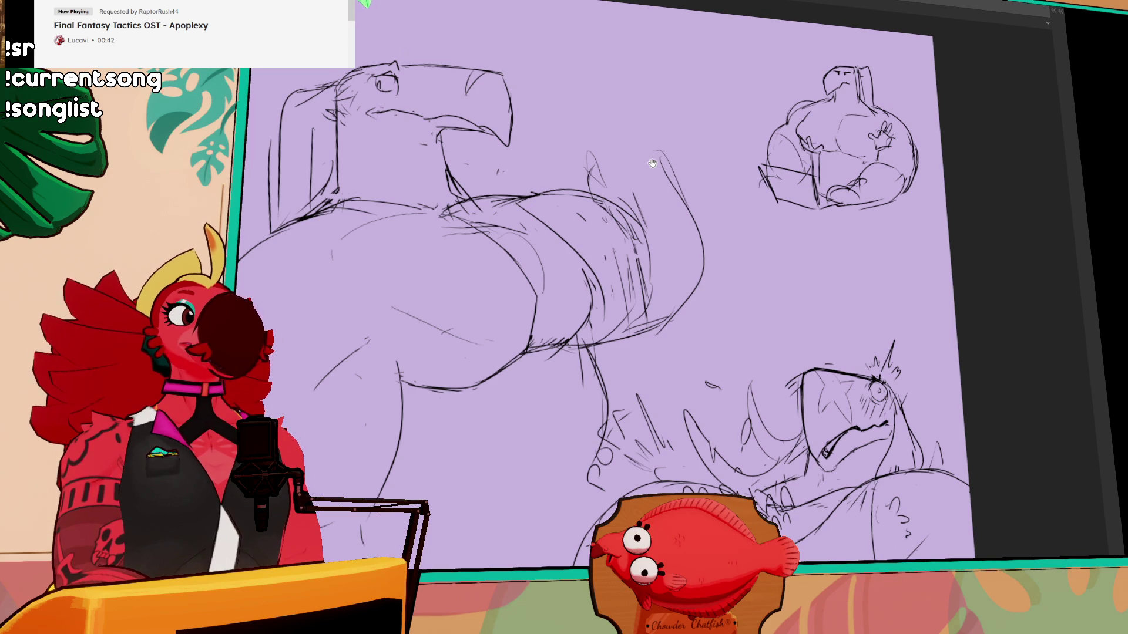
pyautogui.moveTo(652, 163); pyautogui.dragTo(417, 205)
pyautogui.scroll(5, 686, 241)
pyautogui.moveTo(686, 241); pyautogui.dragTo(680, 258)
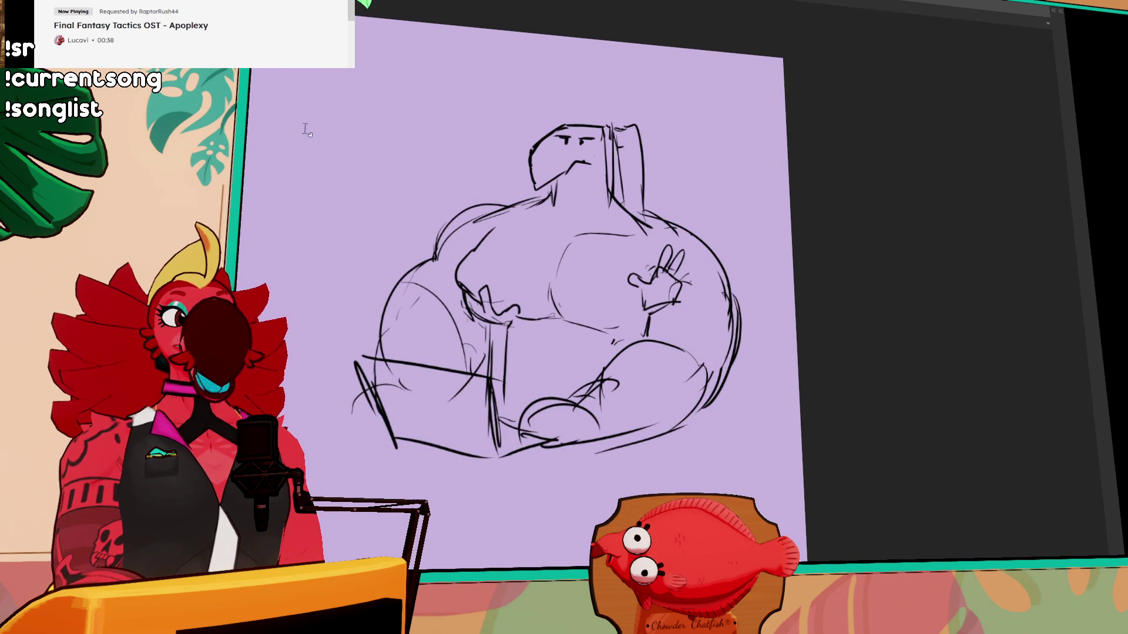
pyautogui.scroll(1, 541, 228)
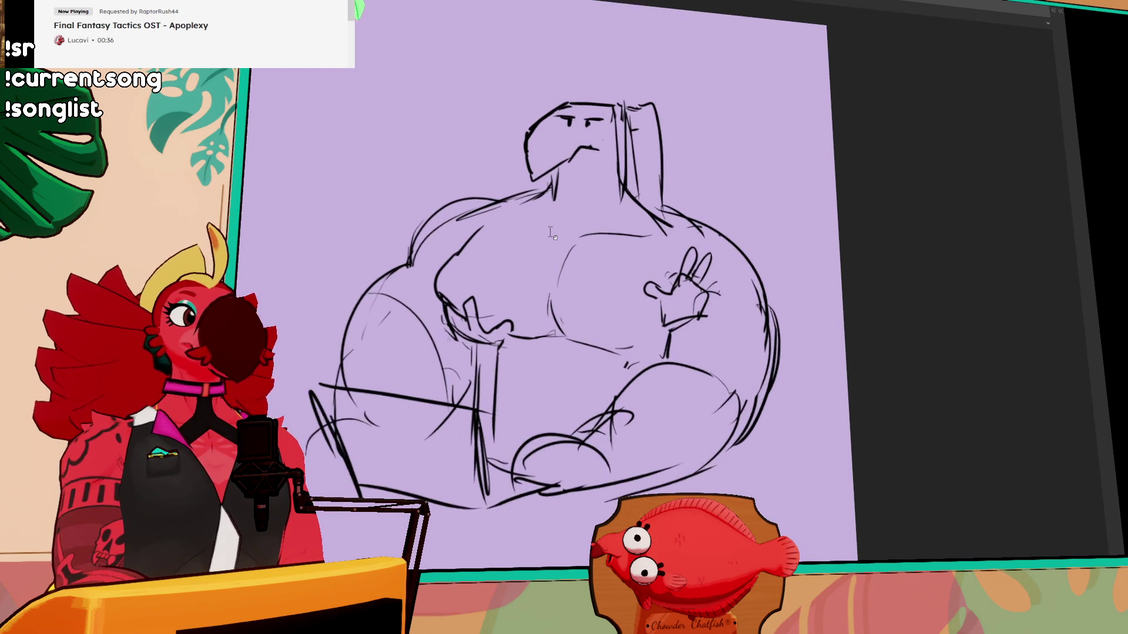
pyautogui.scroll(1, 541, 226)
pyautogui.scroll(1, 542, 221)
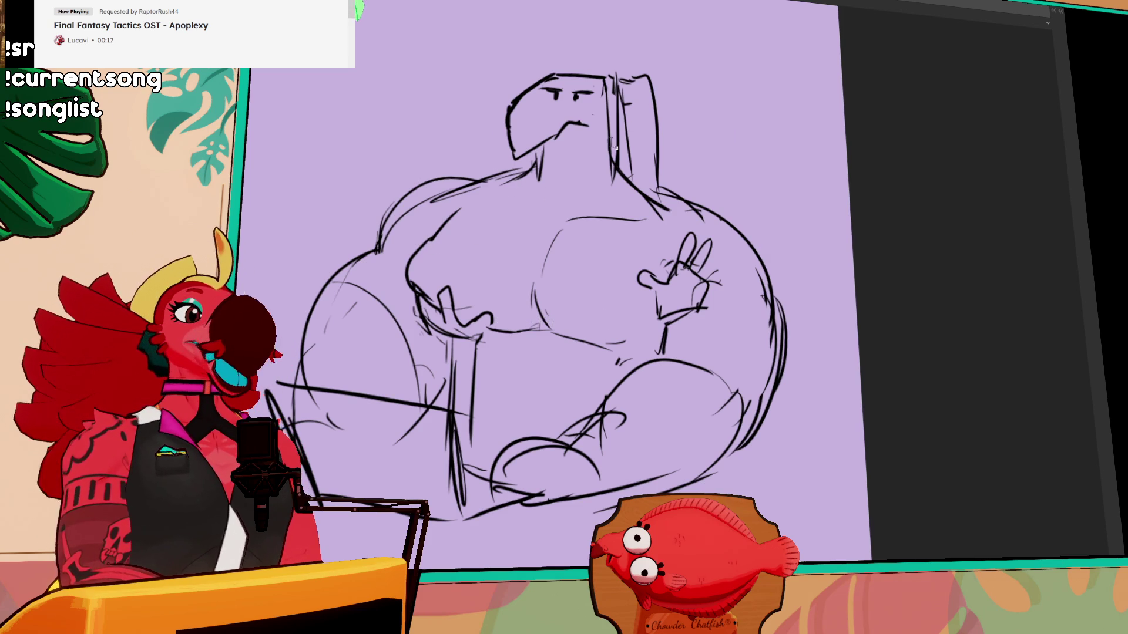
pyautogui.scroll(-3, 622, 143)
pyautogui.scroll(-2, 623, 147)
pyautogui.scroll(-2, 623, 153)
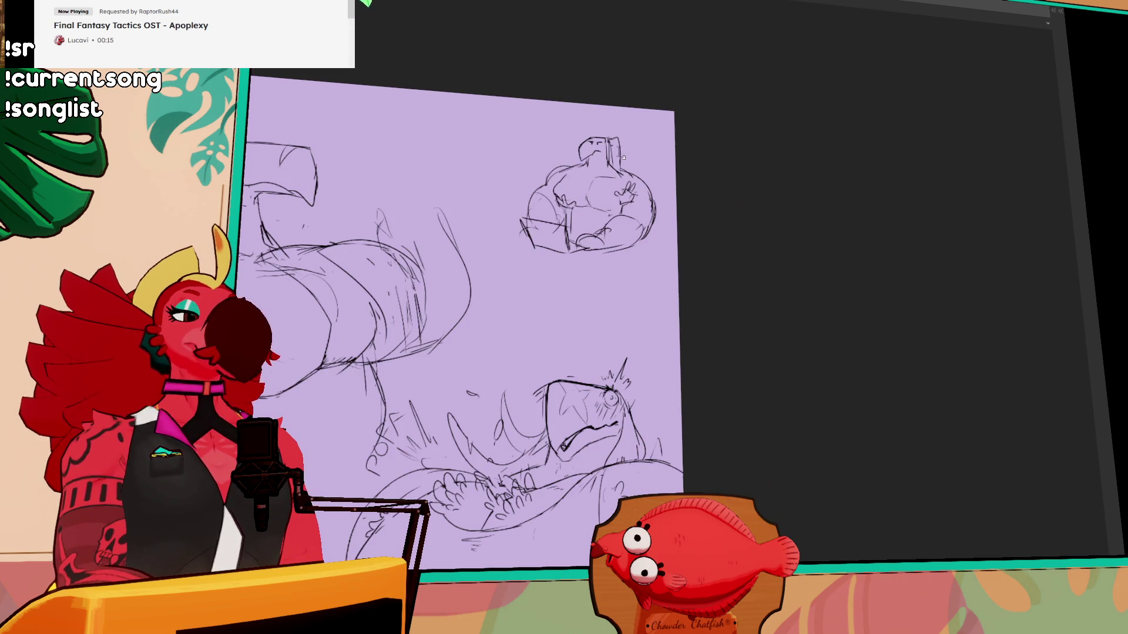
pyautogui.scroll(2, 584, 223)
pyautogui.scroll(2, 593, 235)
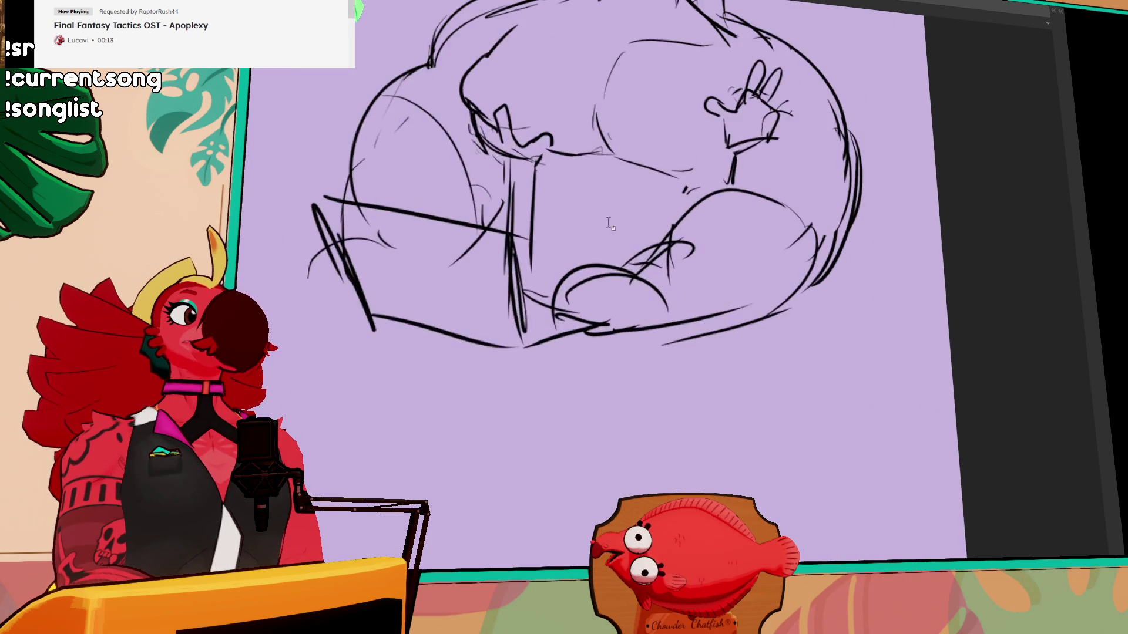
pyautogui.scroll(2, 602, 247)
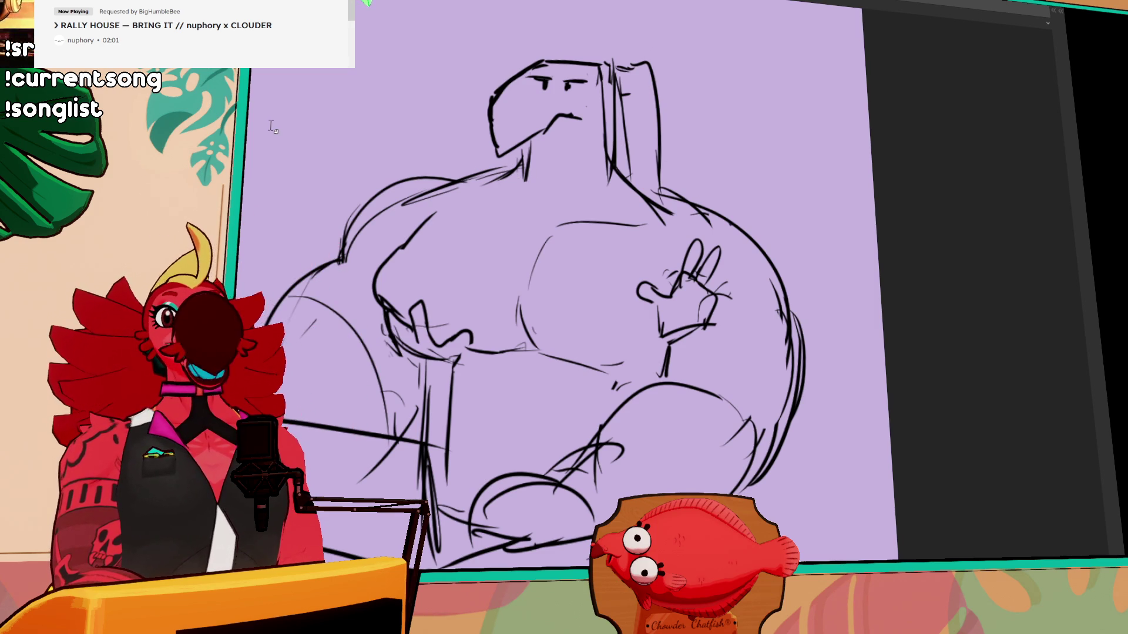
pyautogui.scroll(-5, 699, 241)
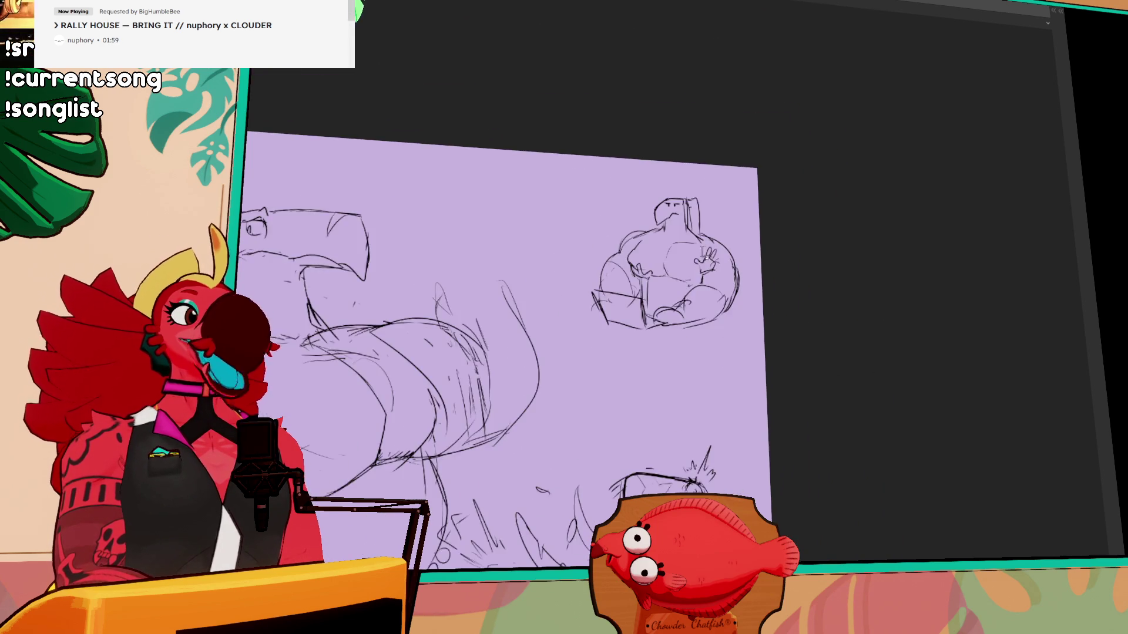
pyautogui.moveTo(657, 399); pyautogui.dragTo(626, 136)
# - Hide the old sketch layer, add a layer folder named 'scone', and paste the copied reference into it
pyautogui.press('Tab')
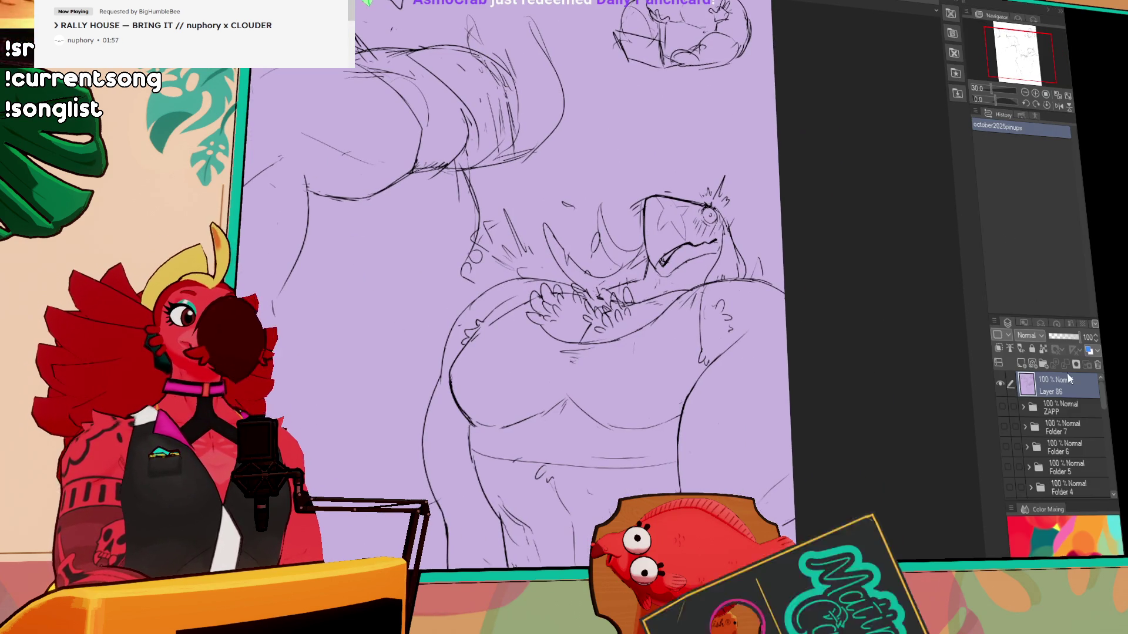
pyautogui.click(1013, 405)
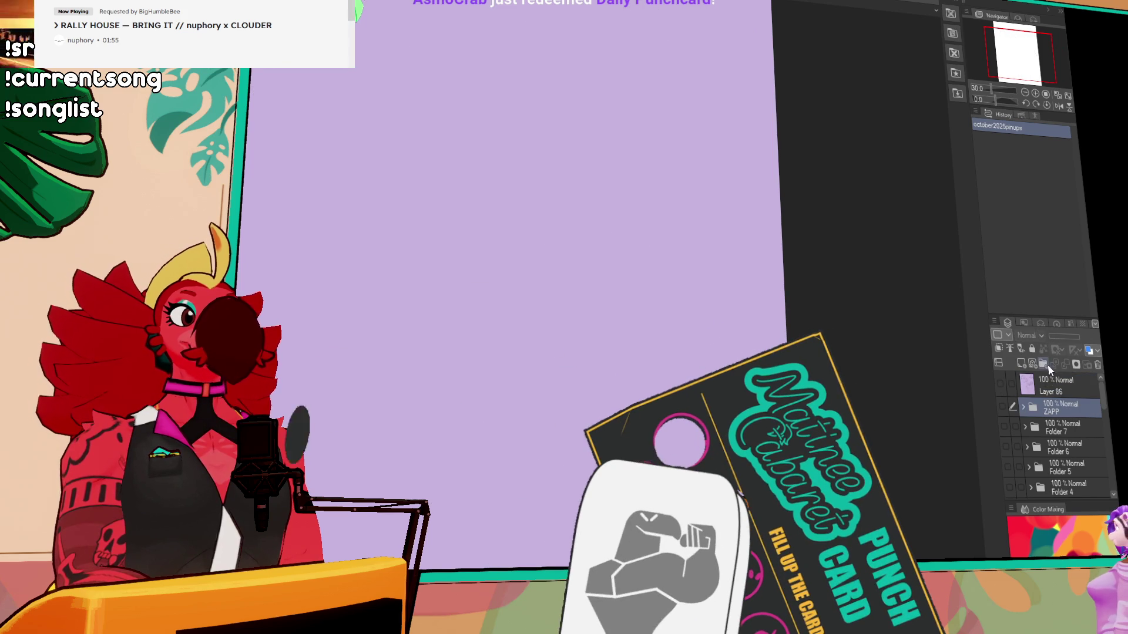
pyautogui.click(1043, 364)
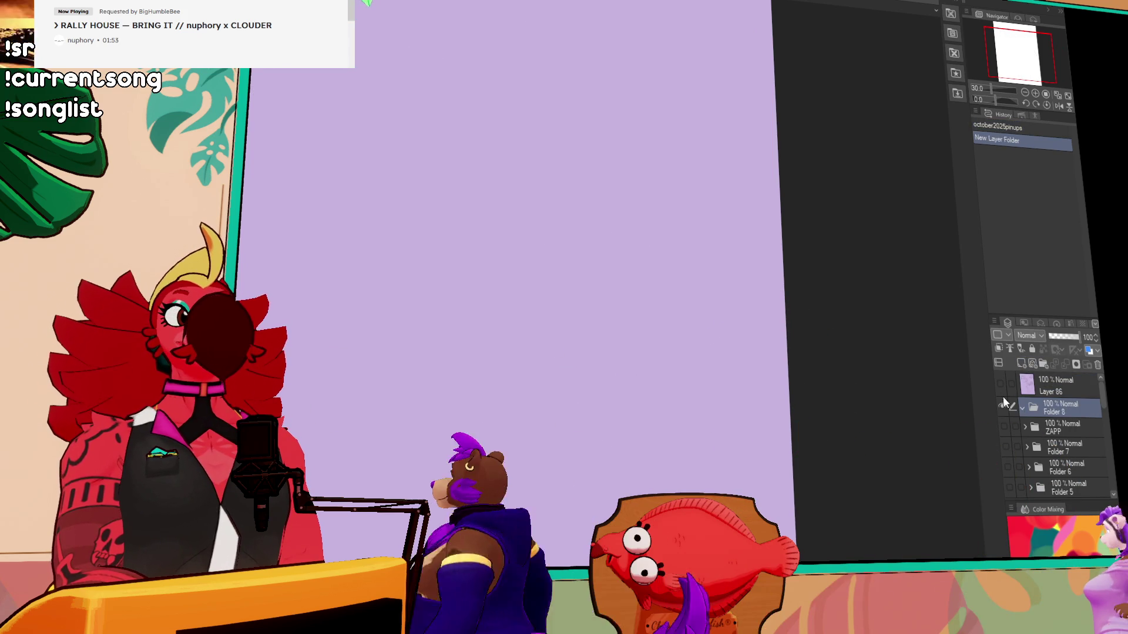
pyautogui.doubleClick(1047, 412)
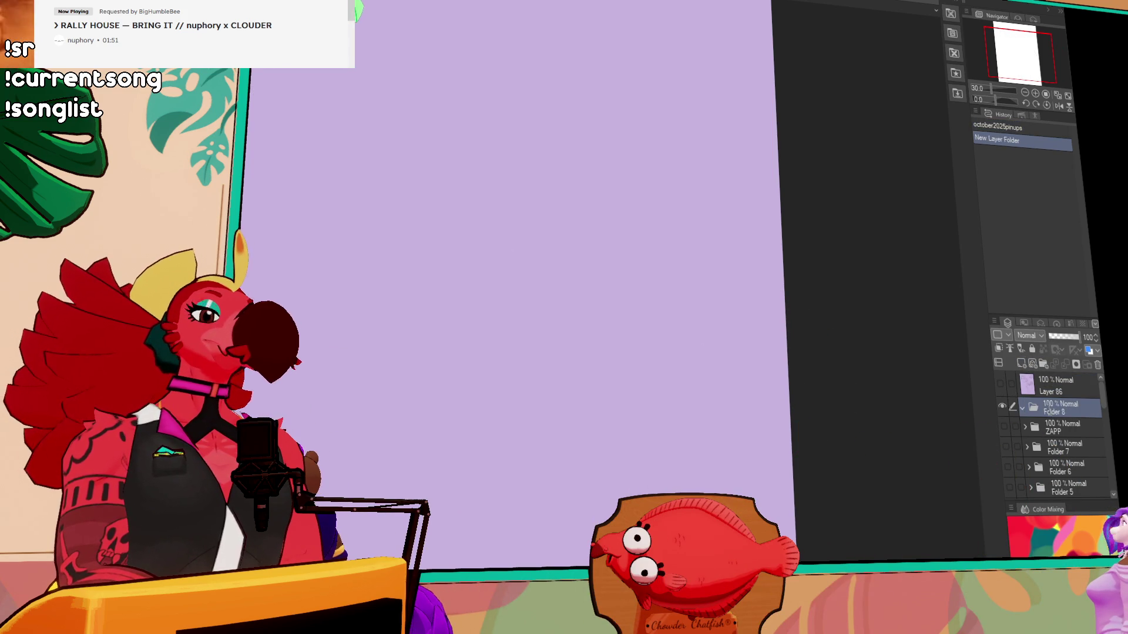
pyautogui.write('line')
pyautogui.press('Return')
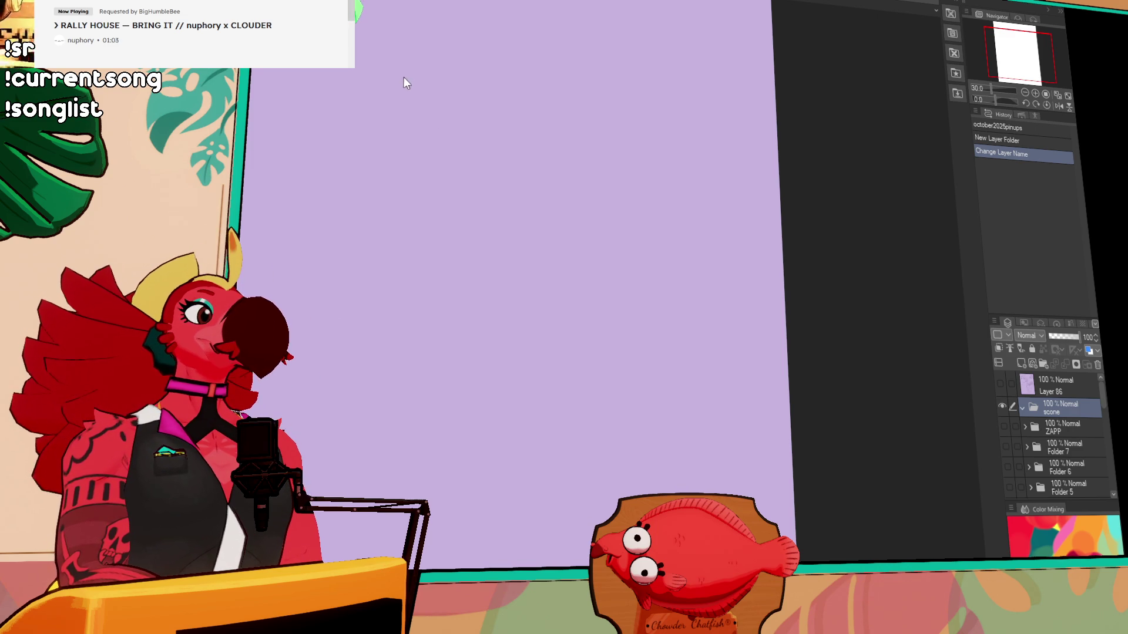
pyautogui.hotkey('ctrl', 'v')
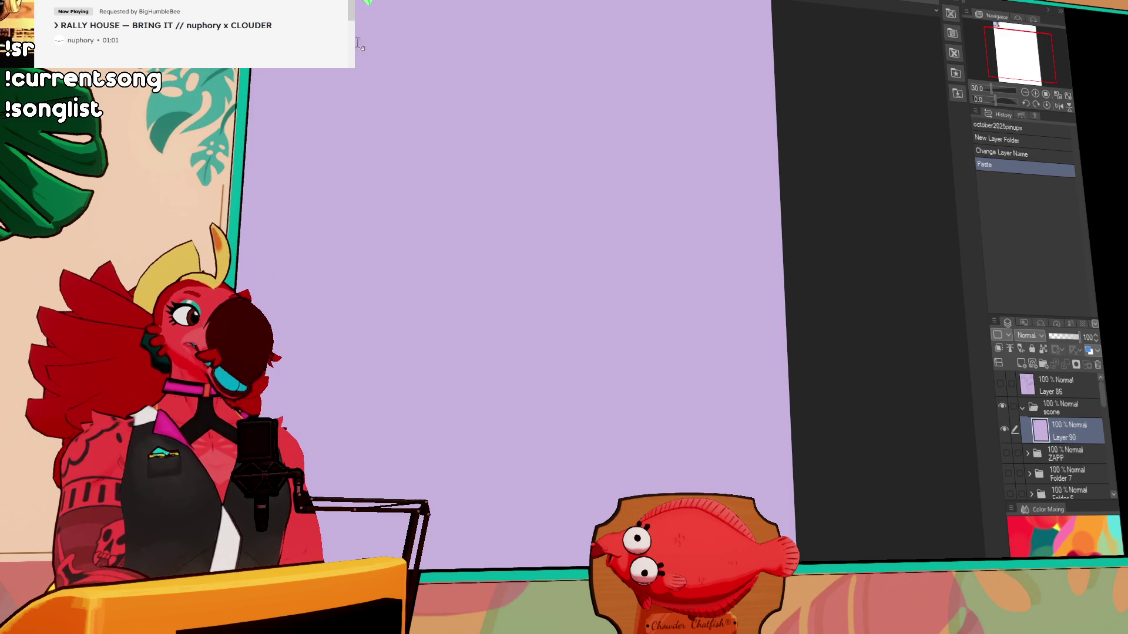
# - Move the pasted reference picture into the page's top-left corner and zoom out to the whole page
pyautogui.moveTo(285, 94)
pyautogui.mouseDown()
pyautogui.moveTo(387, 104)
pyautogui.moveTo(432, 135)
pyautogui.mouseUp()
pyautogui.moveTo(366, 86); pyautogui.dragTo(346, 79)
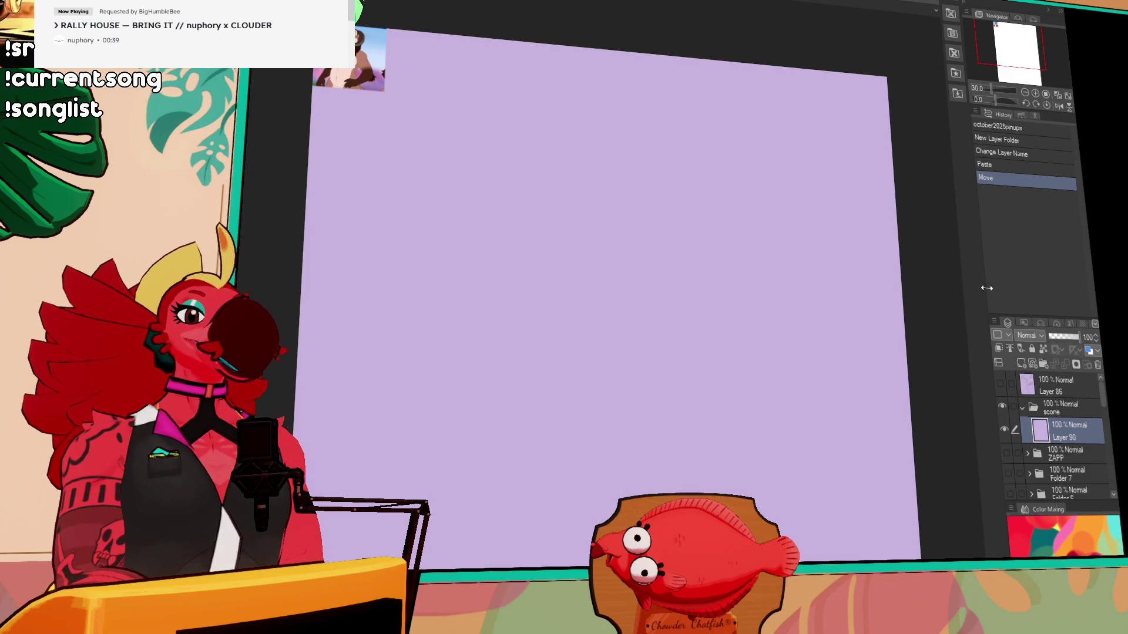
pyautogui.moveTo(924, 429); pyautogui.dragTo(903, 432)
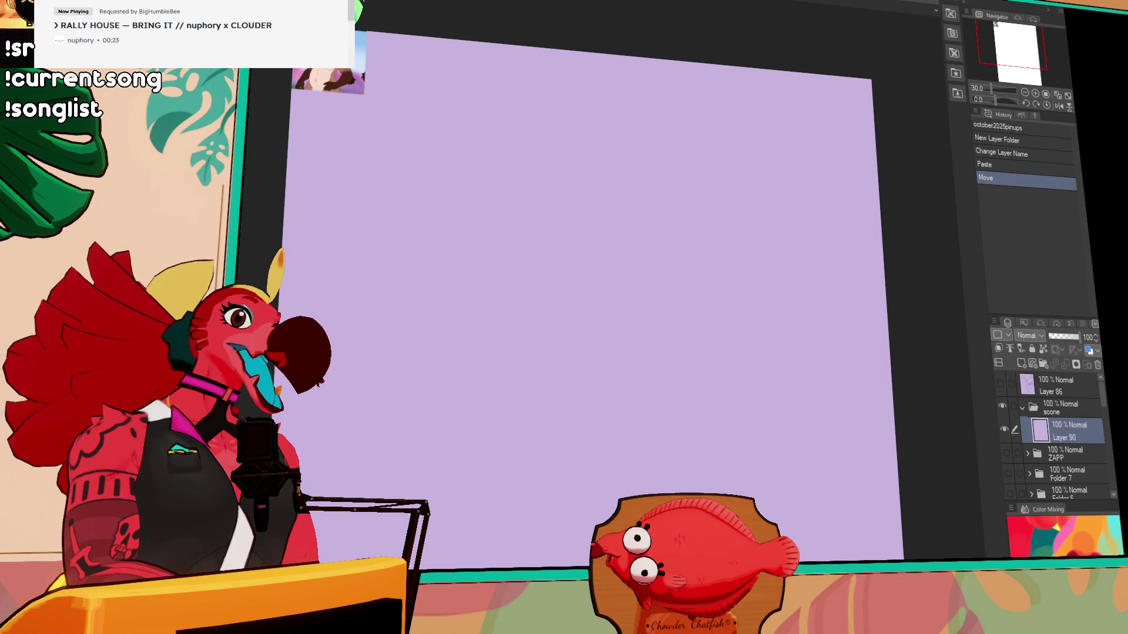
pyautogui.click(1024, 94)
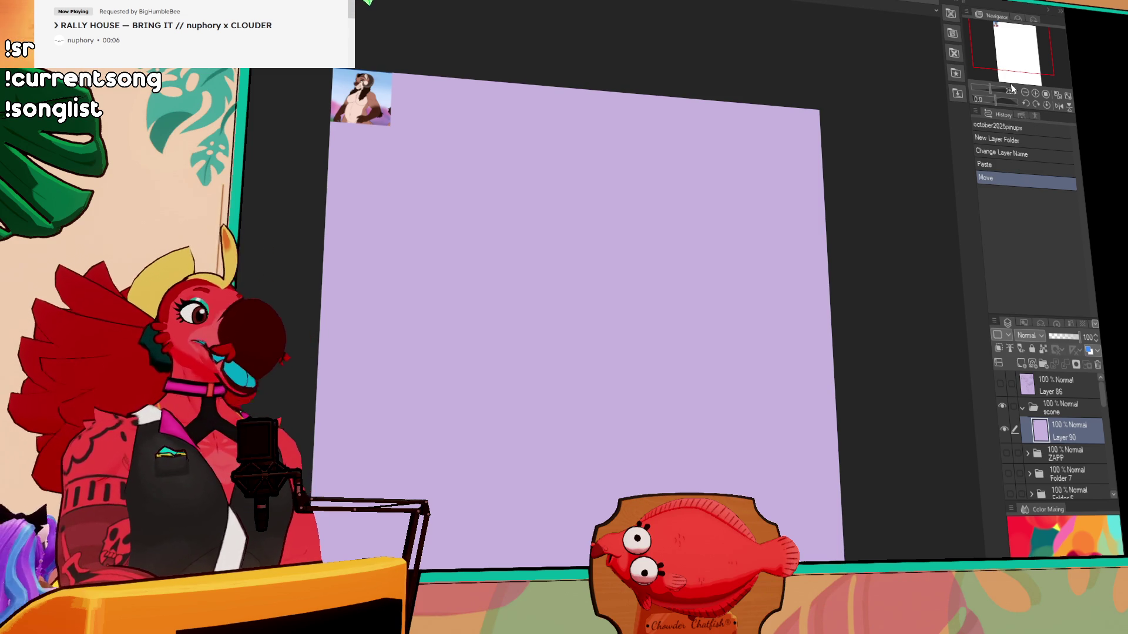
pyautogui.moveTo(653, 233); pyautogui.dragTo(555, 224)
pyautogui.hotkey('ctrl', 'z')
pyautogui.moveTo(785, 241); pyautogui.dragTo(758, 235)
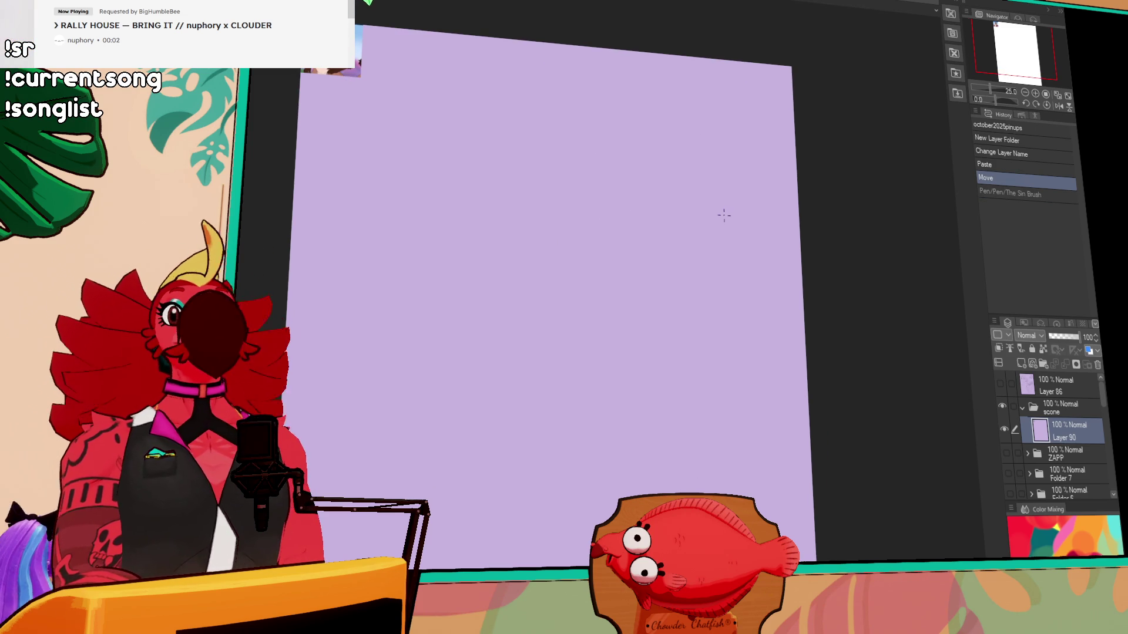
pyautogui.click(986, 89)
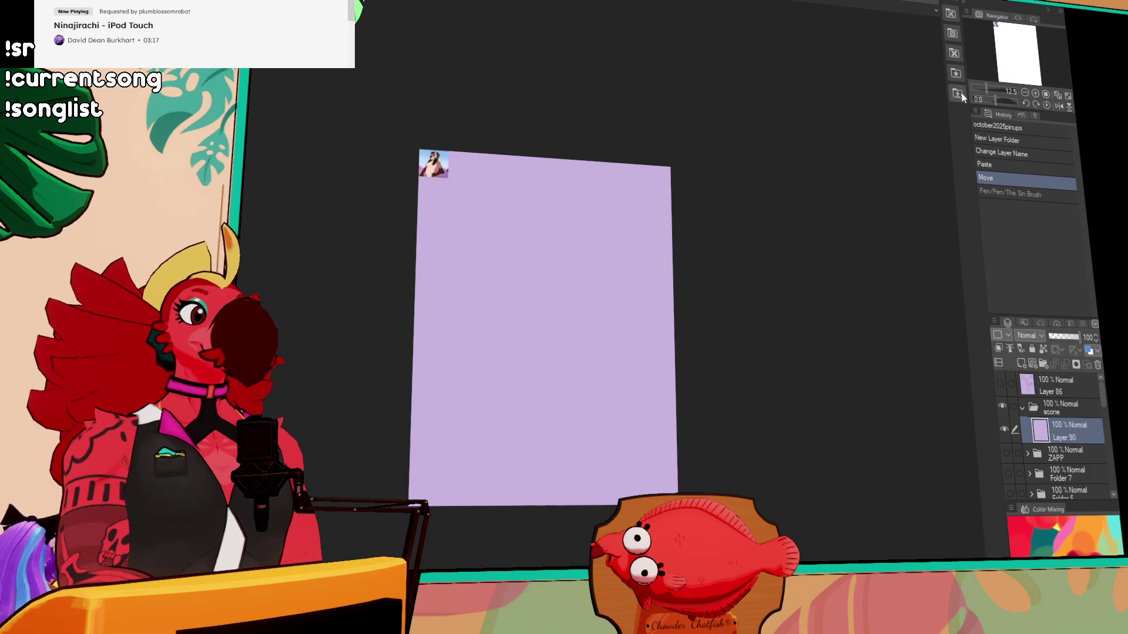
pyautogui.click(1034, 94)
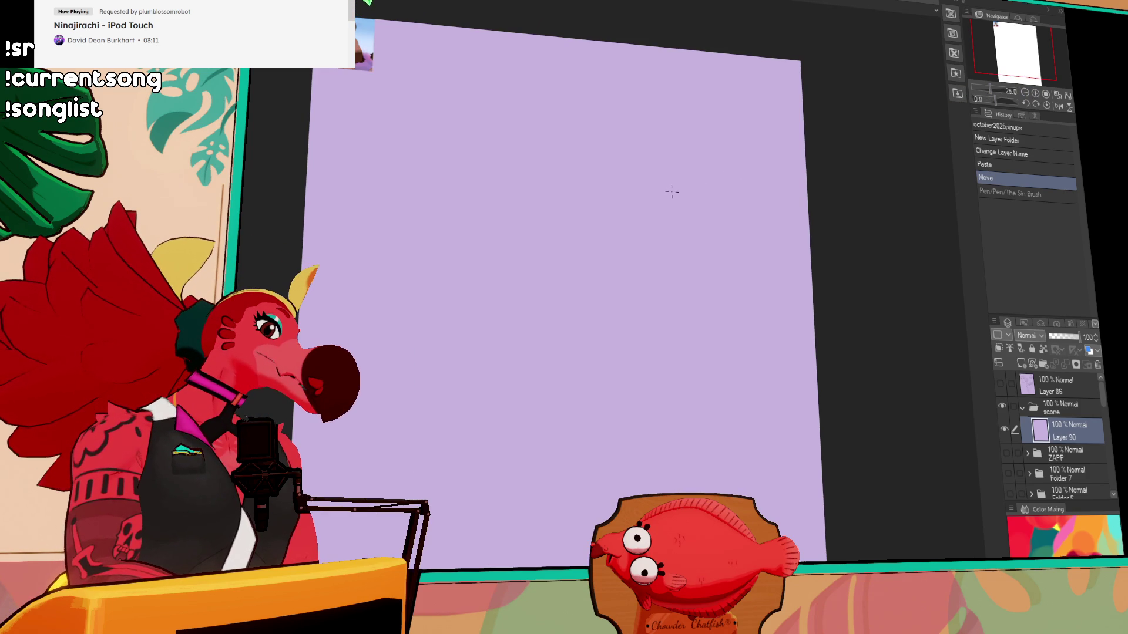
pyautogui.hotkey('ctrl', '-')
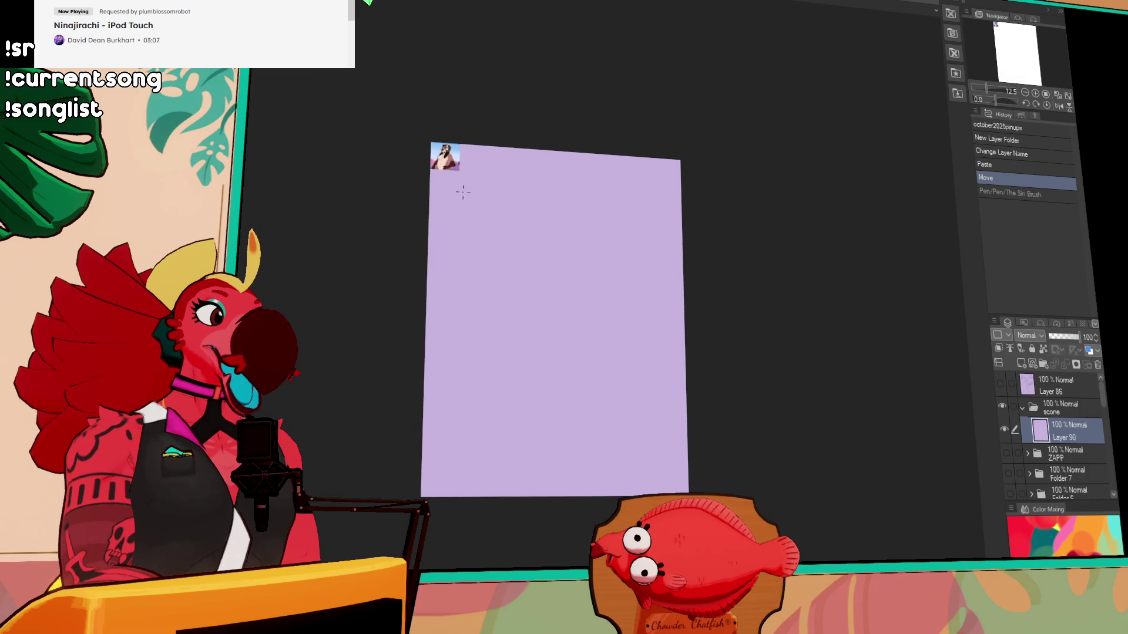
# - Scribble loose black lines across the top, middle and lower parts of the lilac page
pyautogui.moveTo(473, 219); pyautogui.dragTo(634, 248)
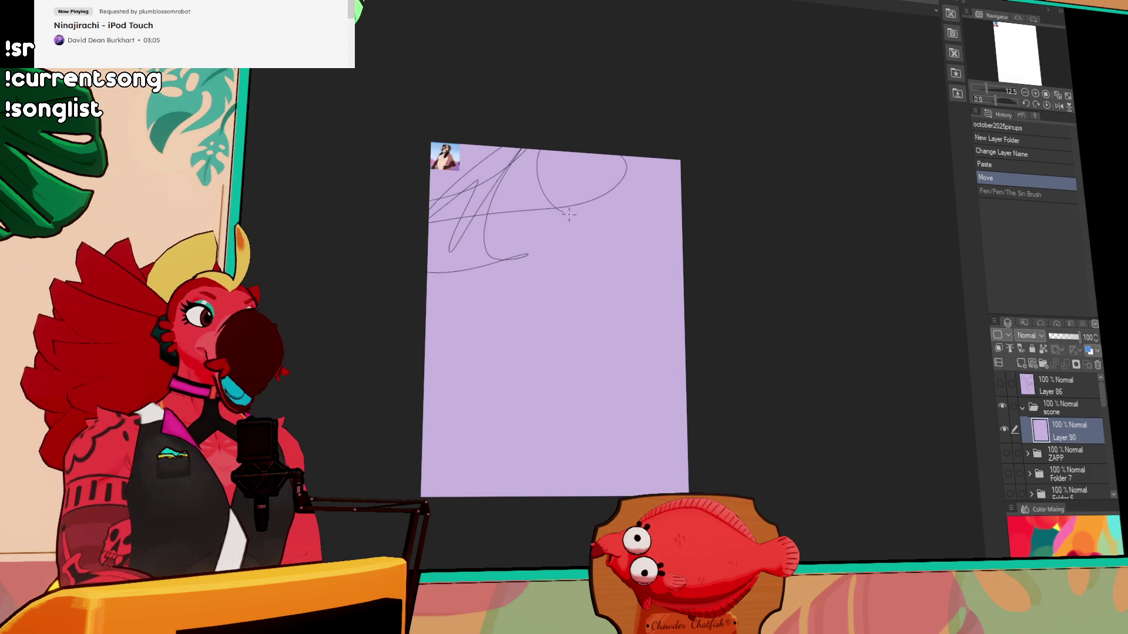
pyautogui.moveTo(714, 308)
pyautogui.mouseDown()
pyautogui.moveTo(499, 252)
pyautogui.moveTo(456, 442)
pyautogui.mouseUp()
pyautogui.moveTo(538, 418); pyautogui.dragTo(540, 461)
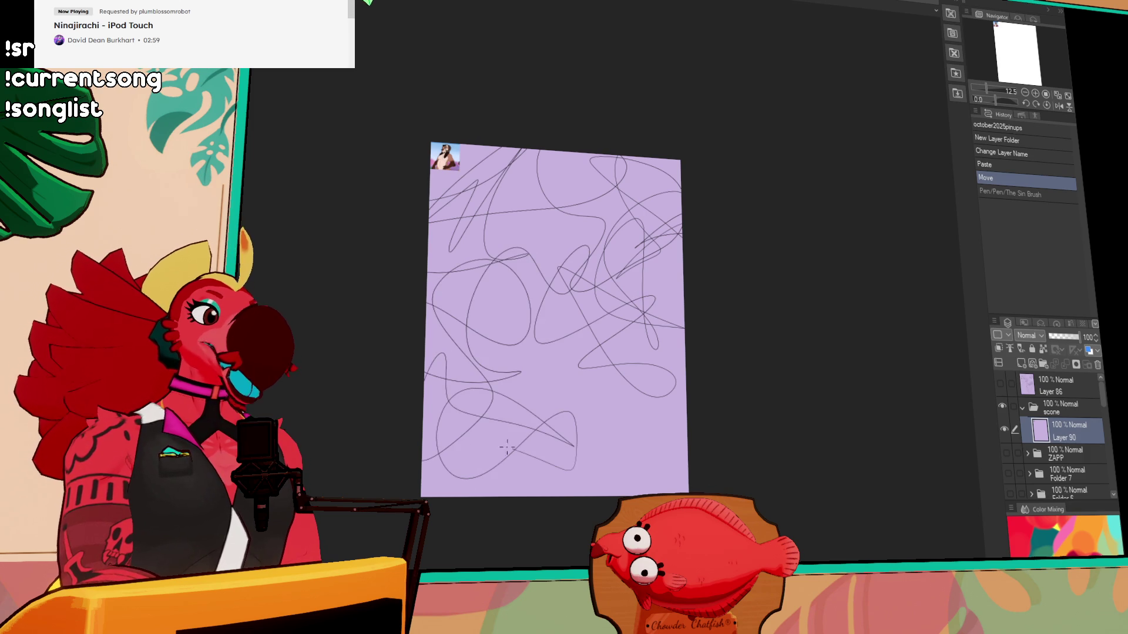
pyautogui.moveTo(542, 416)
pyautogui.mouseDown()
pyautogui.moveTo(640, 465)
pyautogui.moveTo(642, 378)
pyautogui.moveTo(536, 169)
pyautogui.moveTo(633, 467)
pyautogui.moveTo(695, 219)
pyautogui.mouseUp()
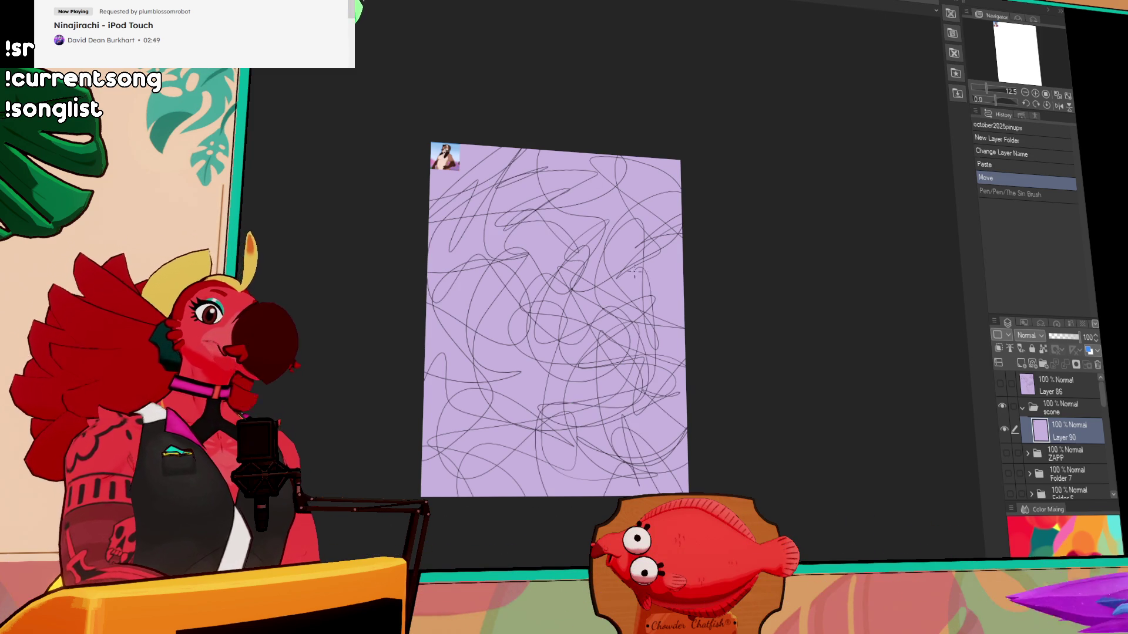
pyautogui.moveTo(658, 155); pyautogui.dragTo(642, 138)
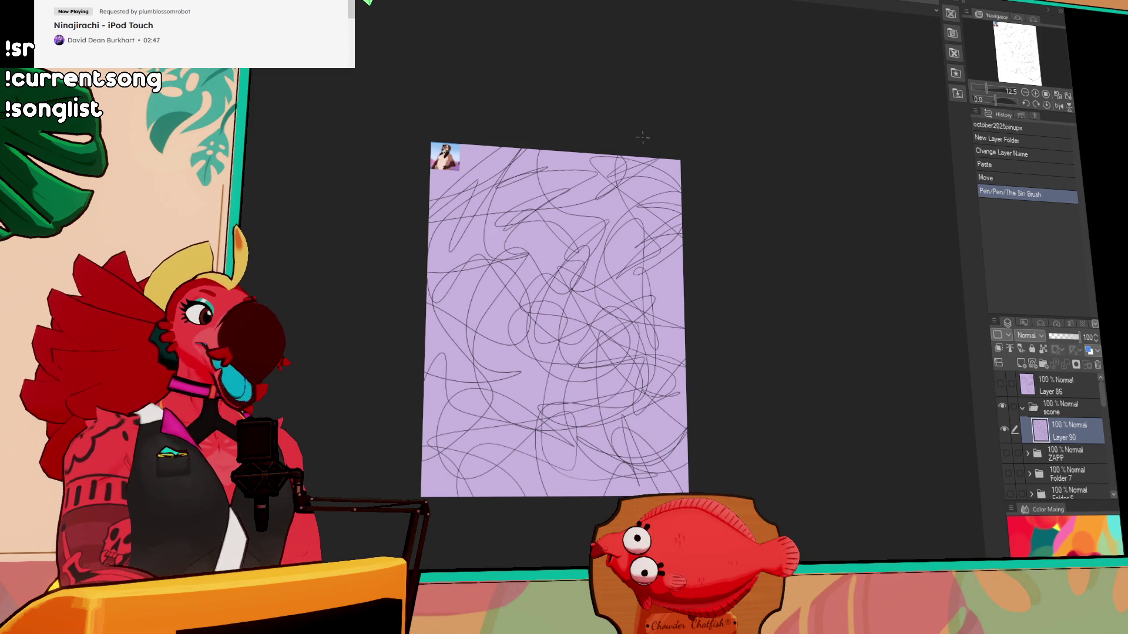
pyautogui.moveTo(517, 382)
pyautogui.mouseDown()
pyautogui.moveTo(482, 344)
pyautogui.moveTo(514, 433)
pyautogui.mouseUp()
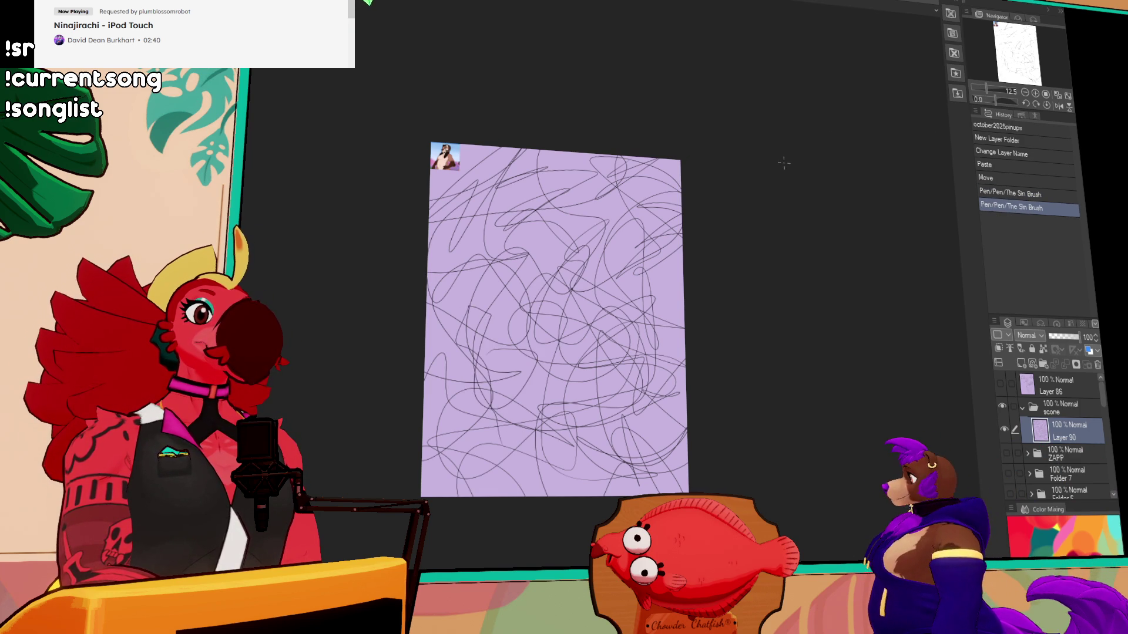
# - Draw a stroke along the right edge, redrawing it until it fits
pyautogui.moveTo(611, 224); pyautogui.dragTo(626, 231)
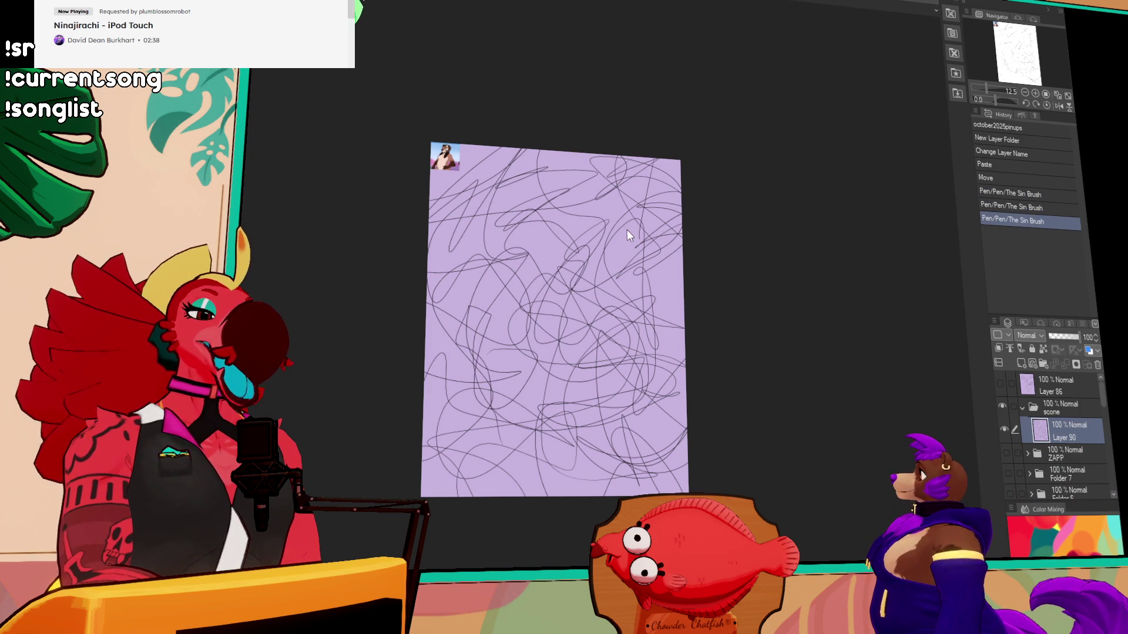
pyautogui.hotkey('ctrl', 'z')
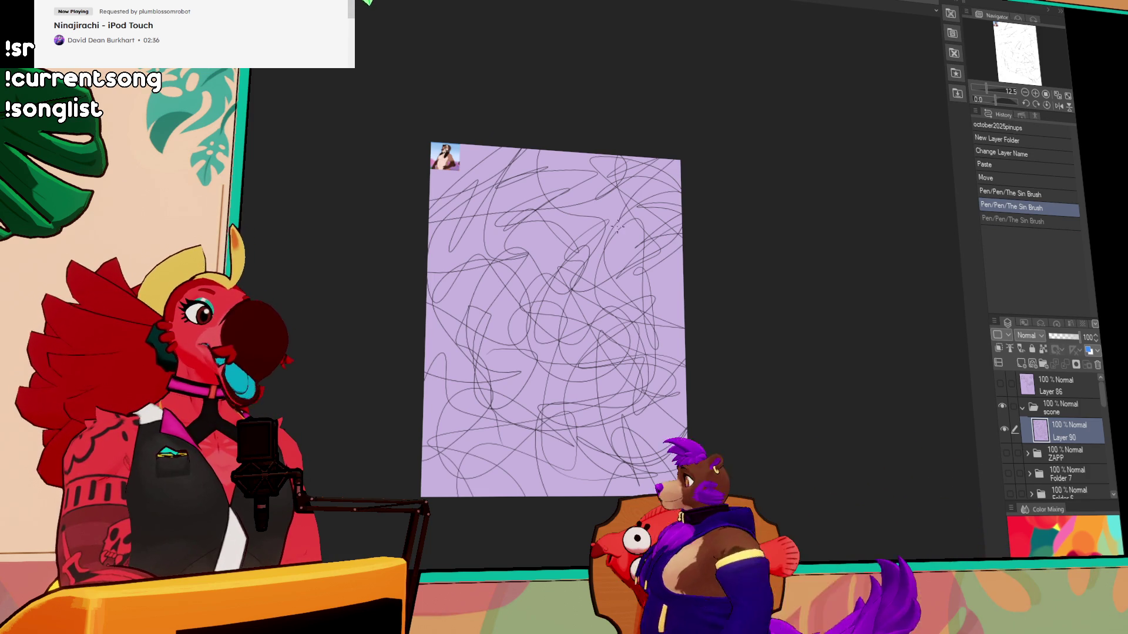
pyautogui.hotkey('ctrl', 'y')
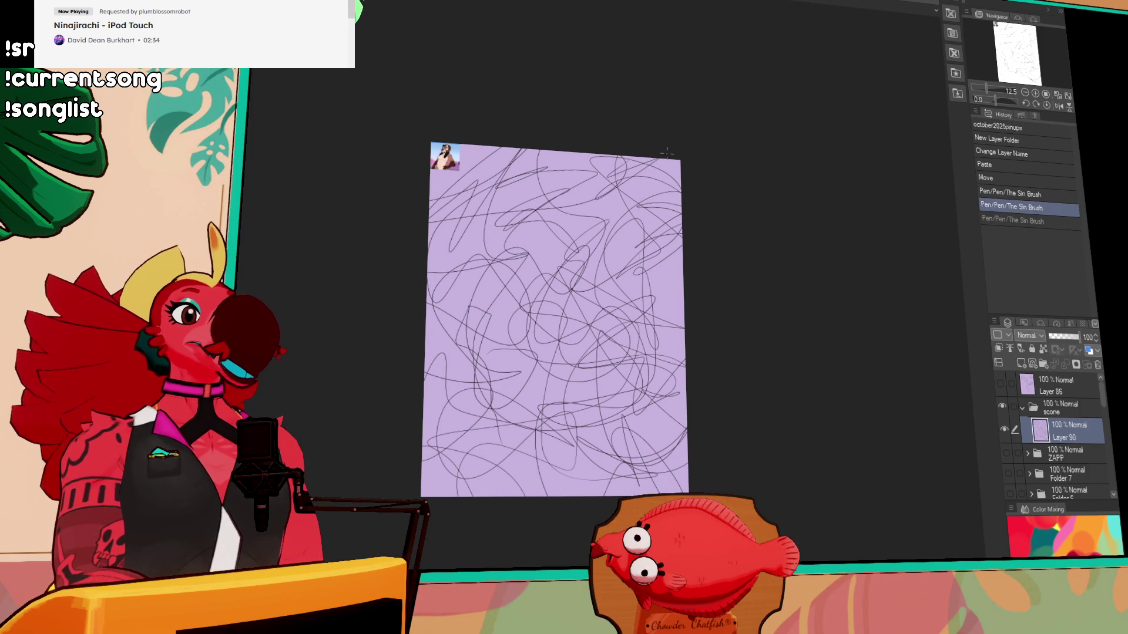
pyautogui.hotkey('ctrl', 'z')
pyautogui.moveTo(652, 194); pyautogui.dragTo(660, 276)
pyautogui.hotkey('ctrl', 'z')
pyautogui.moveTo(646, 159); pyautogui.dragTo(673, 280)
pyautogui.hotkey('ctrl', 'z')
pyautogui.hotkey('ctrl', 'y')
pyautogui.hotkey('ctrl', 'z')
pyautogui.hotkey('ctrl', 'y')
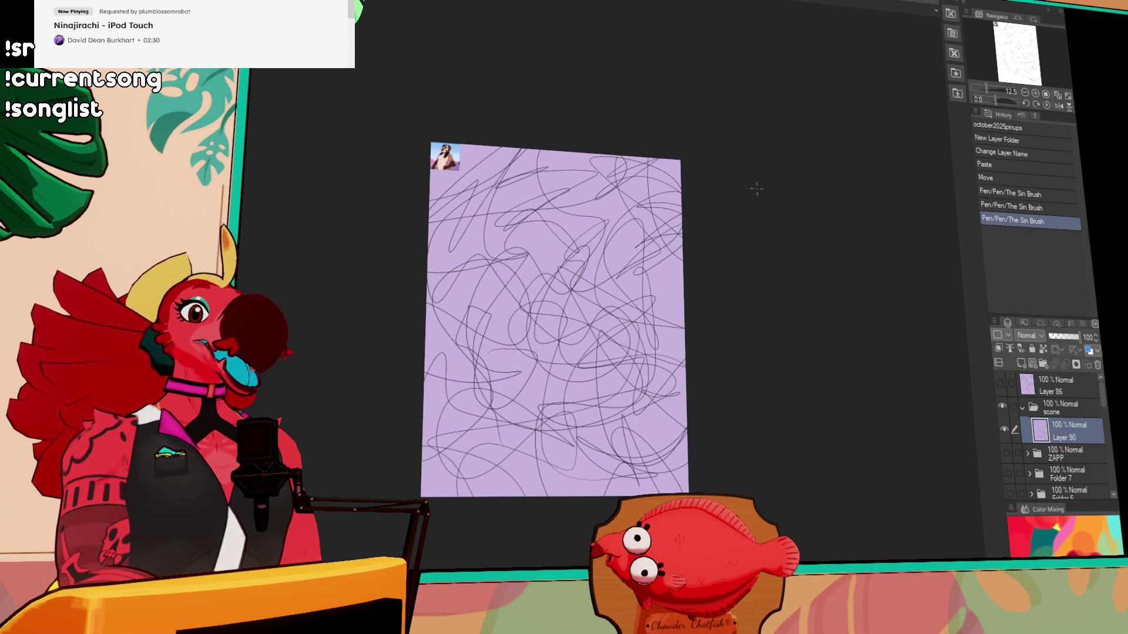
# - Add more scribbles, including lines near the upper-left edge, and lower the layer's opacity to 30%
pyautogui.moveTo(587, 255)
pyautogui.mouseDown()
pyautogui.moveTo(472, 373)
pyautogui.moveTo(586, 381)
pyautogui.mouseUp()
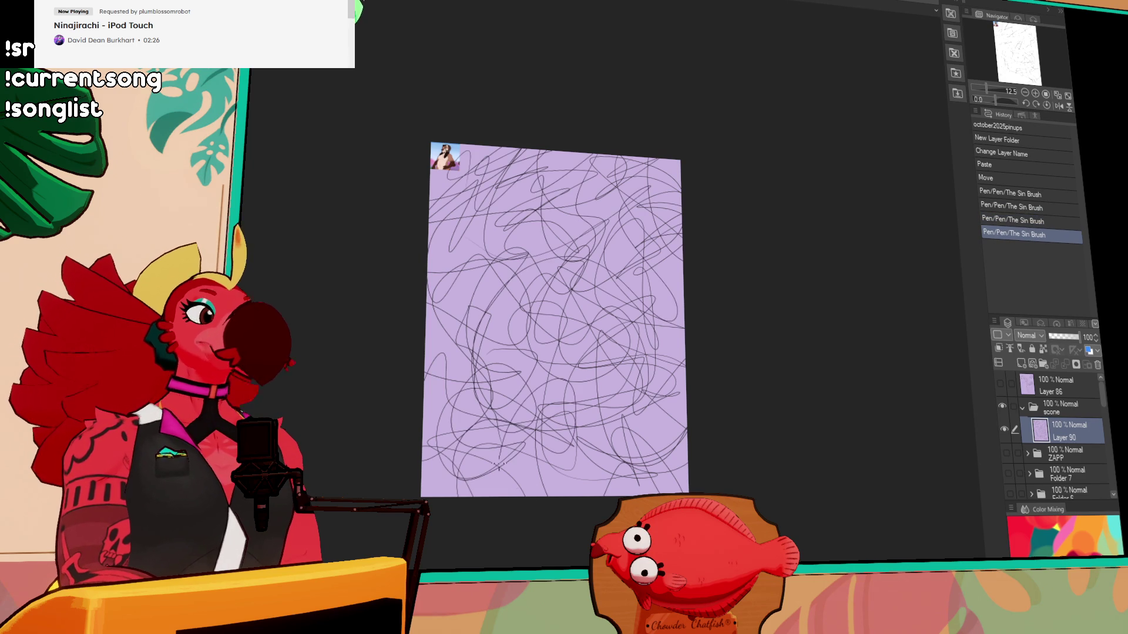
pyautogui.moveTo(431, 253); pyautogui.dragTo(452, 211)
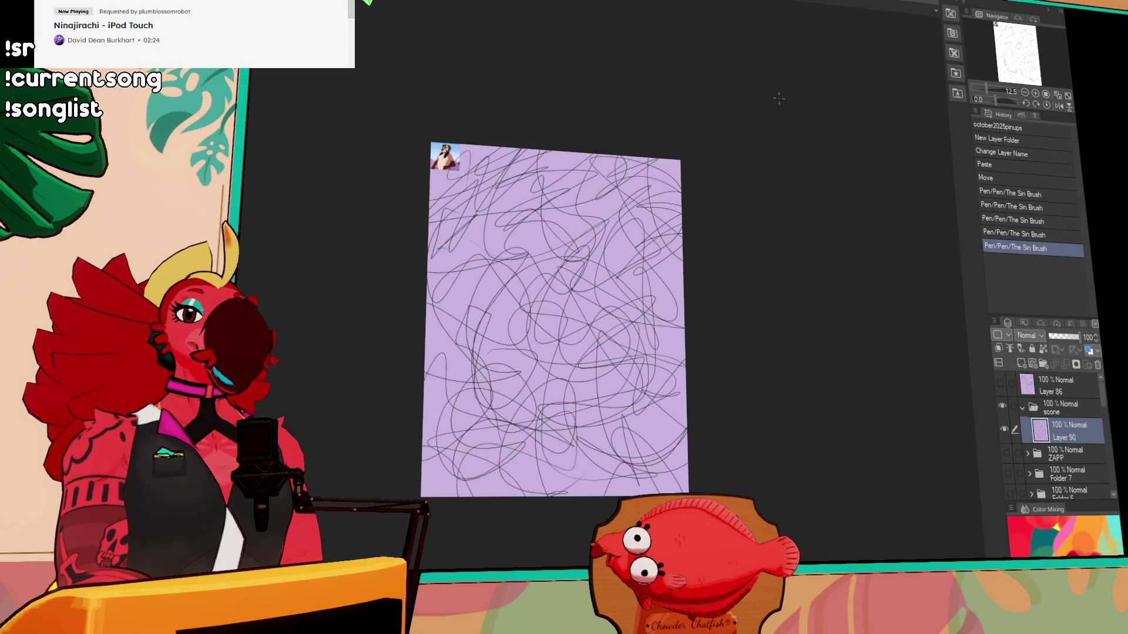
pyautogui.click(1059, 339)
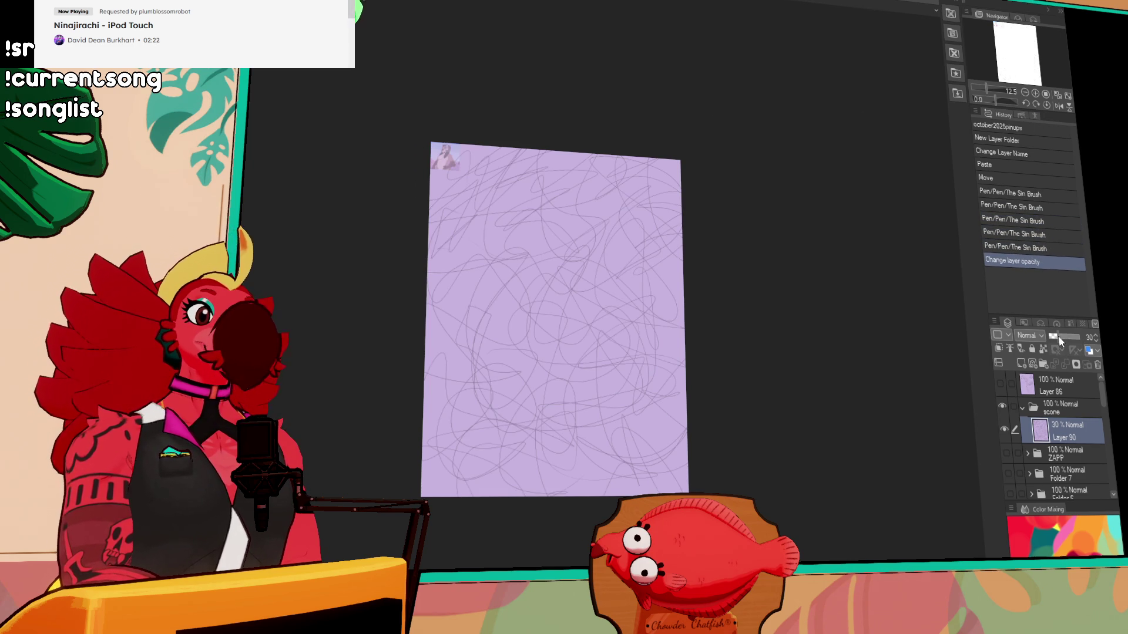
# - Zoom the canvas to 25% and pan down over the faint scribbles
pyautogui.click(1035, 93)
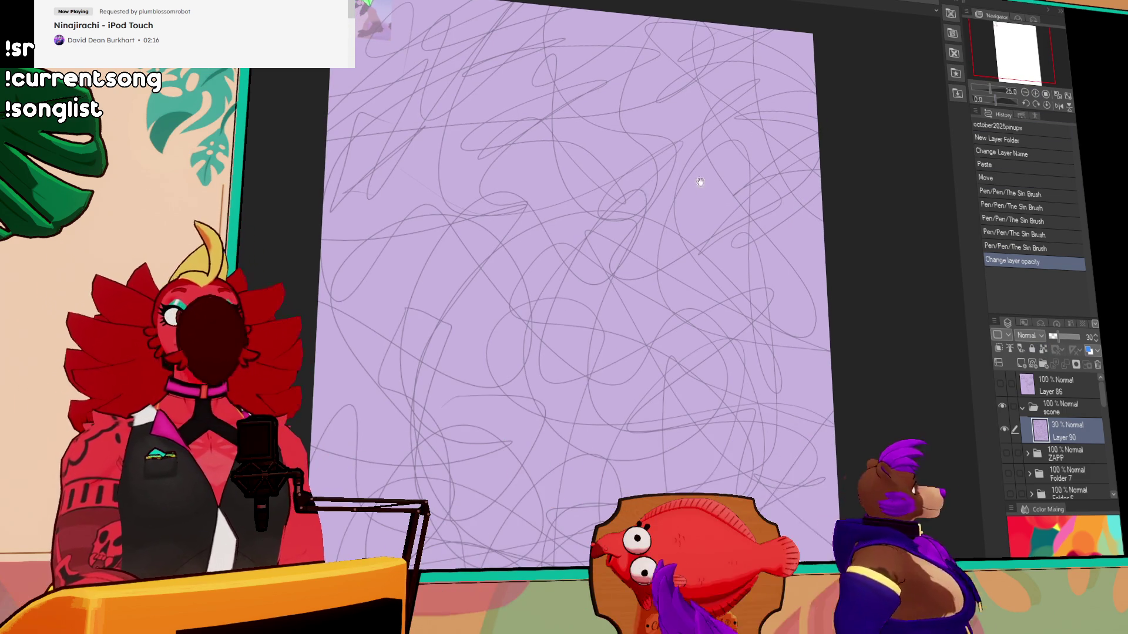
pyautogui.moveTo(737, 147); pyautogui.dragTo(718, 213)
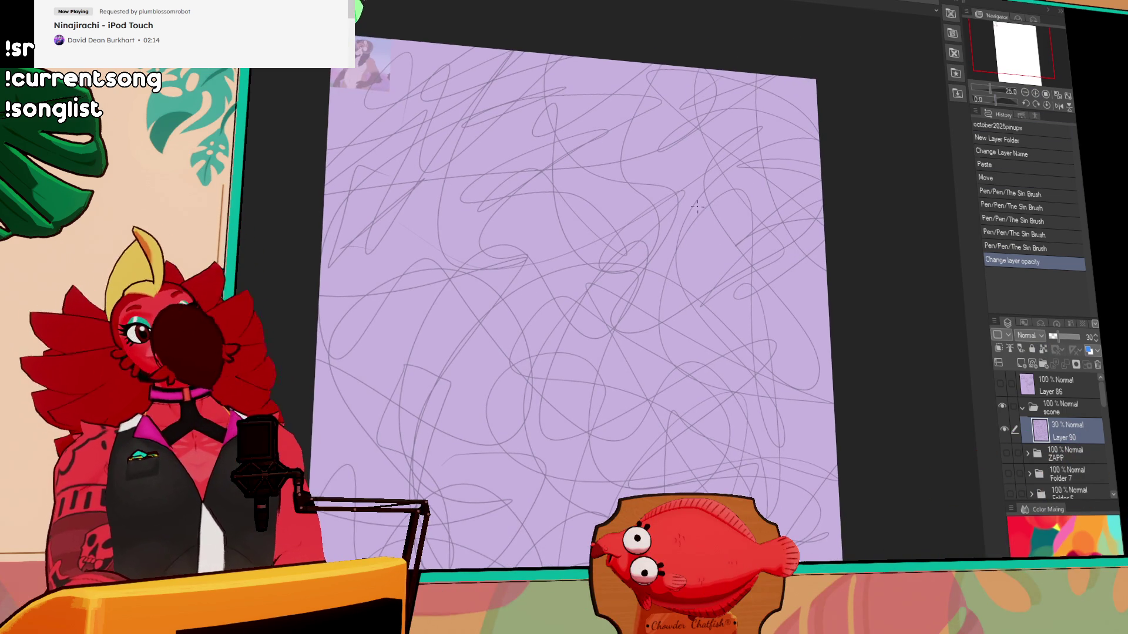
pyautogui.scroll(-2, 697, 235)
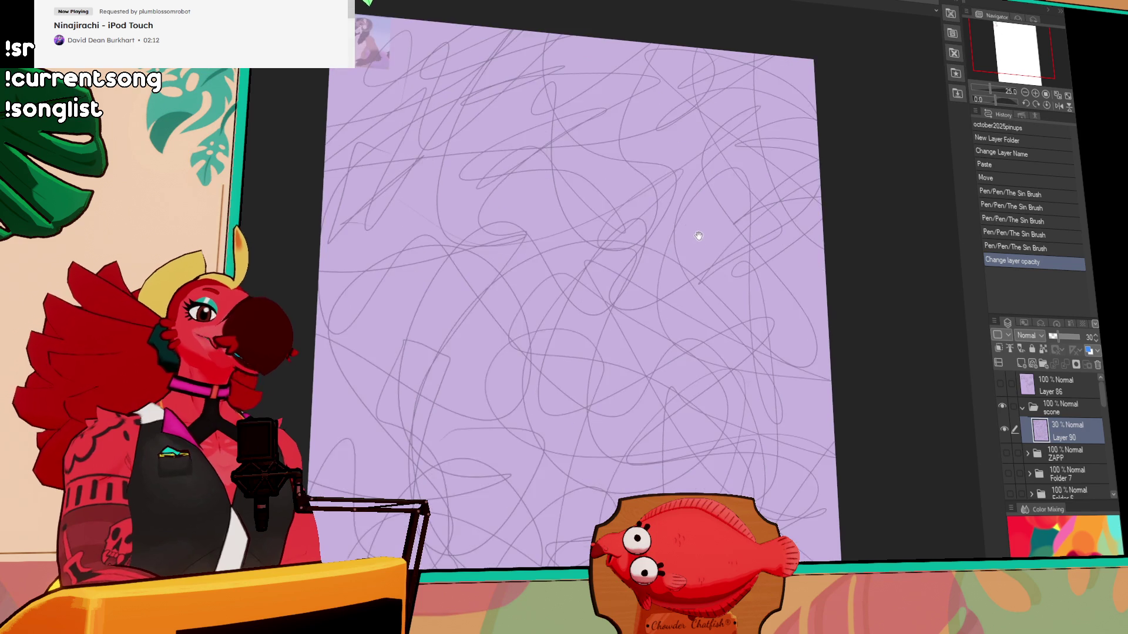
pyautogui.scroll(-1, 662, 254)
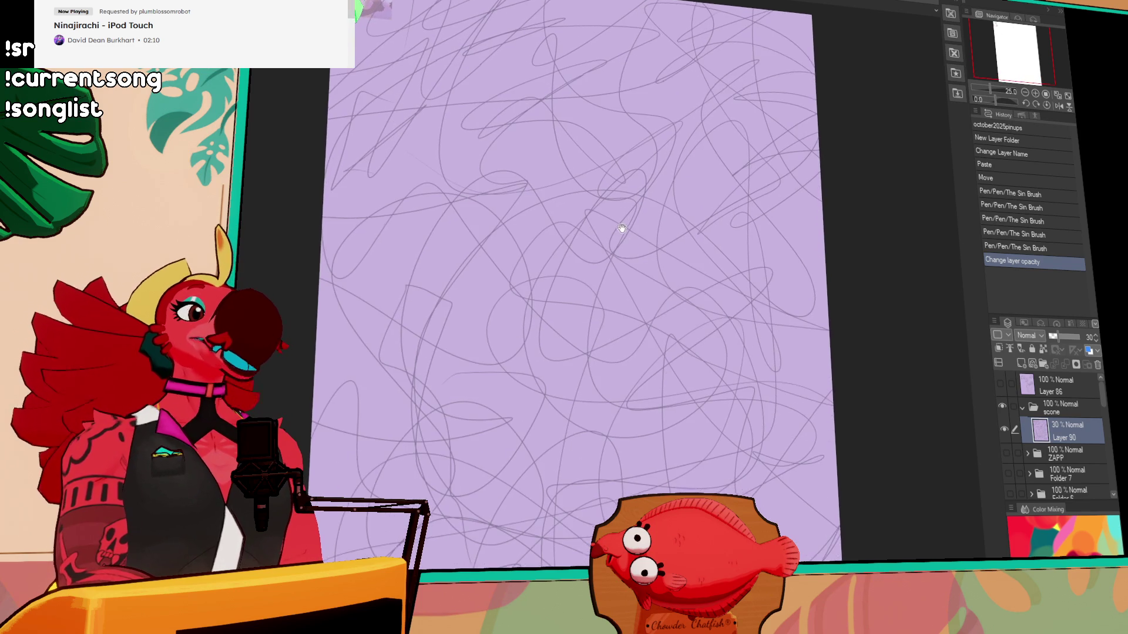
# - Add a new raster layer, Layer 91, above the faded scribbles
pyautogui.moveTo(452, 282); pyautogui.dragTo(423, 376)
pyautogui.hotkey('ctrl', 'z')
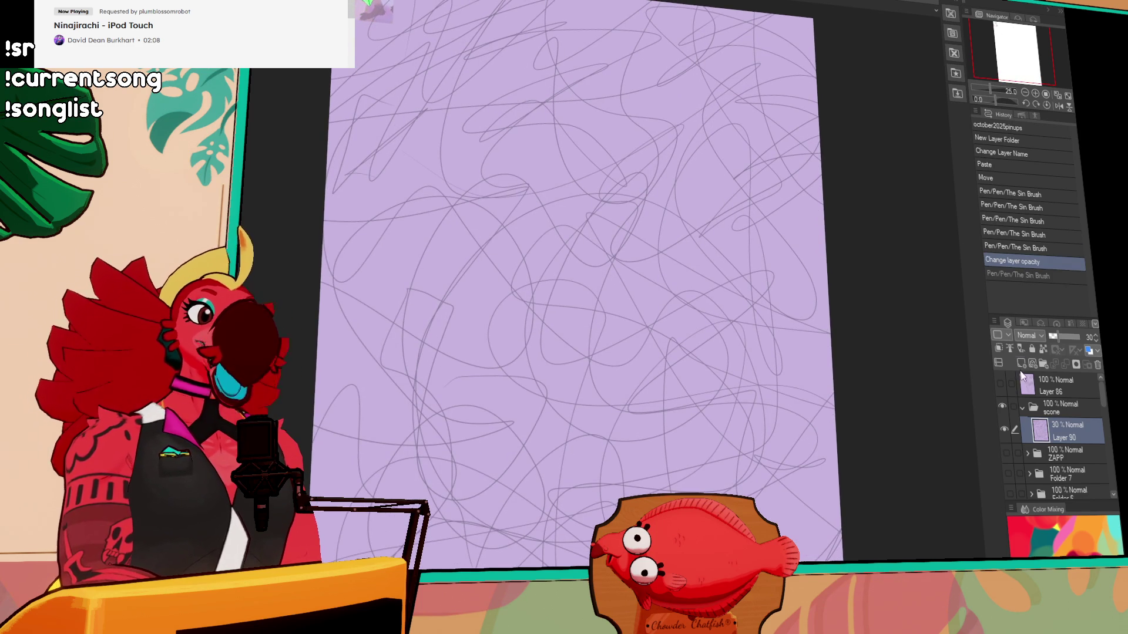
pyautogui.click(1020, 363)
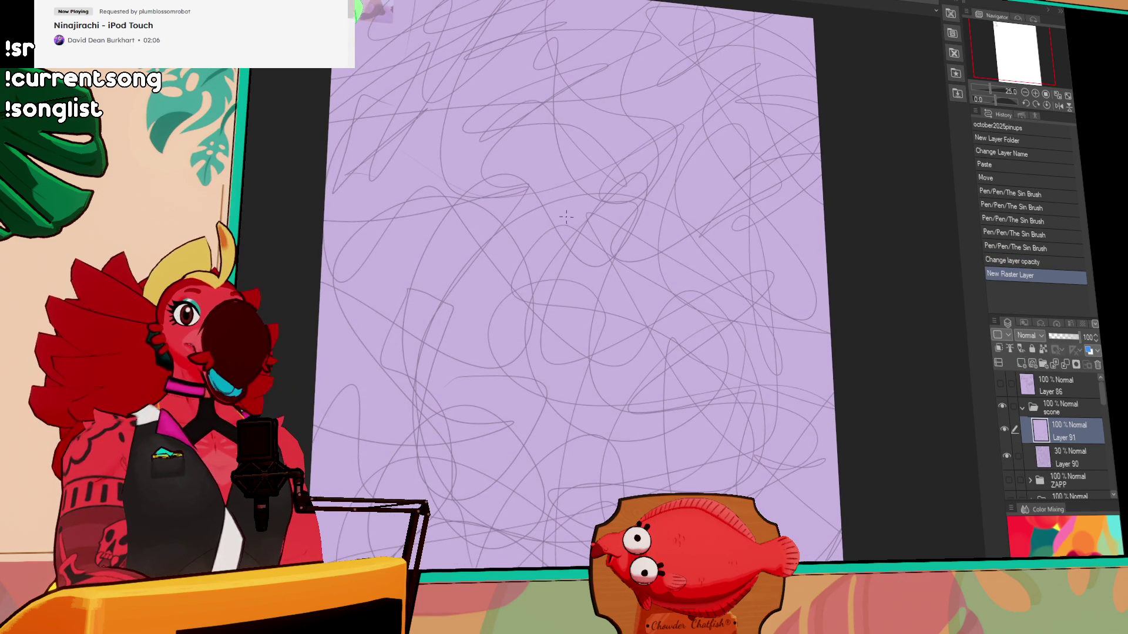
pyautogui.hscroll(3, 665, 184)
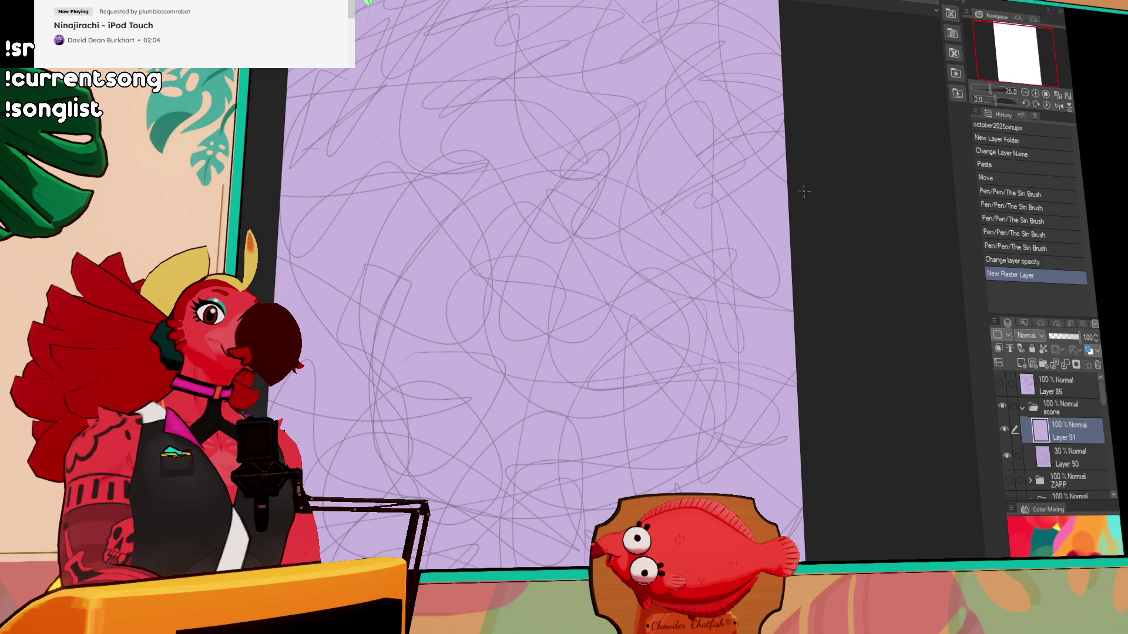
pyautogui.moveTo(805, 213); pyautogui.dragTo(797, 190)
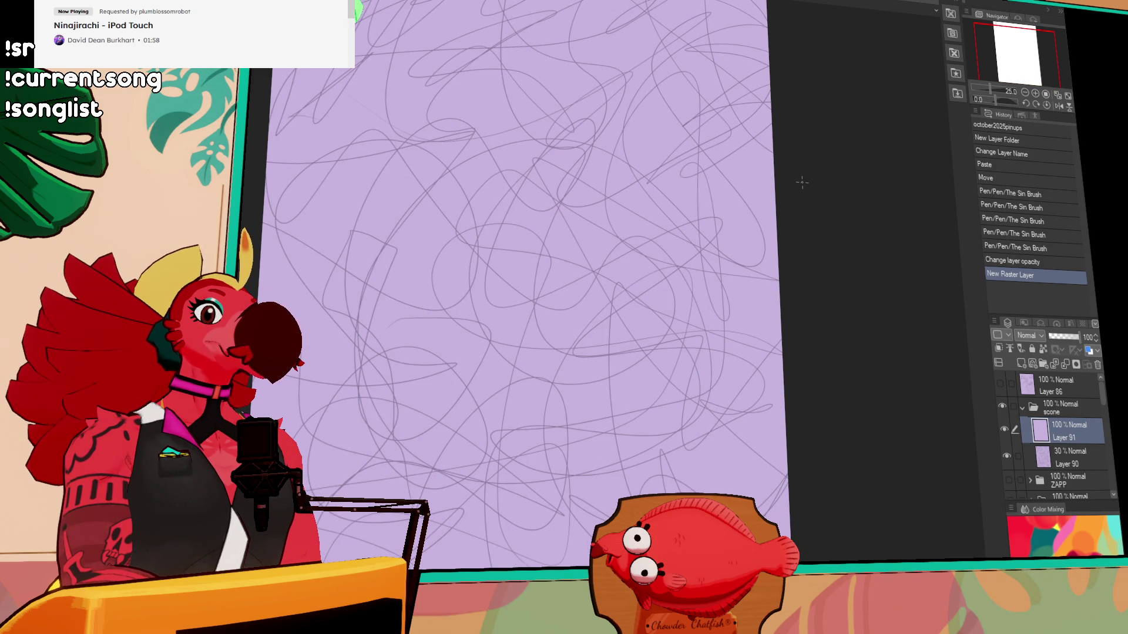
pyautogui.hscroll(1, 720, 181)
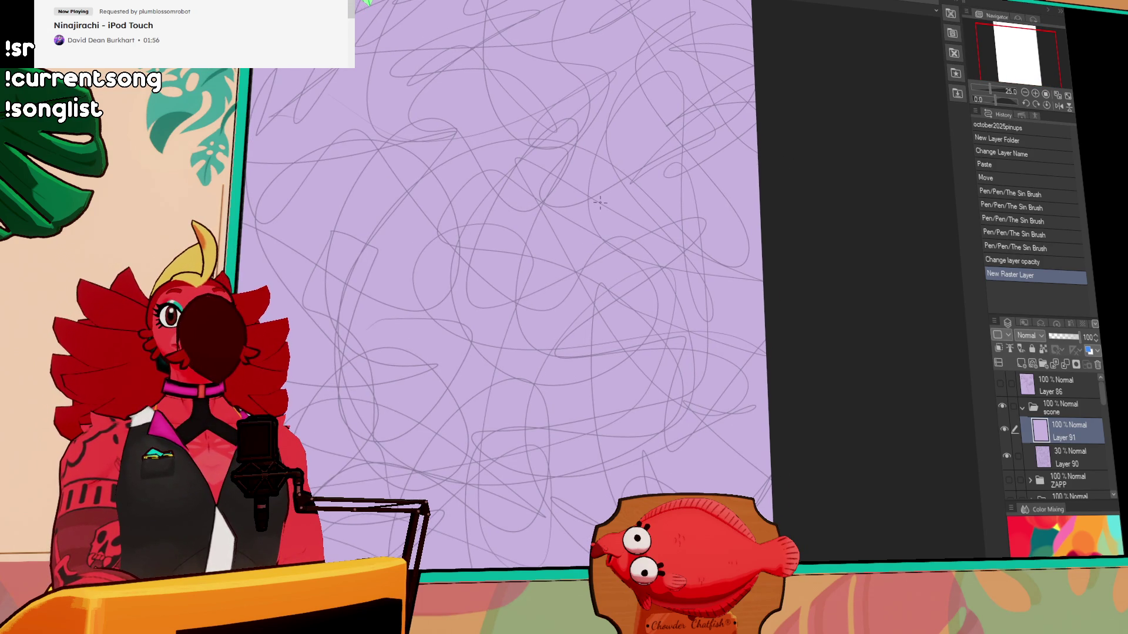
# - Draw one bold curved arc sweeping across the page, redrawing it until it fits
pyautogui.hotkey('ctrl', 'z')
pyautogui.moveTo(376, 476)
pyautogui.mouseDown()
pyautogui.moveTo(504, 133)
pyautogui.moveTo(573, 144)
pyautogui.mouseUp()
pyautogui.hotkey('ctrl', 'z')
pyautogui.moveTo(388, 474)
pyautogui.mouseDown()
pyautogui.moveTo(596, 138)
pyautogui.moveTo(537, 144)
pyautogui.moveTo(776, 206)
pyautogui.mouseUp()
pyautogui.hscroll(-1, 609, 149)
pyautogui.hotkey('ctrl', 'z')
pyautogui.hotkey('ctrl', 'z')
pyautogui.moveTo(536, 146)
pyautogui.mouseDown()
pyautogui.moveTo(784, 279)
pyautogui.moveTo(749, 261)
pyautogui.mouseUp()
# - Extend the arc with the outline's top side and bottom-right side
pyautogui.hotkey('ctrl', 'z')
pyautogui.moveTo(529, 146); pyautogui.dragTo(772, 322)
pyautogui.hotkey('ctrl', 'z')
pyautogui.moveTo(529, 146); pyautogui.dragTo(734, 258)
pyautogui.hotkey('ctrl', 'z')
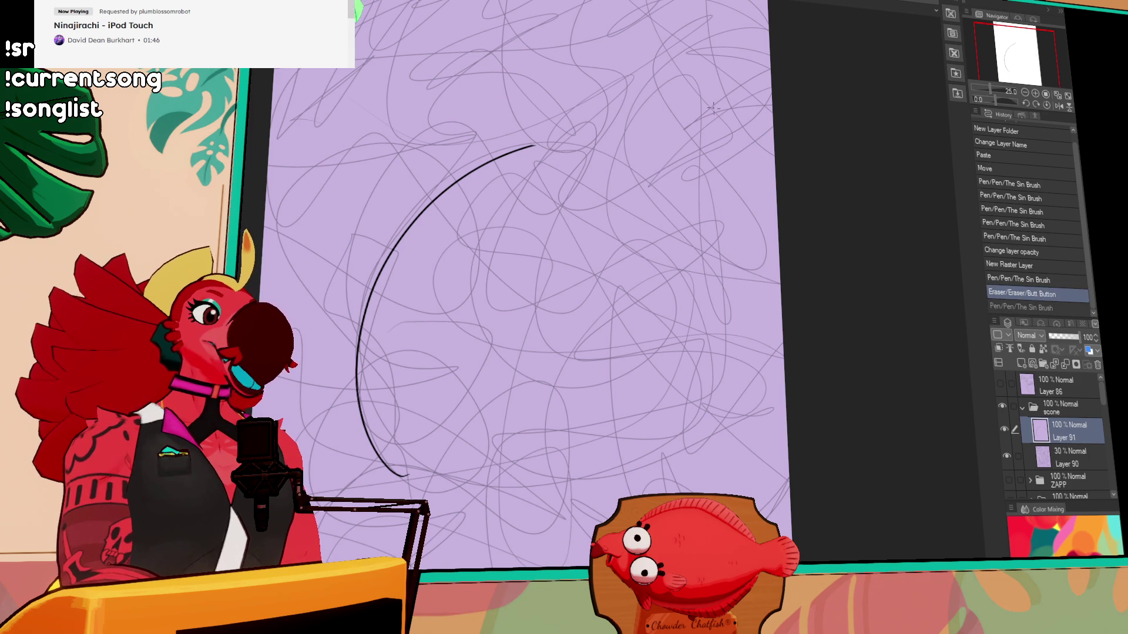
pyautogui.moveTo(398, 475); pyautogui.dragTo(643, 470)
pyautogui.hotkey('ctrl', 'z')
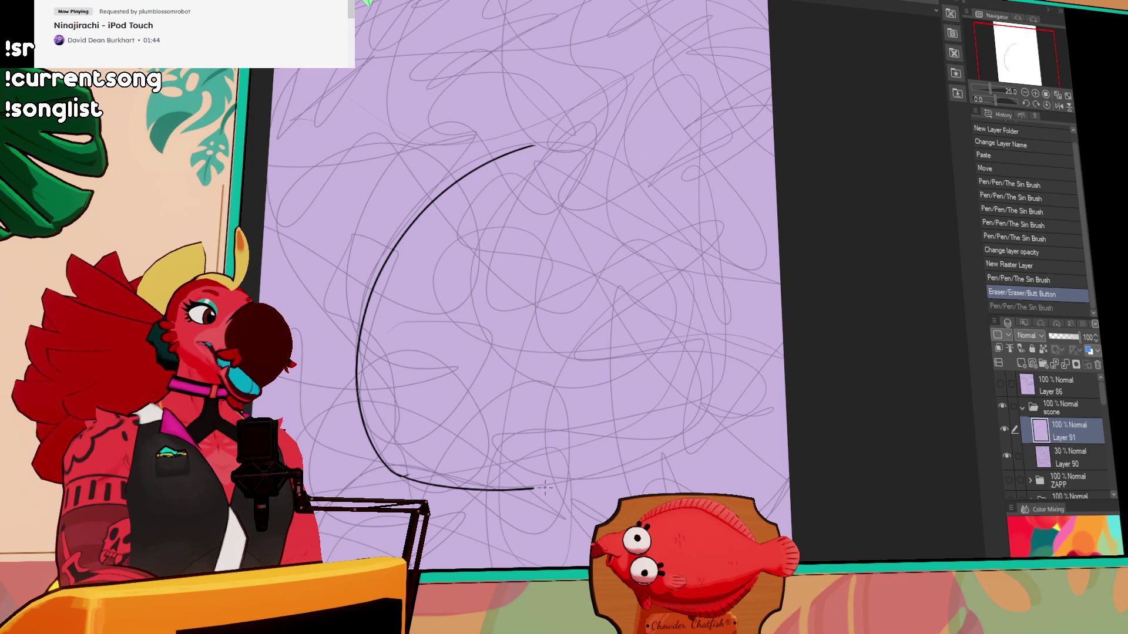
pyautogui.moveTo(492, 489); pyautogui.dragTo(705, 437)
pyautogui.moveTo(529, 145); pyautogui.dragTo(709, 246)
pyautogui.hotkey('ctrl', 'z')
pyautogui.hotkey('ctrl', 'z')
pyautogui.moveTo(496, 152); pyautogui.dragTo(734, 247)
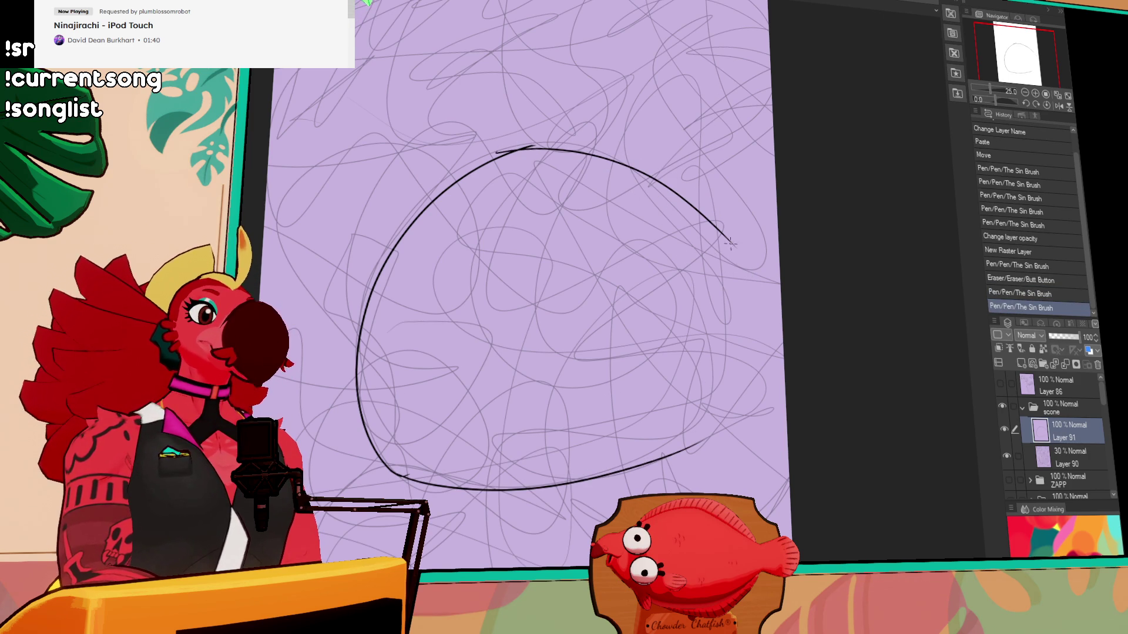
# - Erase the top line's overshoot and draw the outline's right side down to the bottom corner
pyautogui.moveTo(727, 237); pyautogui.dragTo(714, 406)
pyautogui.click(723, 262)
pyautogui.hotkey('ctrl', 'z')
pyautogui.hotkey('ctrl', 'z')
pyautogui.moveTo(726, 237); pyautogui.dragTo(705, 446)
pyautogui.hotkey('ctrl', 'z')
pyautogui.moveTo(727, 238); pyautogui.dragTo(705, 446)
pyautogui.hotkey('ctrl', 'z')
pyautogui.moveTo(728, 237)
pyautogui.mouseDown()
pyautogui.moveTo(688, 472)
pyautogui.moveTo(692, 457)
pyautogui.mouseUp()
pyautogui.hotkey('ctrl', 'z')
# - Erase the right line's lower tip and the stray overshoot at the outline's top
pyautogui.press('e')
pyautogui.click(696, 456)
pyautogui.click(693, 456)
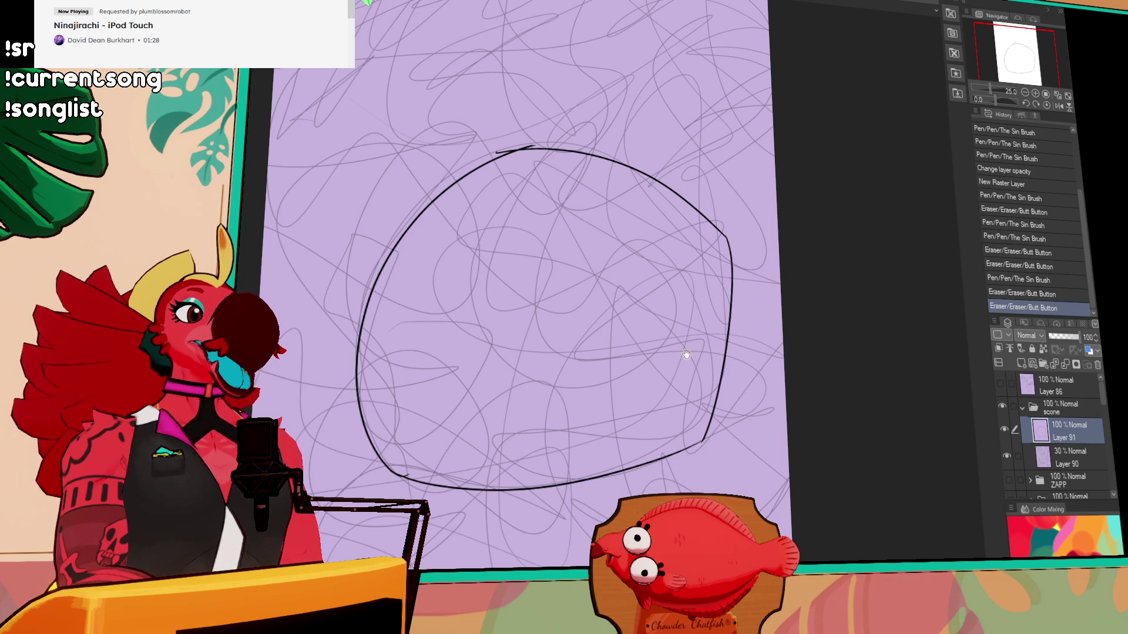
pyautogui.scroll(3, 685, 294)
pyautogui.moveTo(498, 242); pyautogui.dragTo(542, 215)
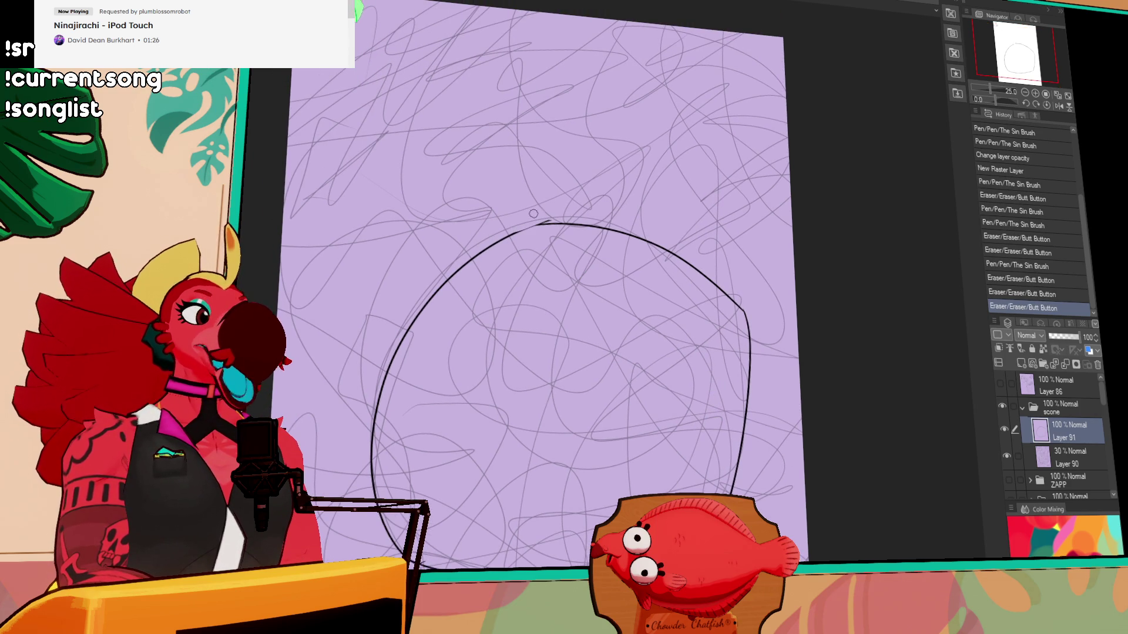
# - Add short ticks above the outline, toward the lower left, and at the right and lower-right corners
pyautogui.moveTo(517, 177); pyautogui.dragTo(526, 220)
pyautogui.moveTo(673, 313); pyautogui.dragTo(741, 181)
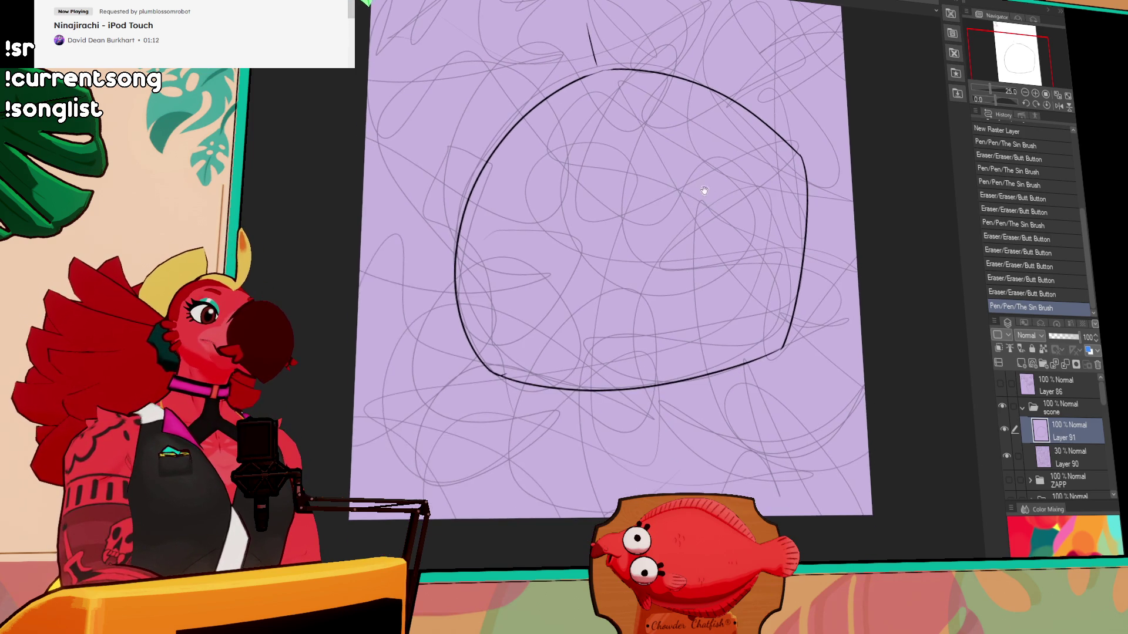
pyautogui.moveTo(504, 373); pyautogui.dragTo(311, 465)
pyautogui.hotkey('ctrl', 'z')
pyautogui.moveTo(487, 374); pyautogui.dragTo(405, 420)
pyautogui.moveTo(787, 233)
pyautogui.mouseDown()
pyautogui.moveTo(766, 231)
pyautogui.moveTo(738, 264)
pyautogui.moveTo(747, 291)
pyautogui.mouseUp()
pyautogui.hotkey('ctrl', 'z')
pyautogui.hotkey('ctrl', 'y')
pyautogui.moveTo(821, 296); pyautogui.dragTo(819, 175)
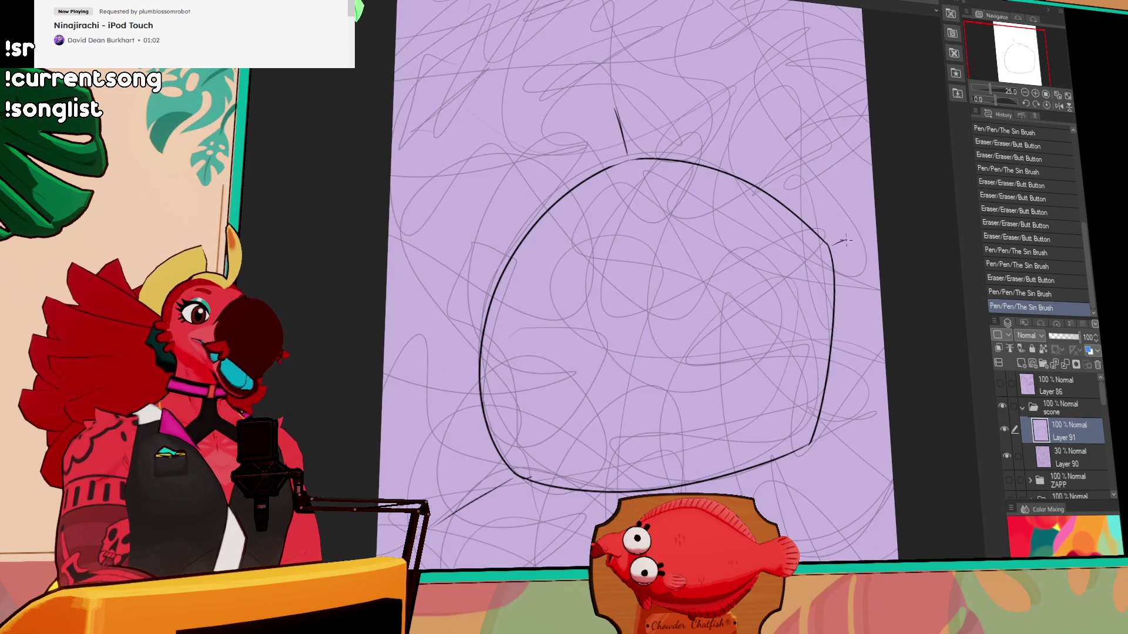
pyautogui.moveTo(860, 226)
pyautogui.mouseDown()
pyautogui.moveTo(832, 242)
pyautogui.moveTo(807, 169)
pyautogui.moveTo(797, 213)
pyautogui.mouseUp()
pyautogui.moveTo(787, 411); pyautogui.dragTo(809, 444)
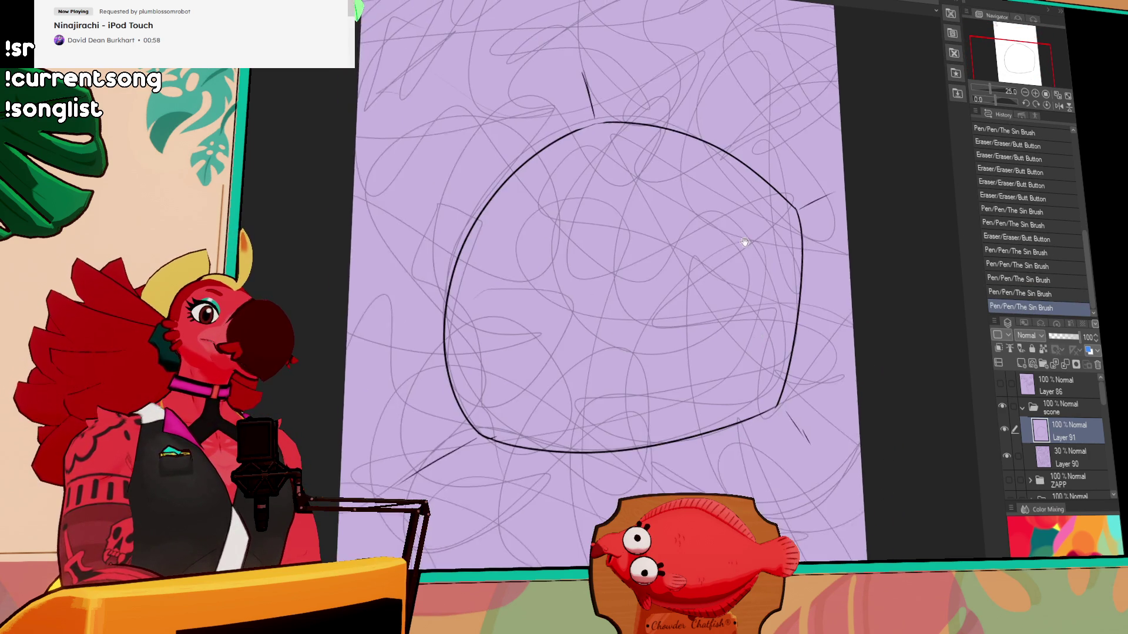
pyautogui.moveTo(742, 258); pyautogui.dragTo(727, 261)
# - Draw a smaller closed circle with an arc inside the outline
pyautogui.moveTo(567, 206)
pyautogui.mouseDown()
pyautogui.moveTo(572, 302)
pyautogui.moveTo(599, 287)
pyautogui.moveTo(553, 272)
pyautogui.mouseUp()
pyautogui.hotkey('ctrl', 'z')
pyautogui.hotkey('ctrl', 'z')
pyautogui.hotkey('ctrl', 'z')
pyautogui.moveTo(599, 205)
pyautogui.mouseDown()
pyautogui.moveTo(608, 317)
pyautogui.moveTo(558, 259)
pyautogui.mouseUp()
pyautogui.hotkey('ctrl', 'z')
pyautogui.moveTo(605, 206)
pyautogui.mouseDown()
pyautogui.moveTo(611, 299)
pyautogui.moveTo(559, 278)
pyautogui.mouseUp()
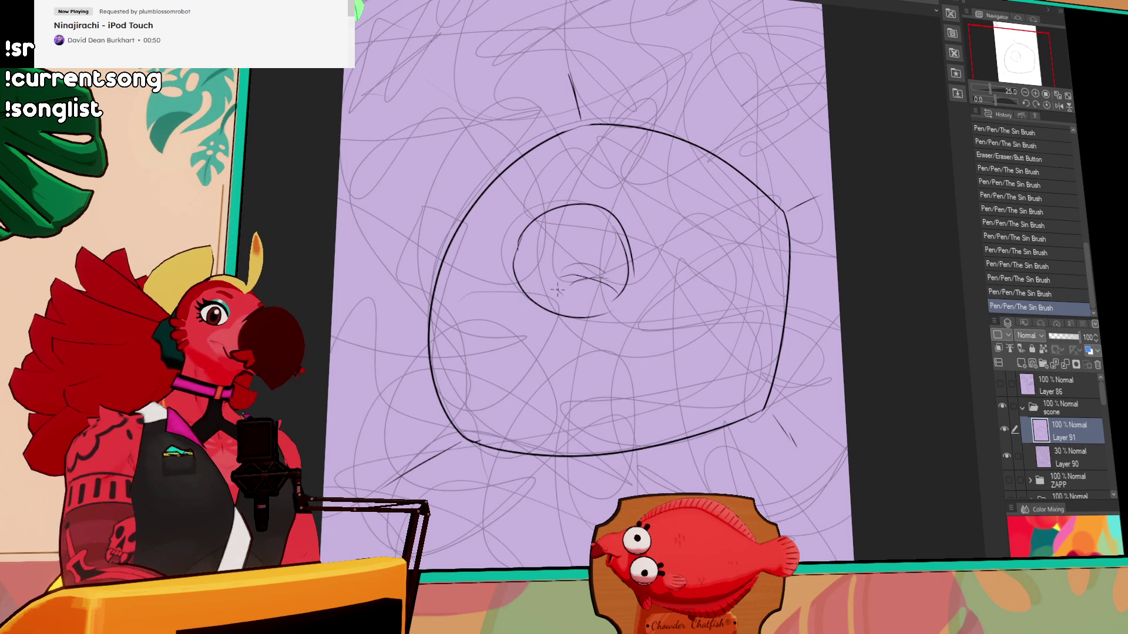
# - Draw a loop inside the inner circle, a beak-like shape, a pointed ear and a fin on the head
pyautogui.hotkey('ctrl', 'z')
pyautogui.moveTo(582, 216)
pyautogui.mouseDown()
pyautogui.moveTo(584, 238)
pyautogui.moveTo(607, 239)
pyautogui.mouseUp()
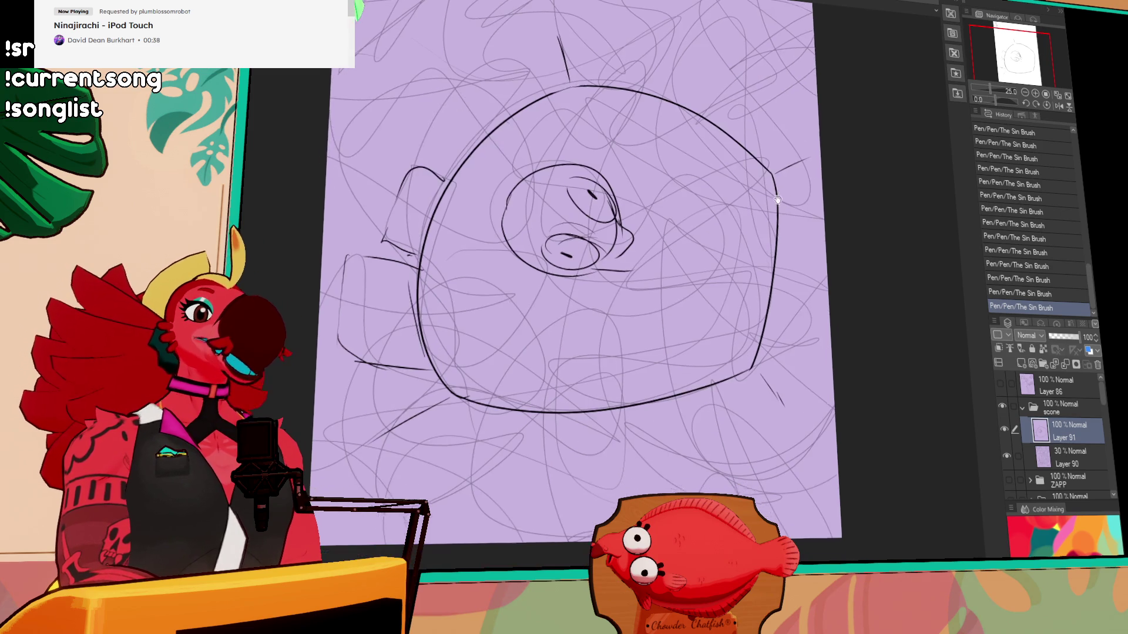
pyautogui.moveTo(826, 367)
pyautogui.mouseDown()
pyautogui.moveTo(776, 376)
pyautogui.moveTo(815, 321)
pyautogui.mouseUp()
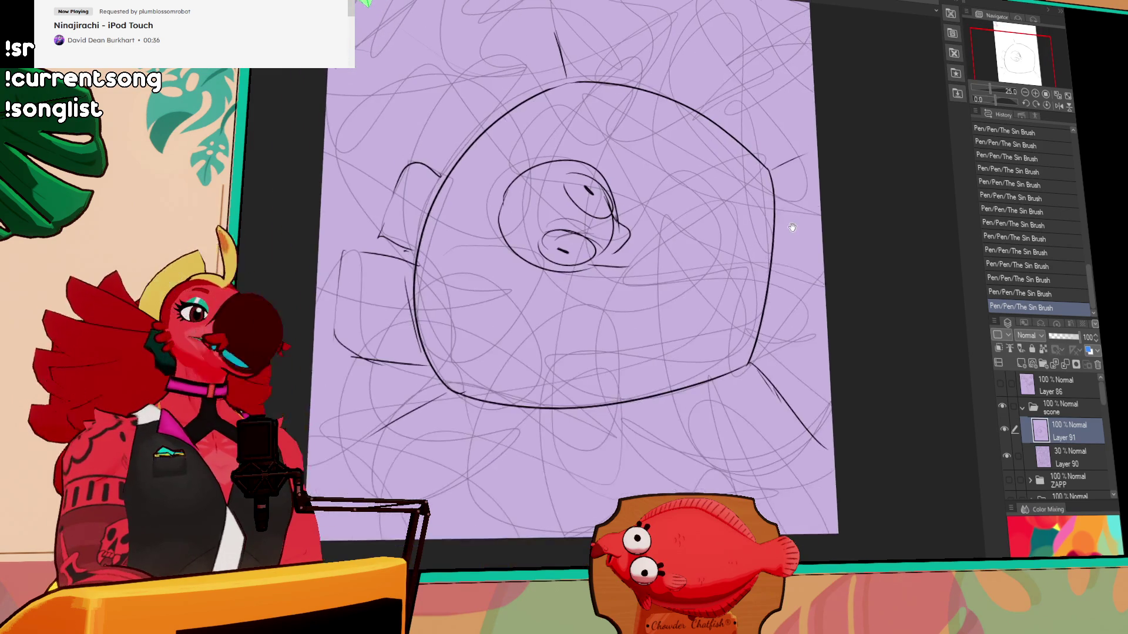
pyautogui.moveTo(716, 232); pyautogui.dragTo(721, 239)
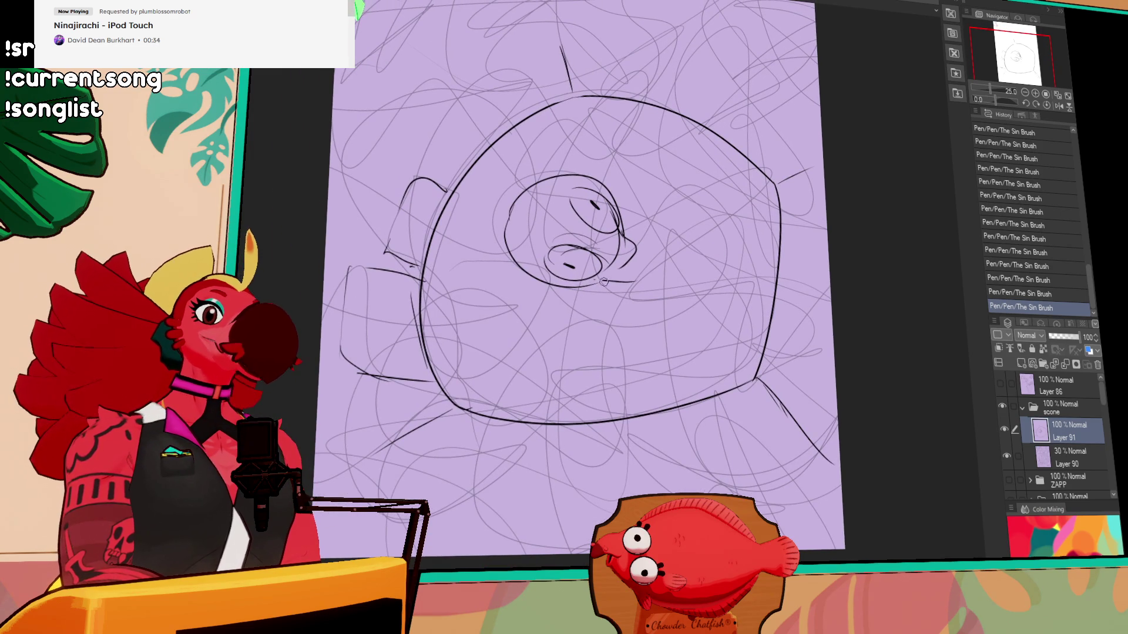
pyautogui.moveTo(618, 233)
pyautogui.mouseDown()
pyautogui.moveTo(646, 258)
pyautogui.moveTo(605, 277)
pyautogui.moveTo(640, 271)
pyautogui.moveTo(637, 252)
pyautogui.moveTo(641, 275)
pyautogui.moveTo(608, 217)
pyautogui.mouseUp()
pyautogui.moveTo(517, 194)
pyautogui.mouseDown()
pyautogui.moveTo(535, 122)
pyautogui.moveTo(569, 173)
pyautogui.mouseUp()
pyautogui.moveTo(508, 226); pyautogui.dragTo(457, 244)
pyautogui.moveTo(457, 246)
pyautogui.mouseDown()
pyautogui.moveTo(567, 328)
pyautogui.moveTo(599, 318)
pyautogui.mouseUp()
# - Add a curved chin line, a mouth-corner mark and an eye stroke, then hide Layer 90's scribbles
pyautogui.hotkey('ctrl', 'z')
pyautogui.moveTo(608, 187); pyautogui.dragTo(645, 241)
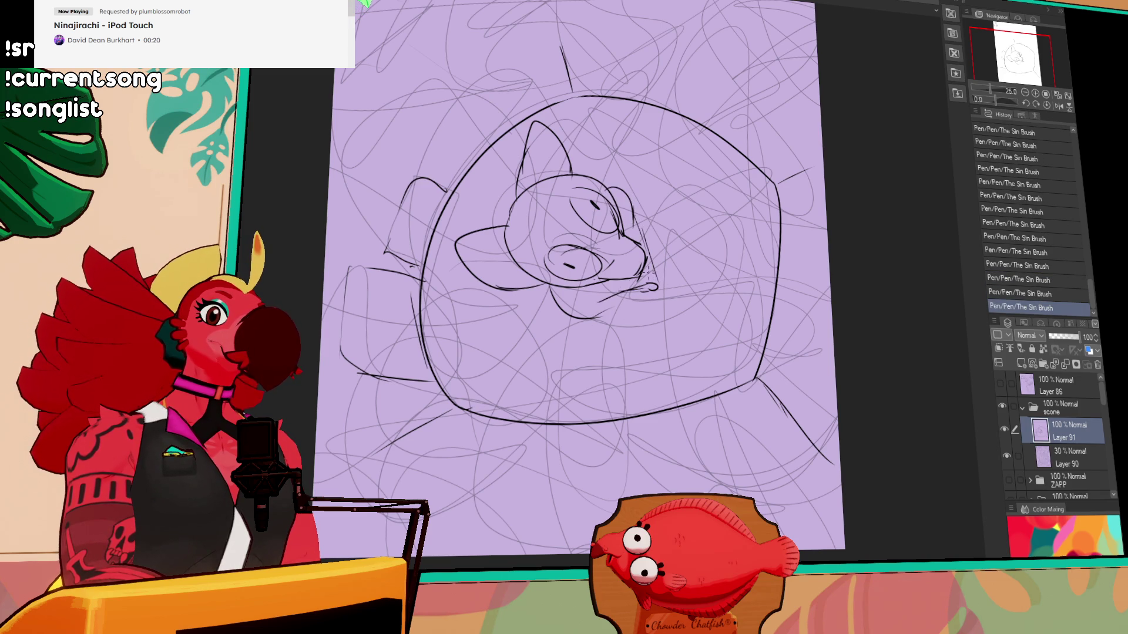
pyautogui.hotkey('ctrl', 'z')
pyautogui.moveTo(650, 263); pyautogui.dragTo(656, 275)
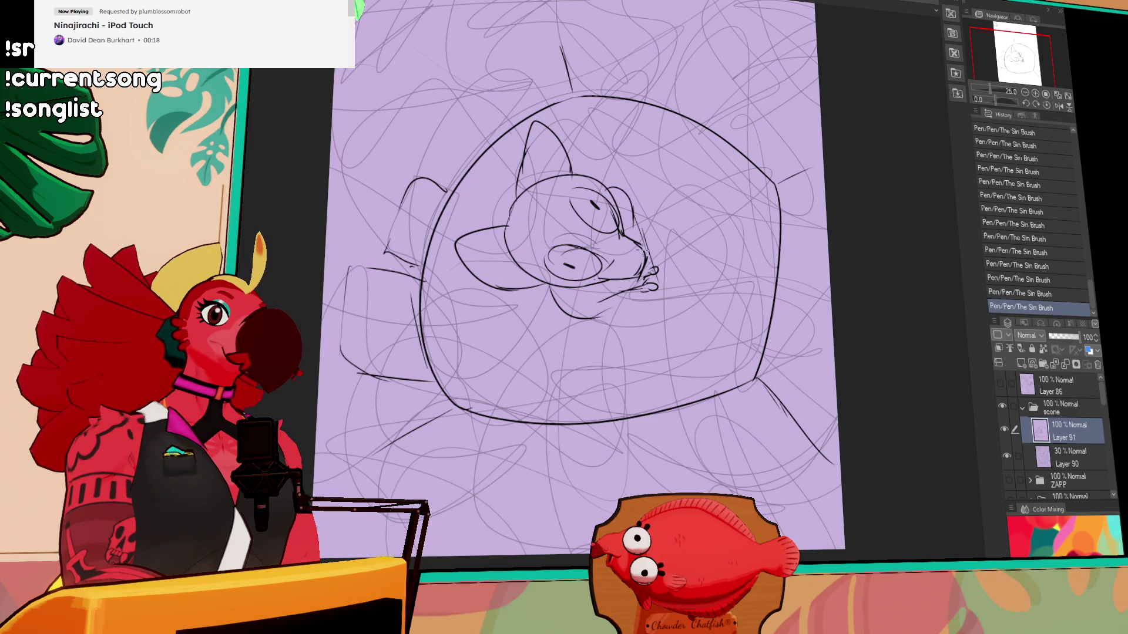
pyautogui.hotkey('ctrl', 'z')
pyautogui.moveTo(634, 222)
pyautogui.mouseDown()
pyautogui.moveTo(646, 217)
pyautogui.moveTo(656, 234)
pyautogui.mouseUp()
pyautogui.hotkey('ctrl', 'z')
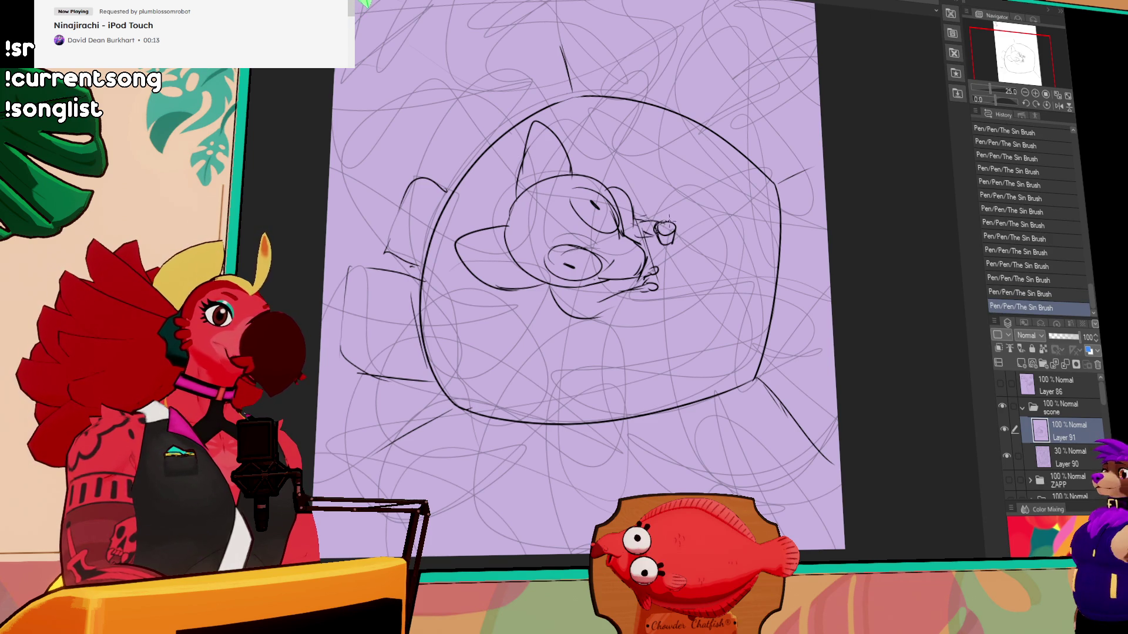
pyautogui.moveTo(937, 182); pyautogui.dragTo(924, 186)
pyautogui.click(1006, 456)
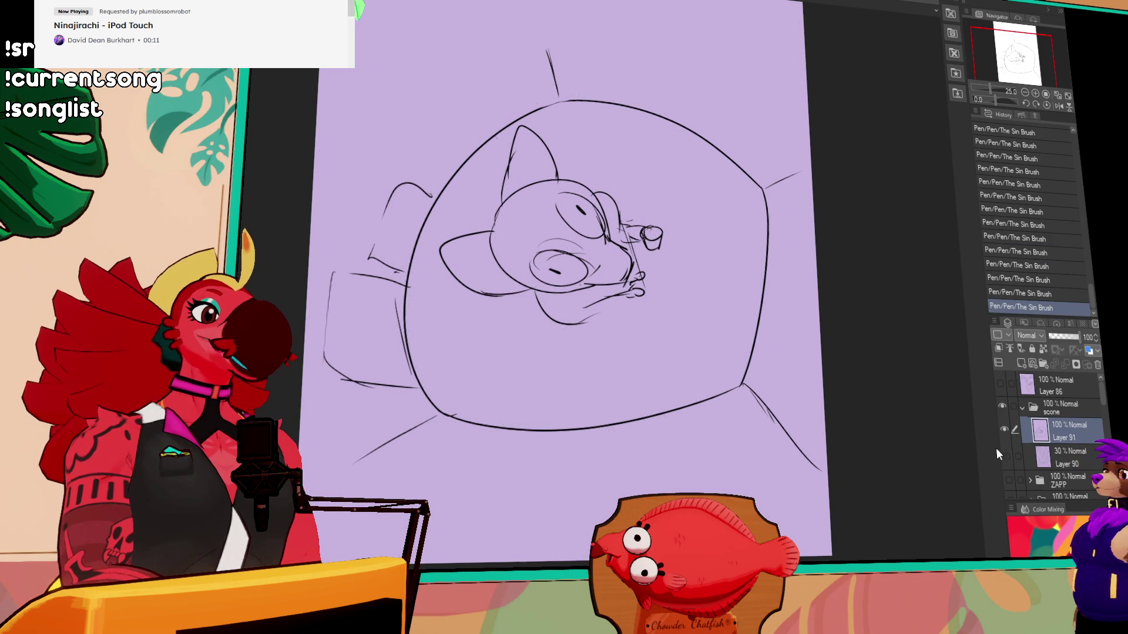
# - Hide the creature drawing on Layer 91 and show the Layer 90 scribbles again
pyautogui.hotkey('ctrl', '-')
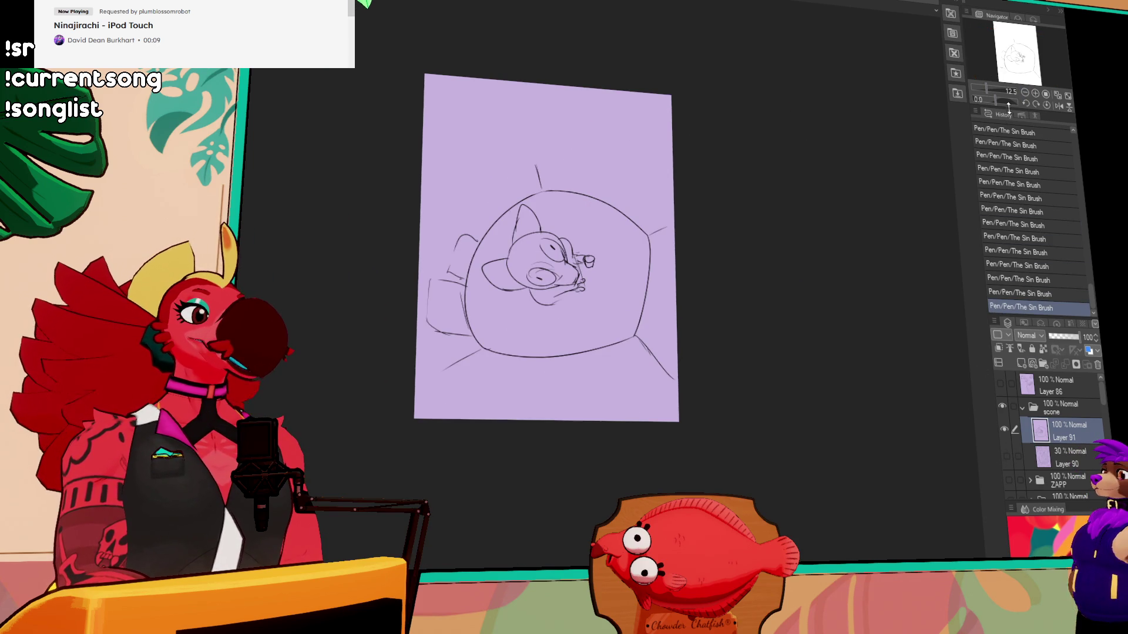
pyautogui.click(1004, 429)
pyautogui.click(1006, 455)
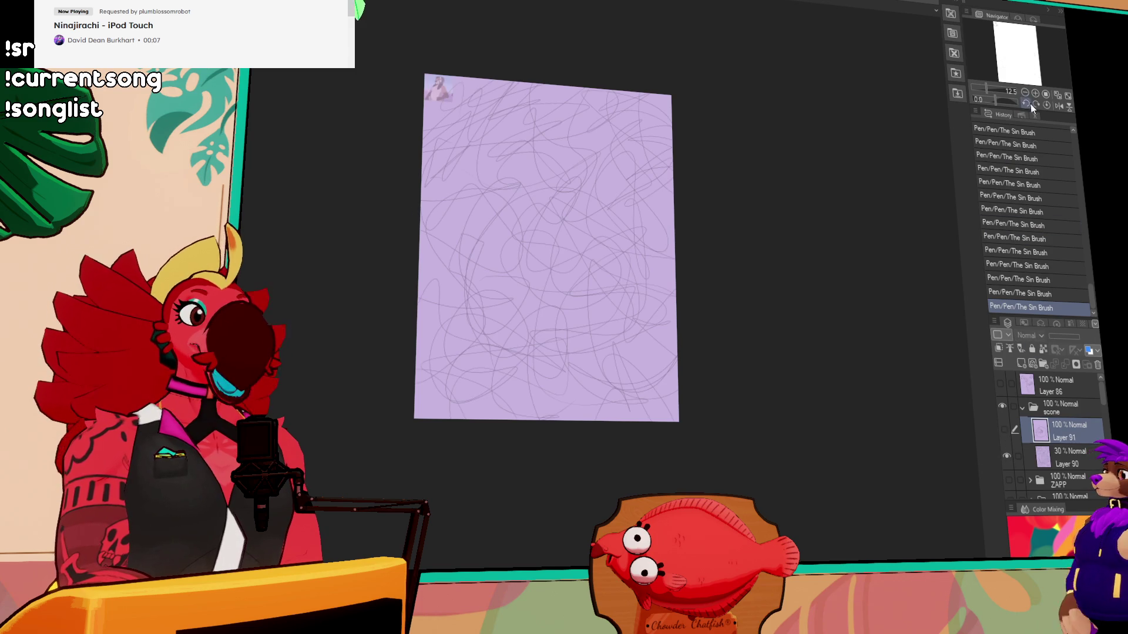
pyautogui.hotkey('ctrl', '+')
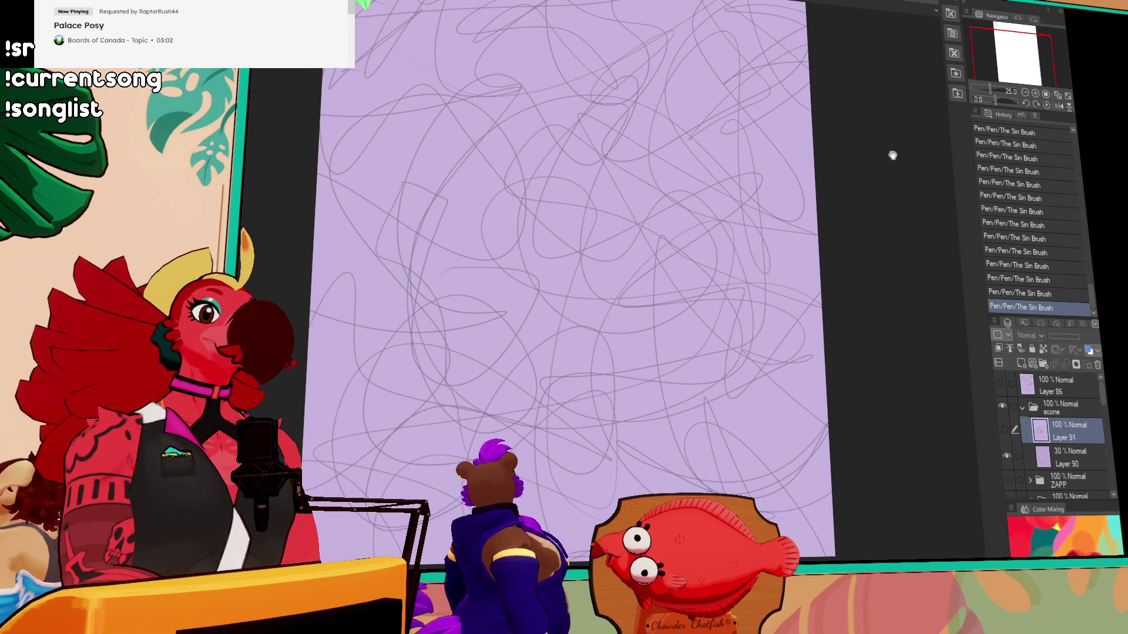
# - Reframe the canvas with zoom and a slight tilt, then add empty Layer 92 above Layer 91
pyautogui.click(1033, 93)
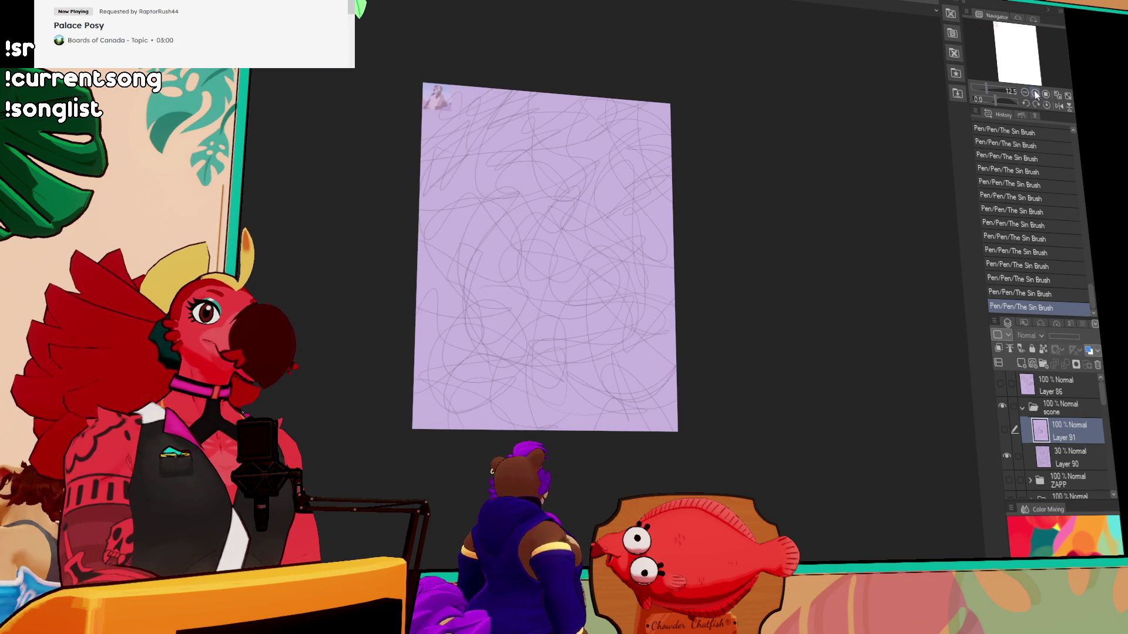
pyautogui.moveTo(987, 90); pyautogui.dragTo(1023, 57)
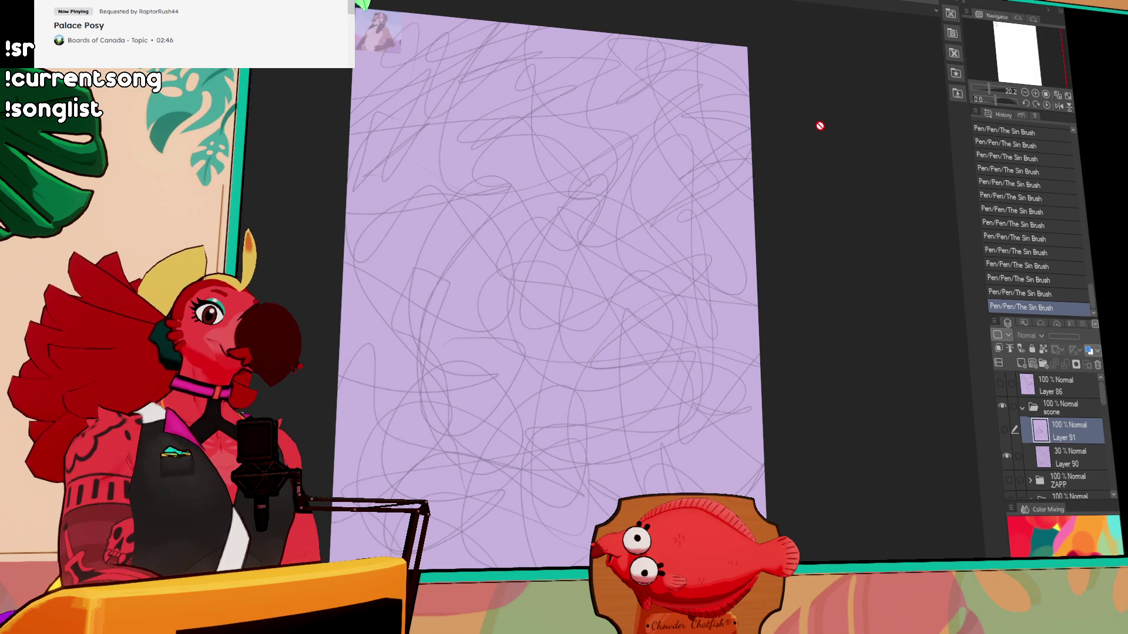
pyautogui.click(1036, 104)
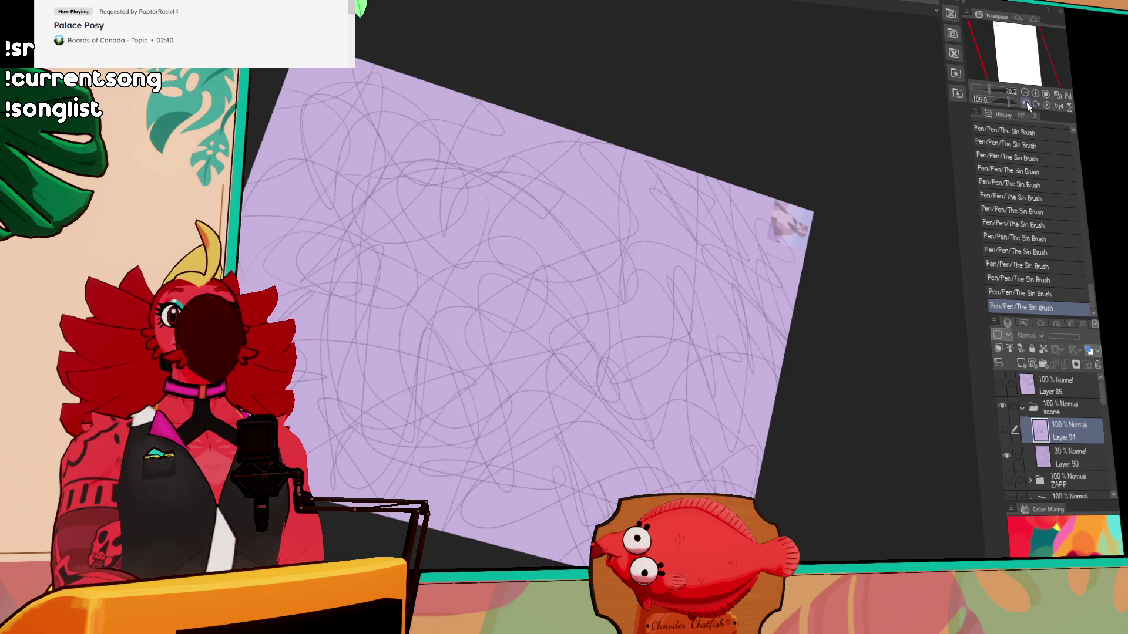
pyautogui.click(1026, 103)
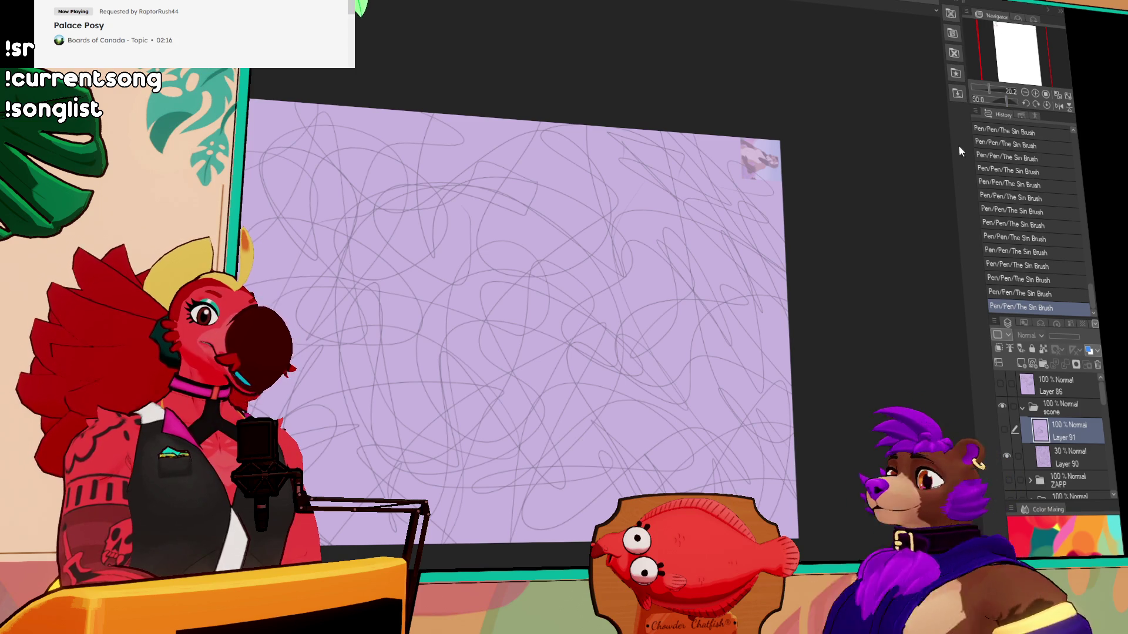
pyautogui.click(1021, 363)
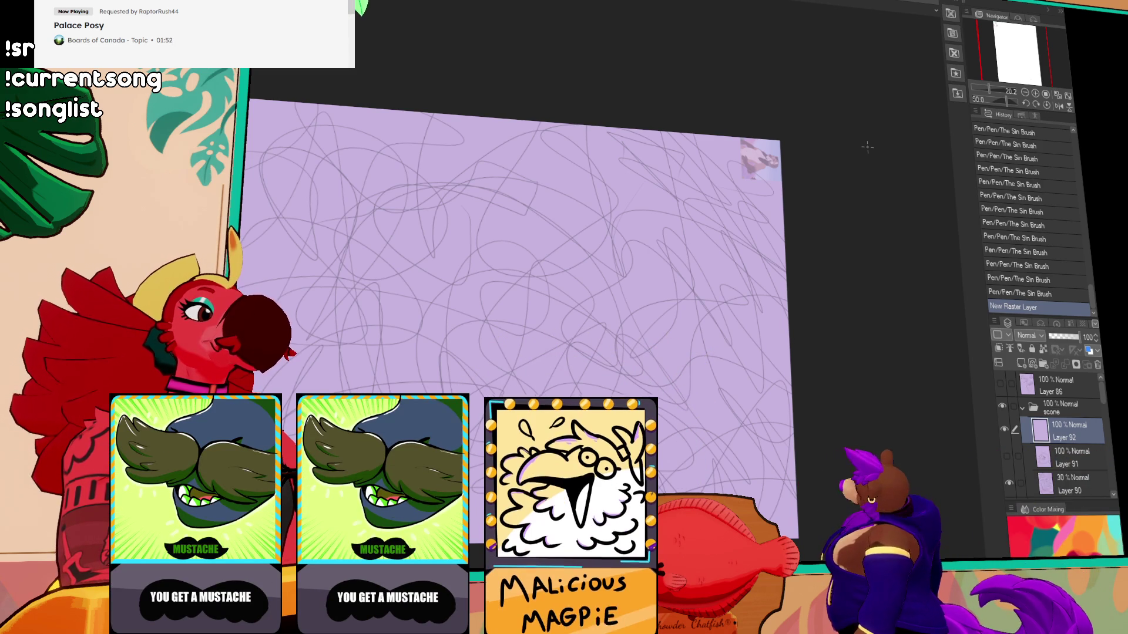
# - Try a steep rotation and a 135-degree view, pan slightly, then reset the canvas upright
pyautogui.click(1037, 103)
pyautogui.click(1034, 103)
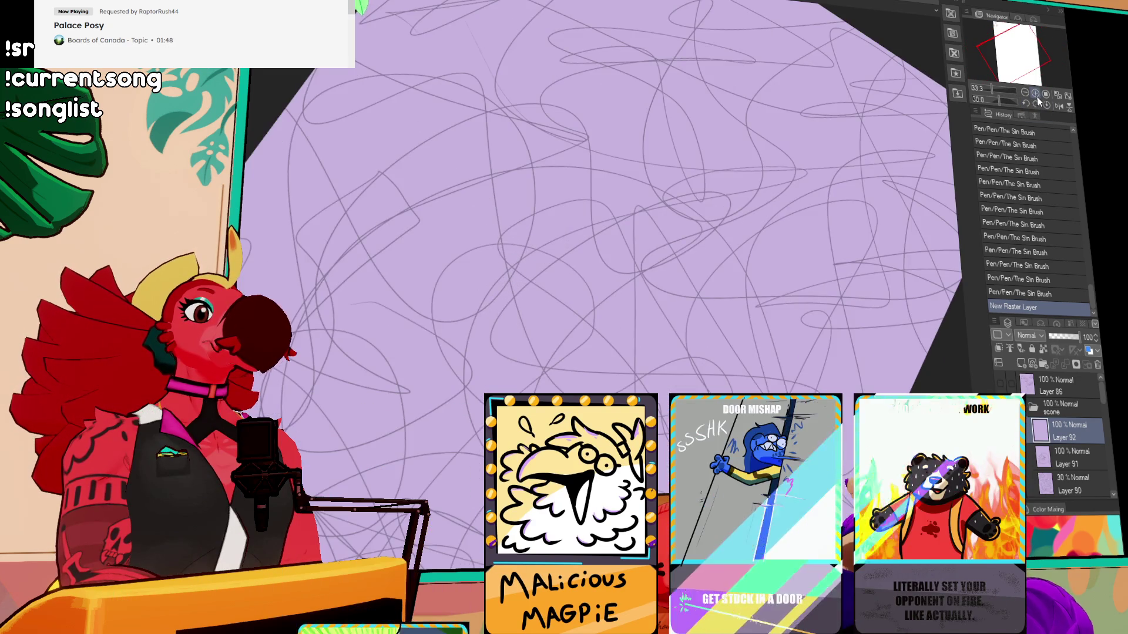
pyautogui.click(1036, 104)
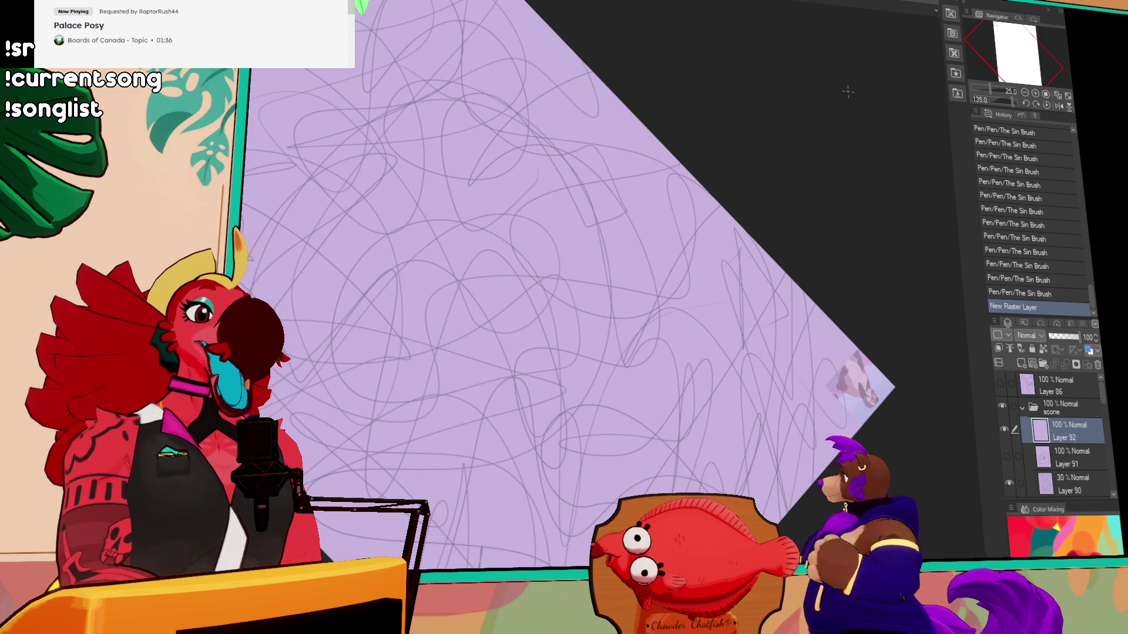
pyautogui.scroll(-1, 825, 260)
pyautogui.scroll(-1, 831, 241)
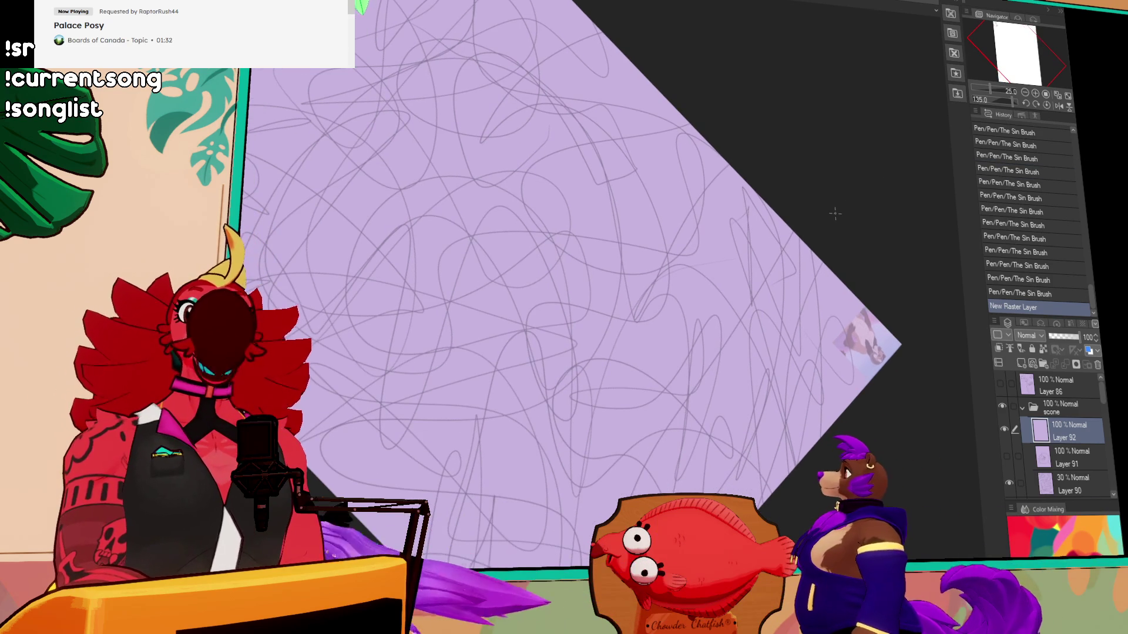
pyautogui.scroll(1, 922, 181)
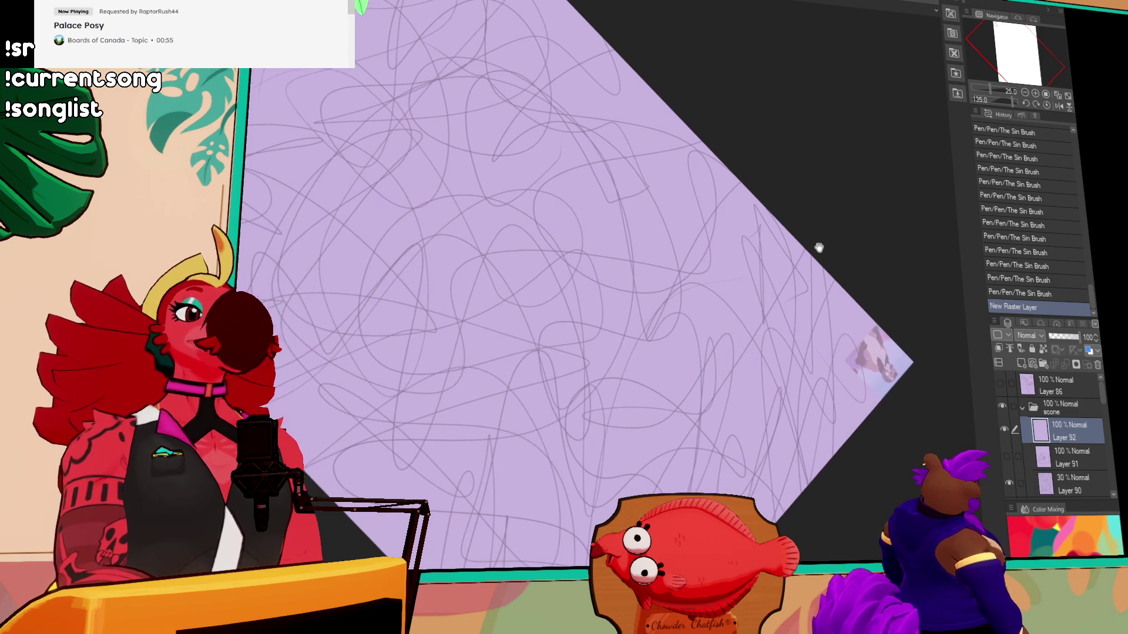
pyautogui.moveTo(818, 247); pyautogui.dragTo(843, 229)
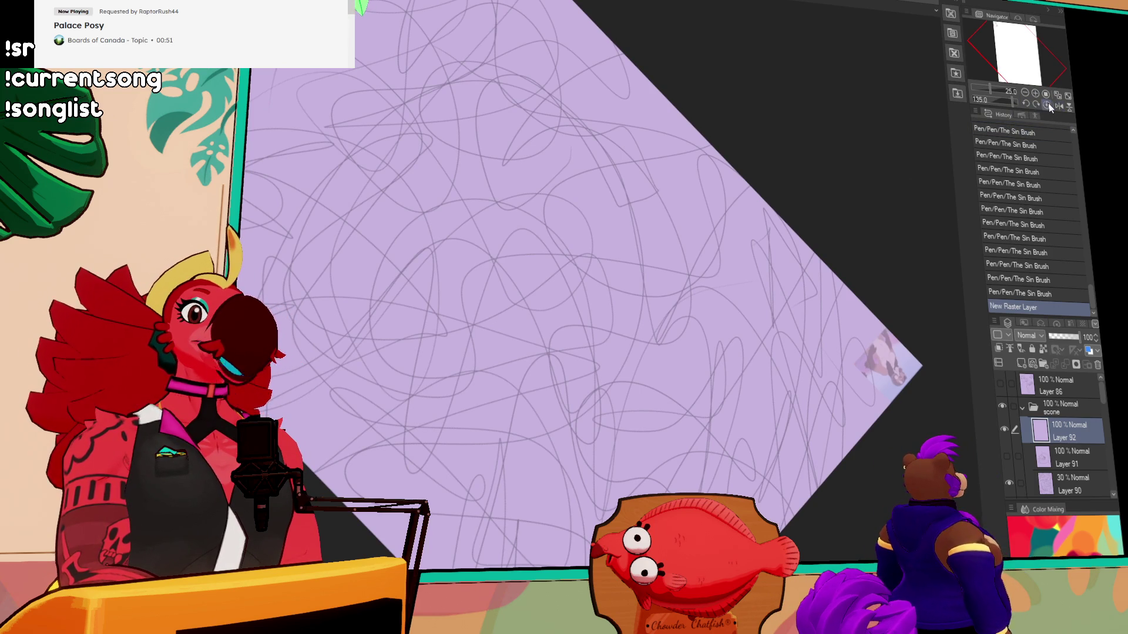
pyautogui.click(1046, 105)
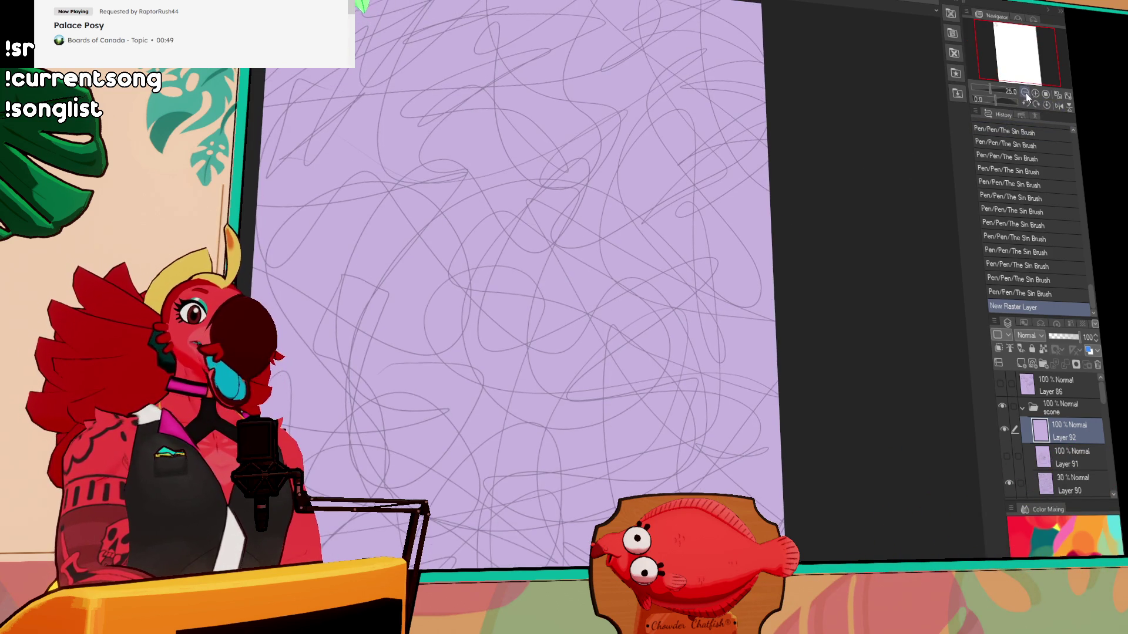
# - At double zoom, ink the long left hip contour curve and the matching right curve
pyautogui.click(1025, 94)
pyautogui.click(1036, 93)
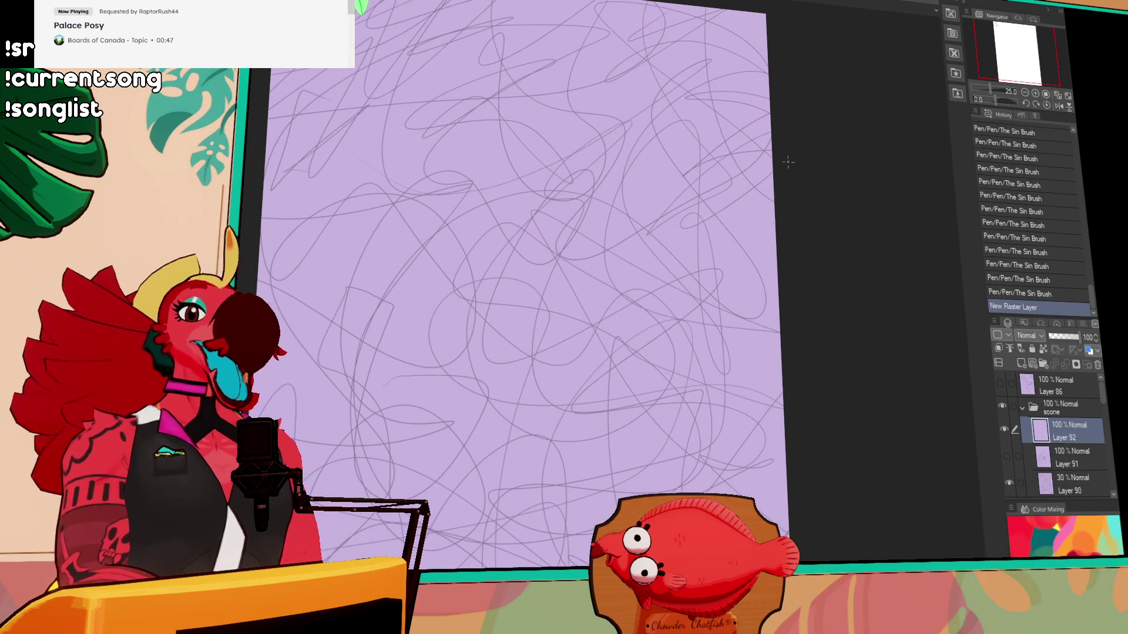
pyautogui.moveTo(797, 180); pyautogui.dragTo(818, 218)
pyautogui.moveTo(782, 290)
pyautogui.mouseDown()
pyautogui.moveTo(815, 218)
pyautogui.moveTo(808, 257)
pyautogui.moveTo(698, 285)
pyautogui.mouseUp()
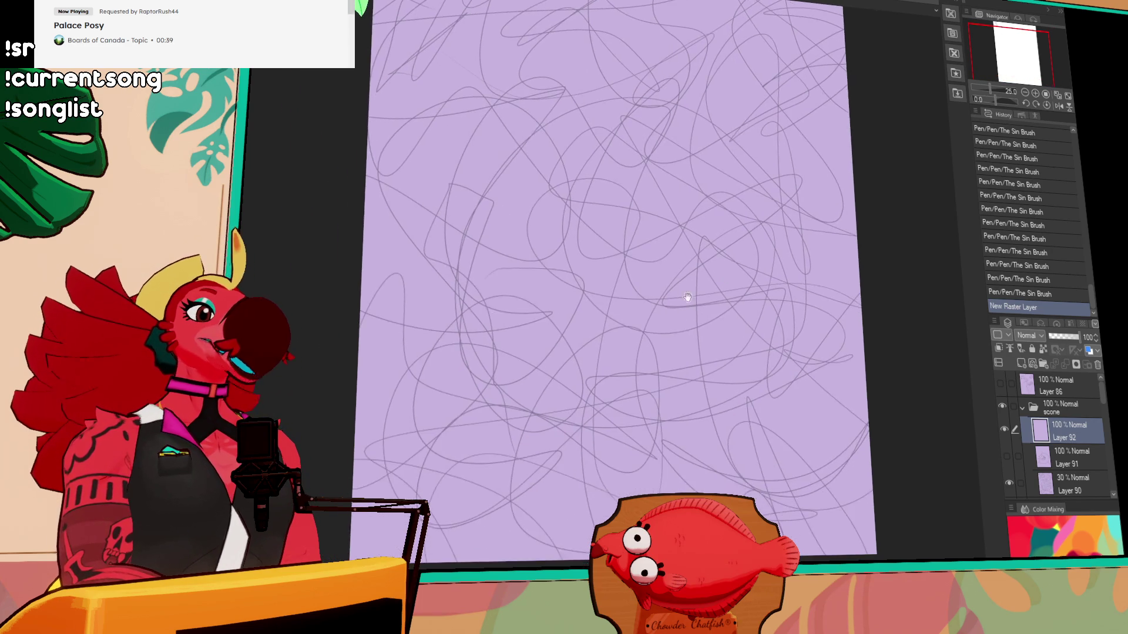
pyautogui.hotkey('ctrl', 'z')
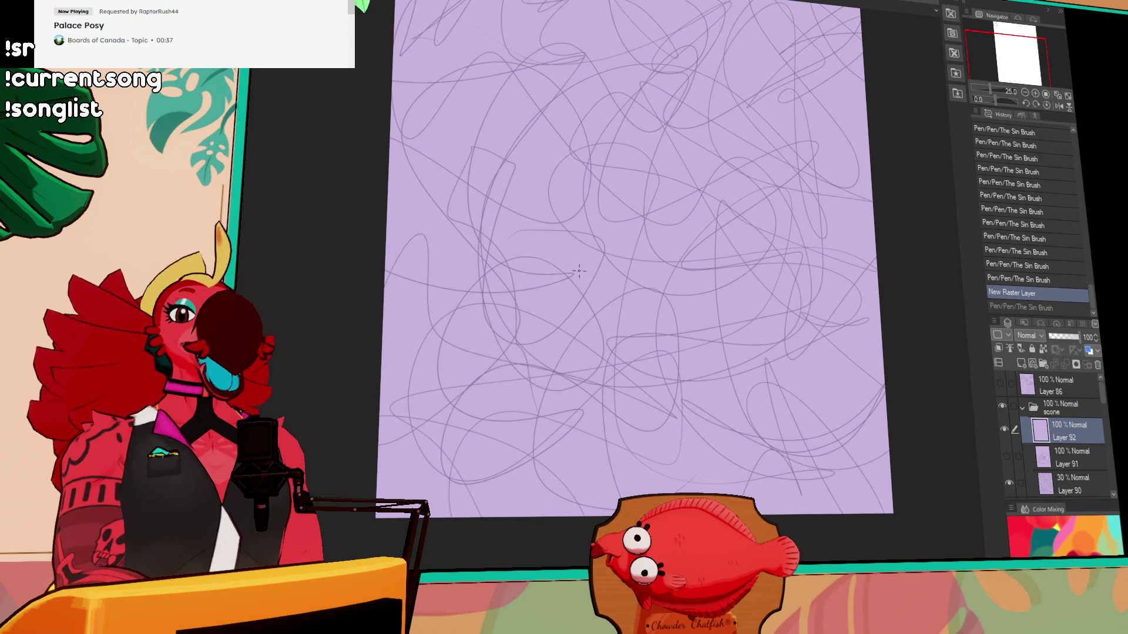
pyautogui.moveTo(575, 288); pyautogui.dragTo(448, 526)
pyautogui.hotkey('ctrl', 'z')
pyautogui.moveTo(533, 381); pyautogui.dragTo(467, 525)
pyautogui.hotkey('ctrl', 'z')
pyautogui.moveTo(533, 383); pyautogui.dragTo(448, 526)
pyautogui.moveTo(683, 385)
pyautogui.mouseDown()
pyautogui.moveTo(676, 366)
pyautogui.moveTo(728, 493)
pyautogui.mouseUp()
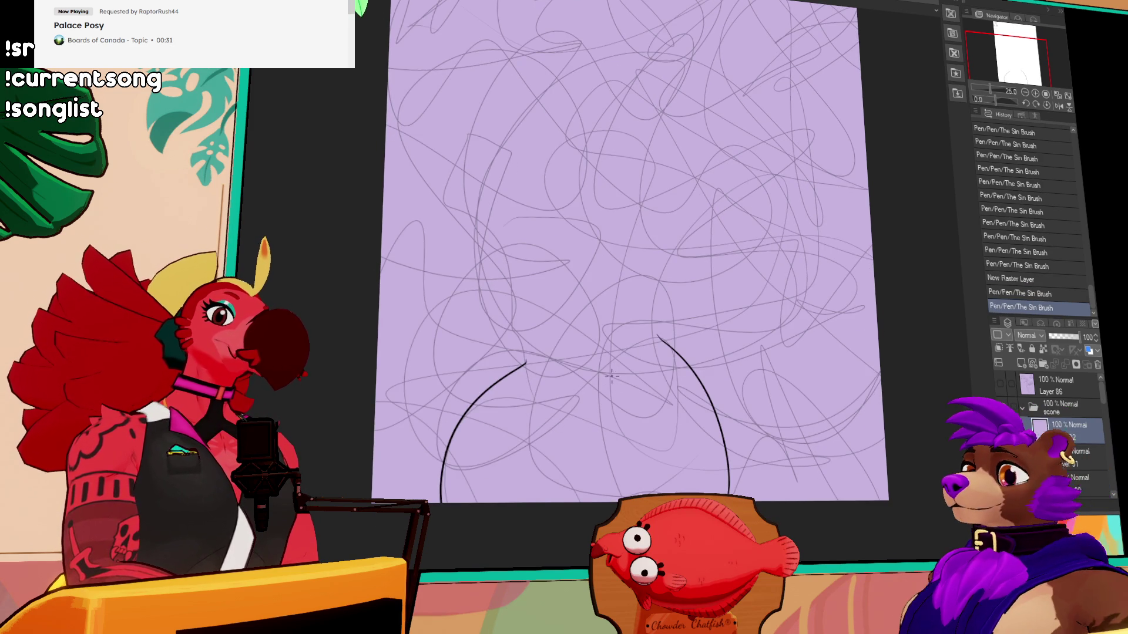
pyautogui.moveTo(611, 378); pyautogui.dragTo(592, 479)
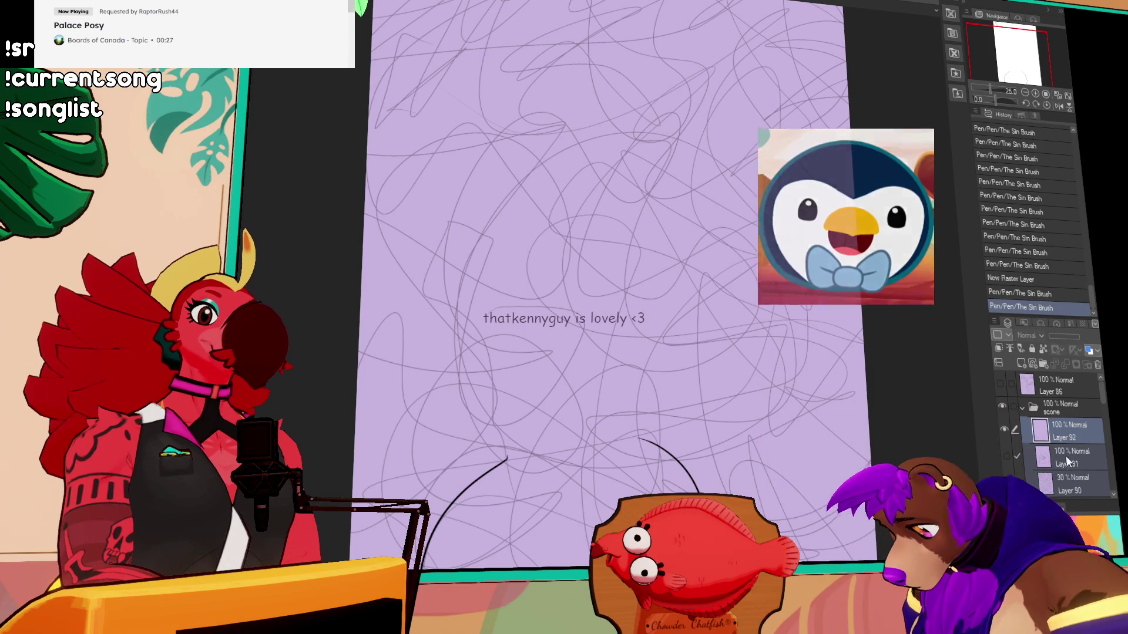
# - Shift the Layer 90 scribbles up and right, restore the last stroke, and extend the left arch line
pyautogui.click(1072, 483)
pyautogui.moveTo(802, 551); pyautogui.dragTo(843, 431)
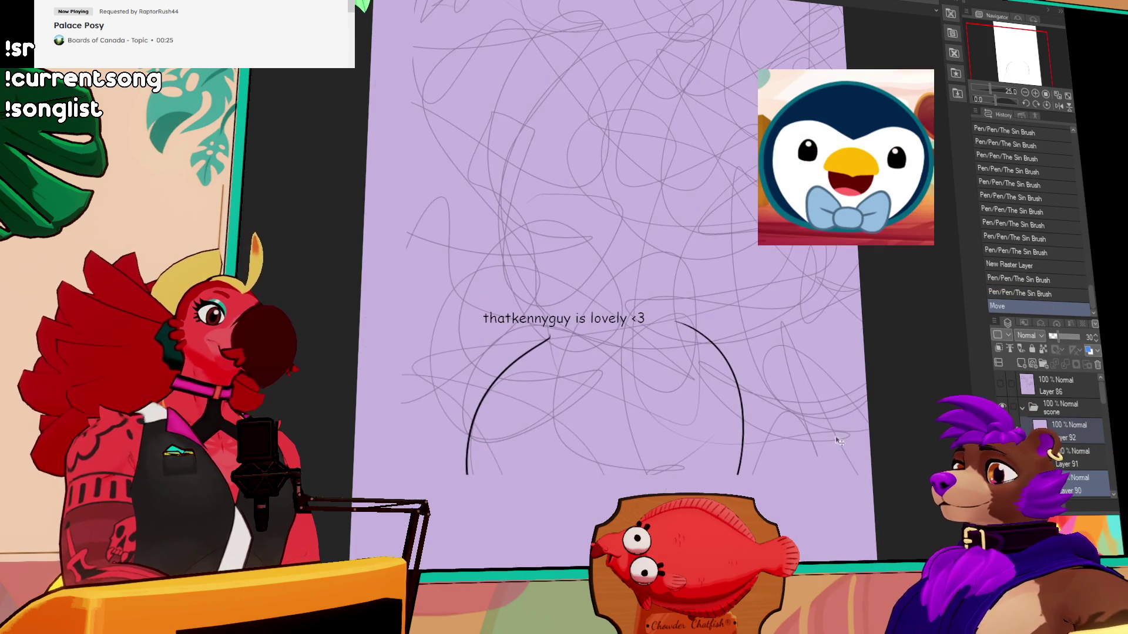
pyautogui.moveTo(723, 287); pyautogui.dragTo(730, 253)
pyautogui.click(991, 291)
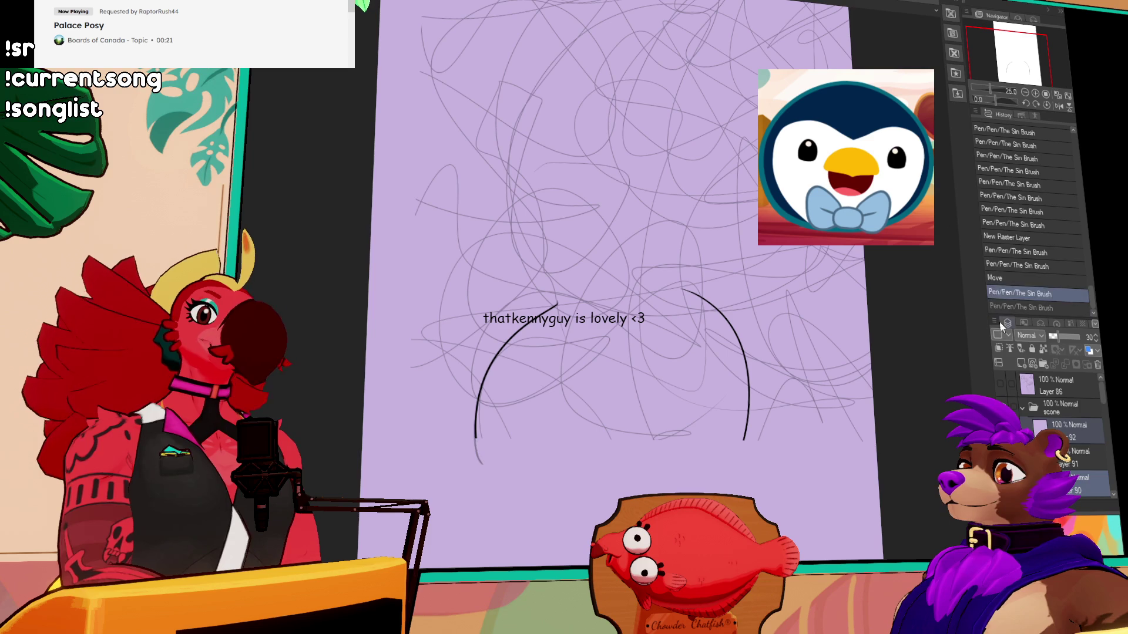
pyautogui.click(993, 305)
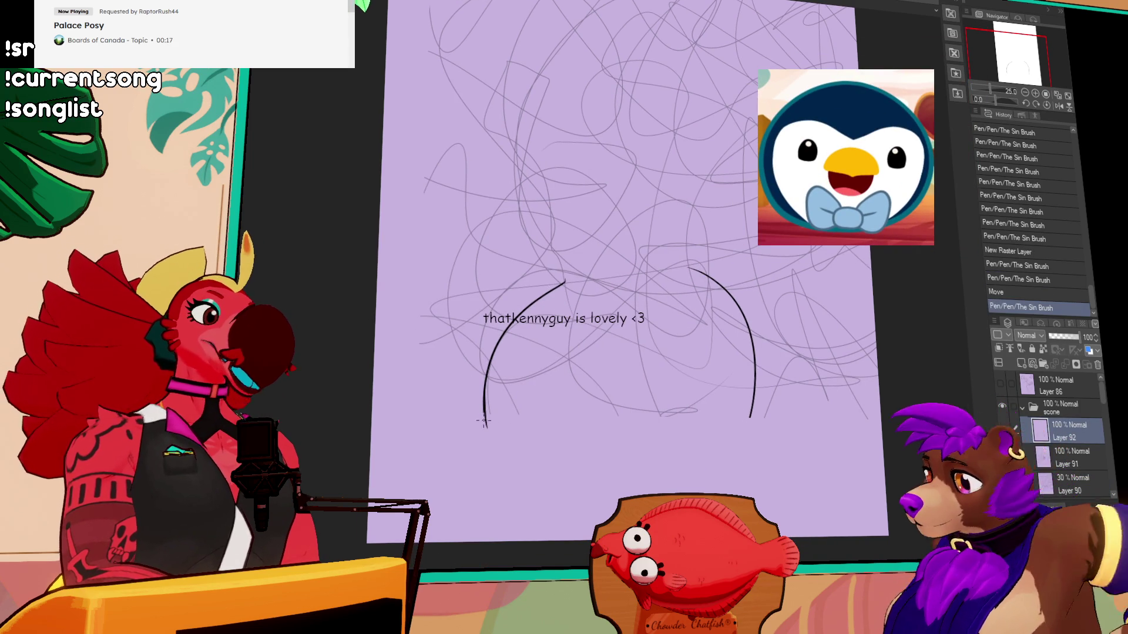
pyautogui.moveTo(484, 414)
pyautogui.mouseDown()
pyautogui.moveTo(488, 445)
pyautogui.moveTo(528, 460)
pyautogui.moveTo(615, 385)
pyautogui.moveTo(621, 354)
pyautogui.moveTo(715, 447)
pyautogui.mouseUp()
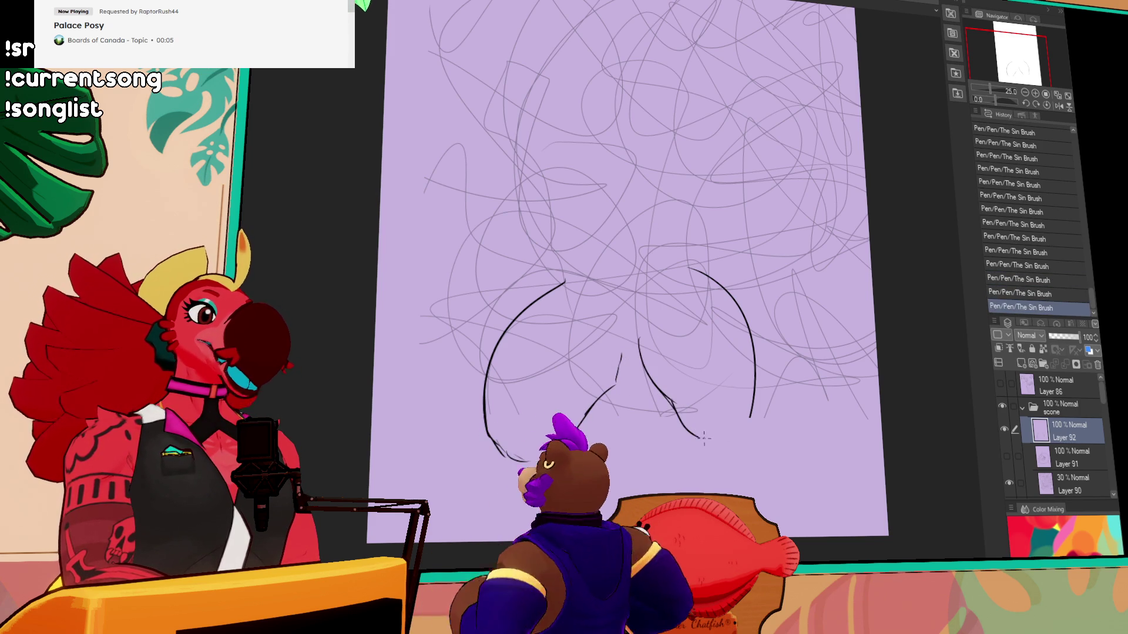
# - Add a steeper short inner contour stroke and the upper right contour stroke, framing the hip outlines
pyautogui.scroll(3, 702, 256)
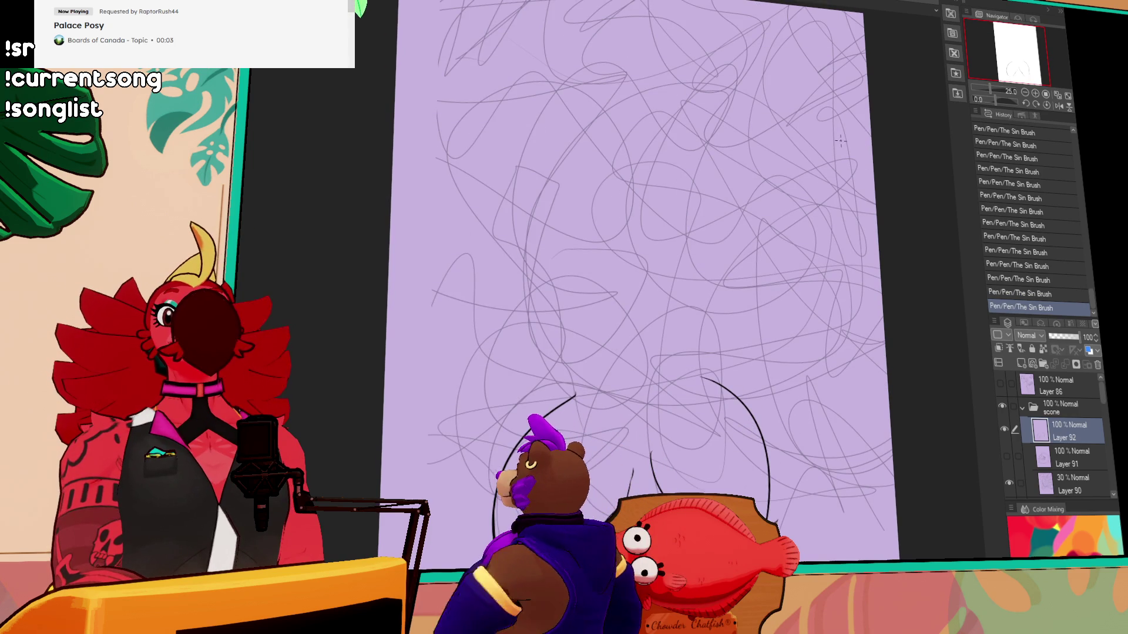
pyautogui.moveTo(556, 362)
pyautogui.mouseDown()
pyautogui.moveTo(589, 427)
pyautogui.moveTo(569, 393)
pyautogui.moveTo(564, 404)
pyautogui.mouseUp()
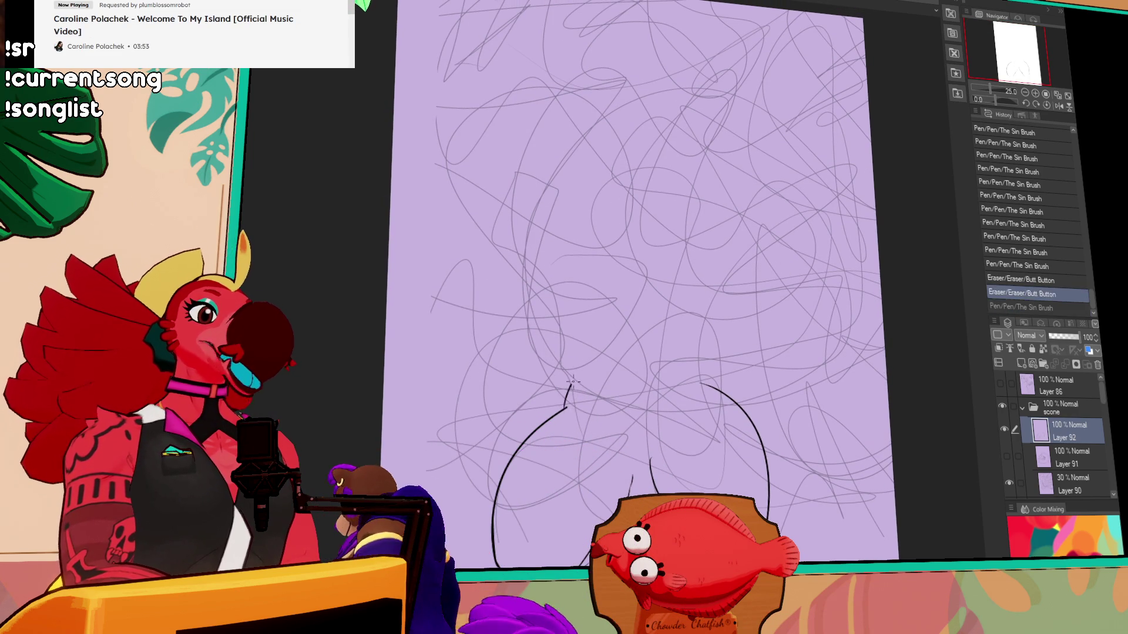
pyautogui.hotkey('ctrl', 'z')
pyautogui.moveTo(576, 360); pyautogui.dragTo(564, 407)
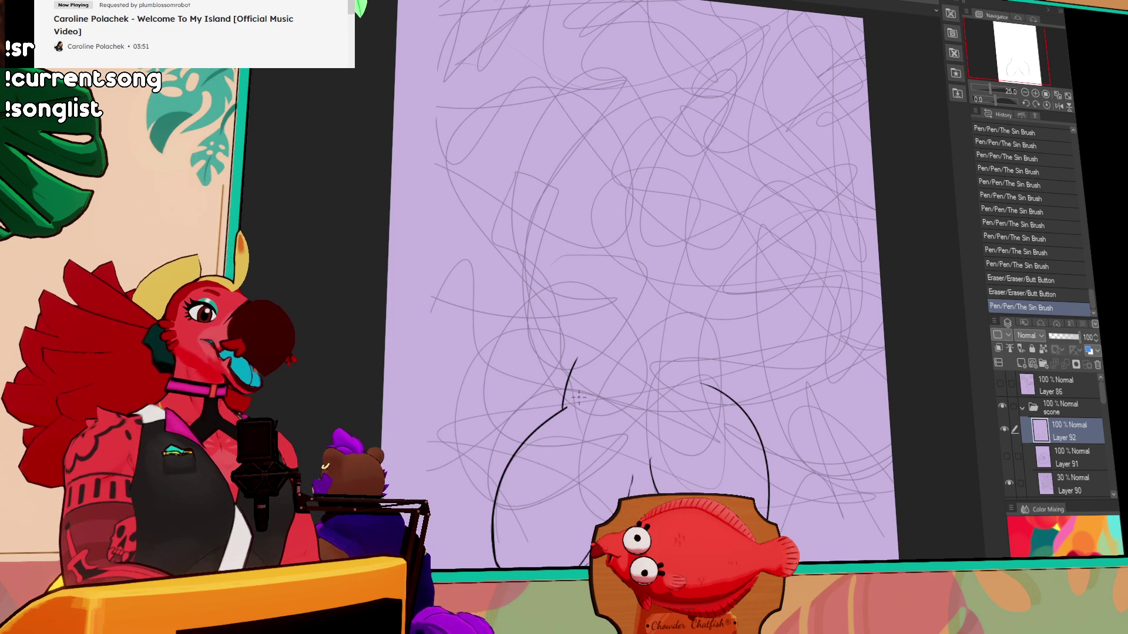
pyautogui.moveTo(737, 324); pyautogui.dragTo(710, 335)
pyautogui.moveTo(578, 383); pyautogui.dragTo(576, 365)
pyautogui.hotkey('ctrl', 'z')
pyautogui.moveTo(672, 336); pyautogui.dragTo(725, 411)
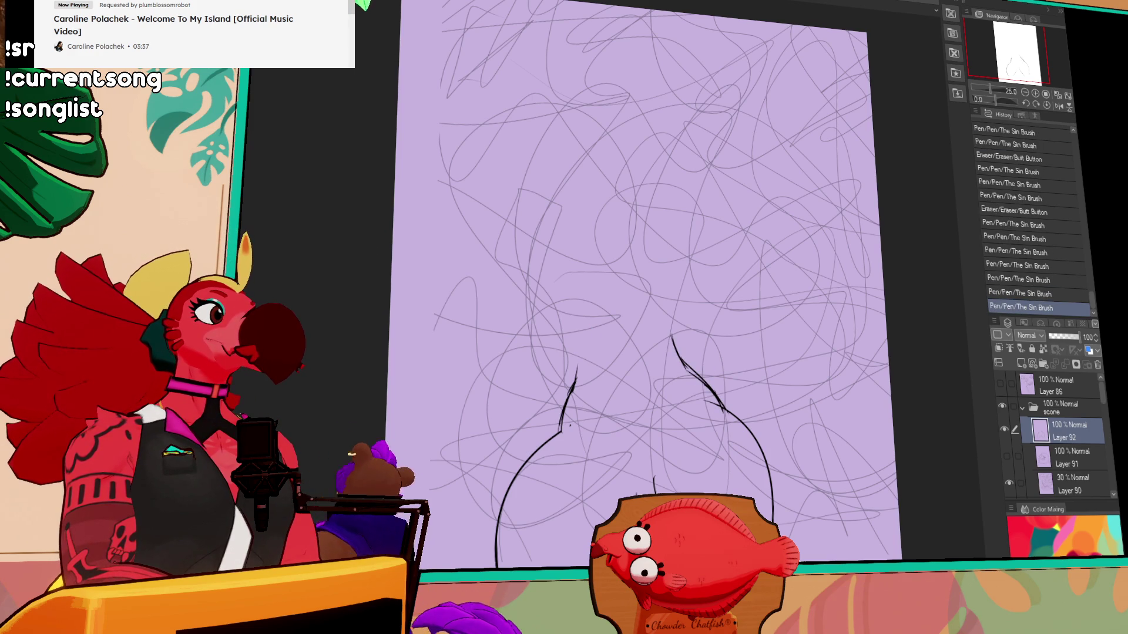
pyautogui.moveTo(824, 235); pyautogui.dragTo(807, 257)
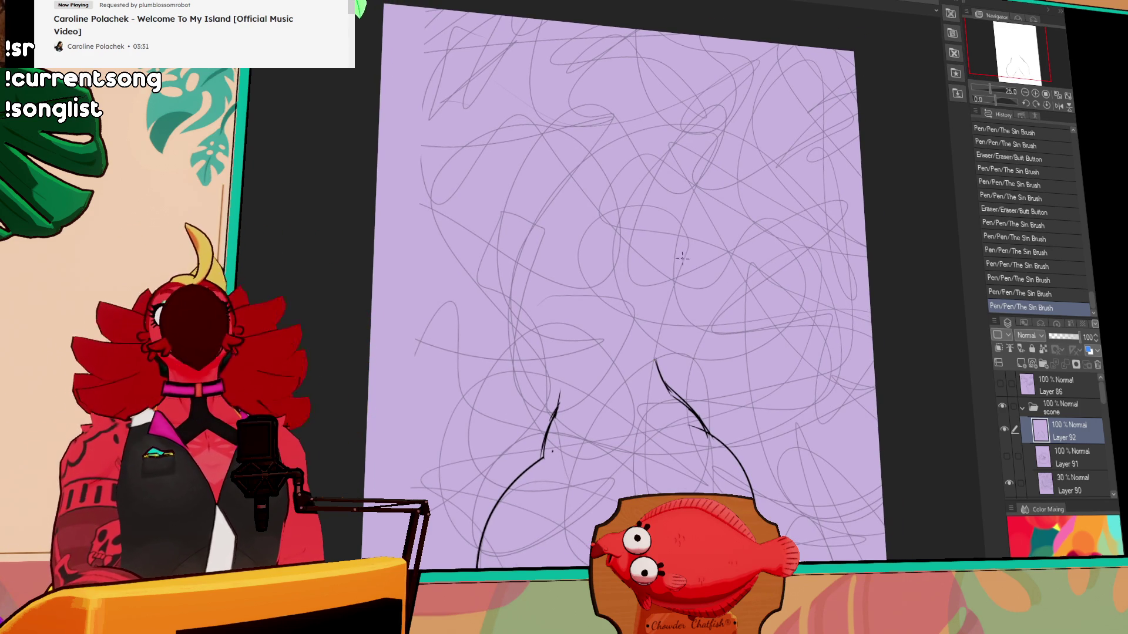
pyautogui.moveTo(760, 237); pyautogui.dragTo(739, 166)
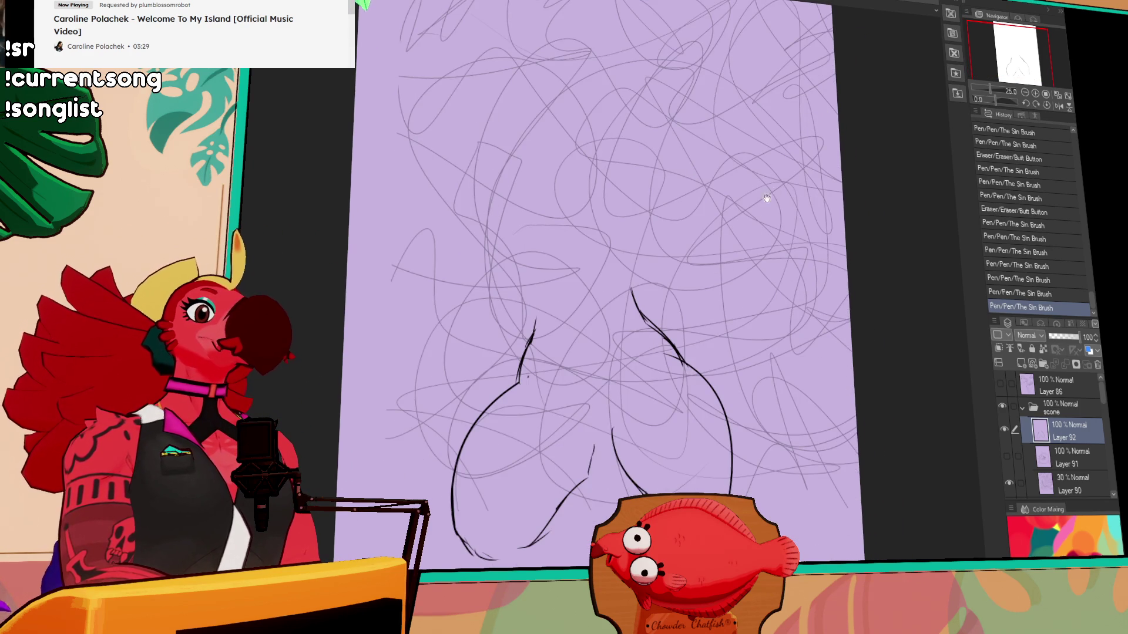
pyautogui.moveTo(795, 239)
pyautogui.mouseDown()
pyautogui.moveTo(789, 255)
pyautogui.moveTo(804, 275)
pyautogui.mouseUp()
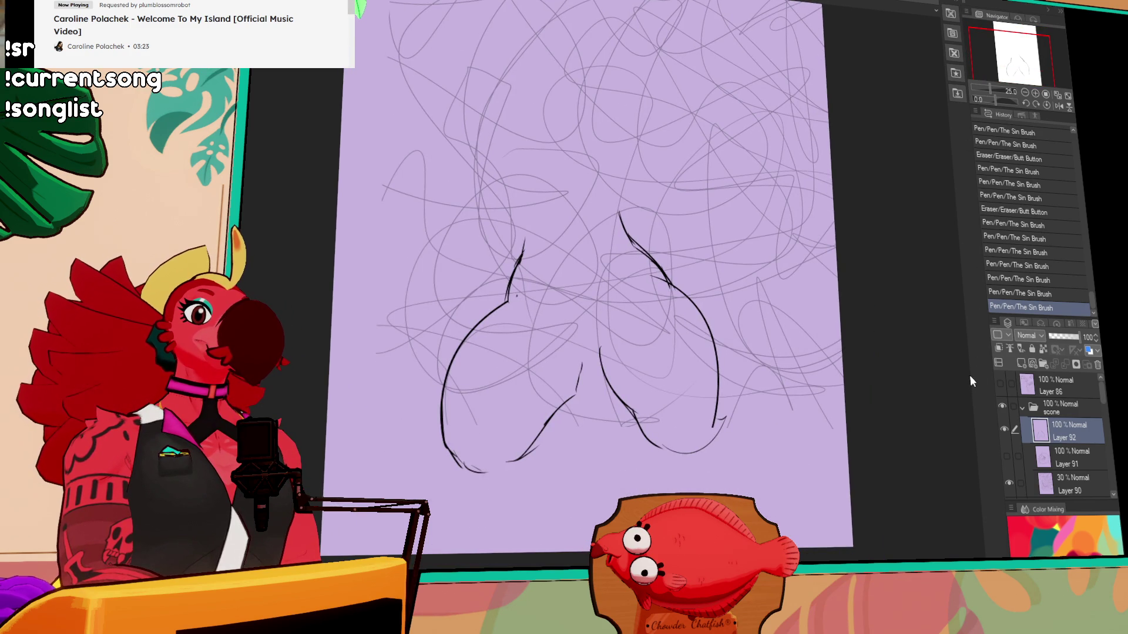
pyautogui.scroll(2, 823, 269)
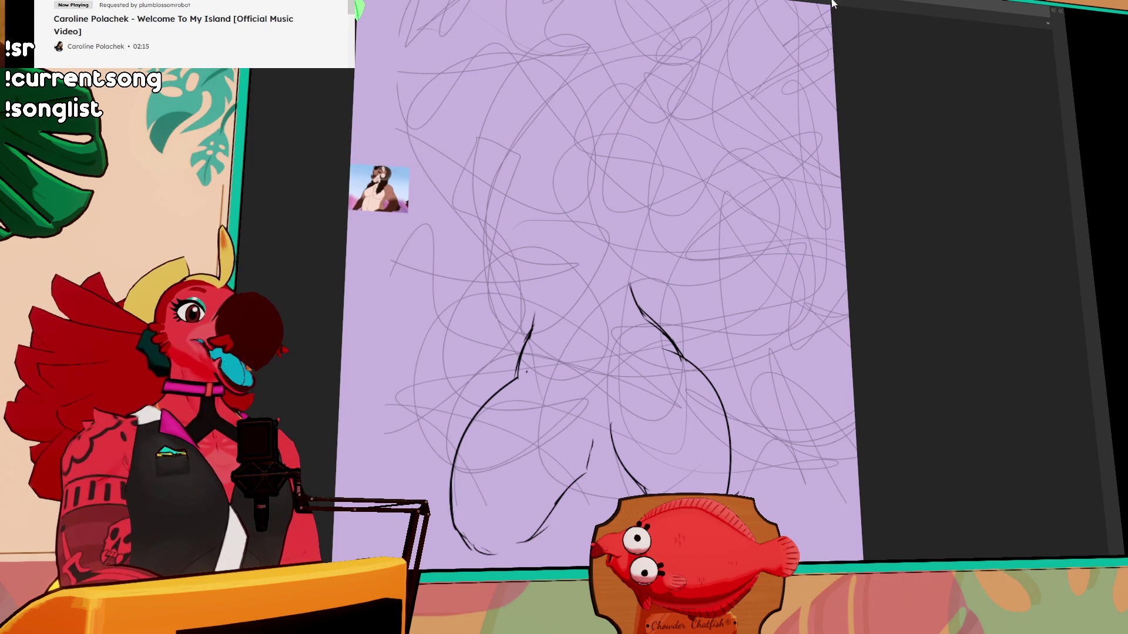
# - Show the palettes, select Layer 92, and redraw the lower-left curve up toward the centre
pyautogui.press('Tab')
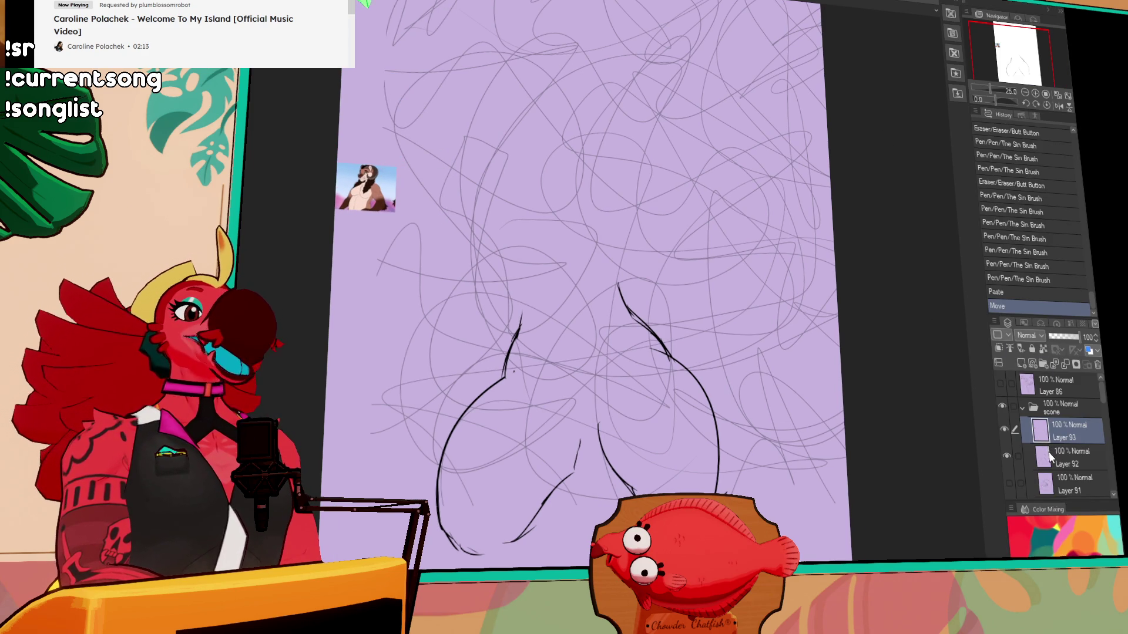
pyautogui.click(1050, 457)
pyautogui.moveTo(655, 361); pyautogui.dragTo(661, 304)
pyautogui.moveTo(583, 403)
pyautogui.mouseDown()
pyautogui.moveTo(575, 414)
pyautogui.moveTo(592, 393)
pyautogui.moveTo(578, 414)
pyautogui.mouseUp()
pyautogui.hotkey('ctrl', 'z')
pyautogui.hotkey('ctrl', 'z')
pyautogui.moveTo(598, 367); pyautogui.dragTo(579, 414)
pyautogui.hotkey('ctrl', 'z')
pyautogui.hotkey('ctrl', 'z')
pyautogui.moveTo(603, 364); pyautogui.dragTo(575, 416)
# - Trim the curve's top end and join both inner curves with a short line at the junction
pyautogui.moveTo(595, 356); pyautogui.dragTo(604, 369)
pyautogui.moveTo(599, 361); pyautogui.dragTo(605, 371)
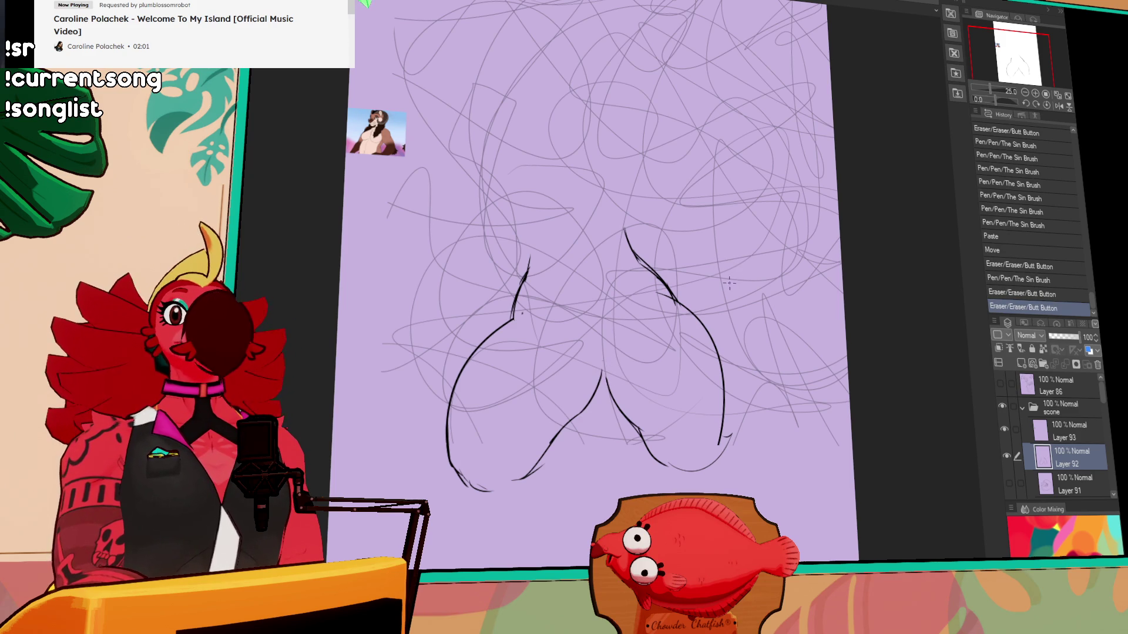
pyautogui.moveTo(605, 369)
pyautogui.mouseDown()
pyautogui.moveTo(605, 381)
pyautogui.moveTo(595, 376)
pyautogui.moveTo(605, 376)
pyautogui.mouseUp()
pyautogui.moveTo(630, 294)
pyautogui.mouseDown()
pyautogui.moveTo(603, 341)
pyautogui.moveTo(587, 343)
pyautogui.moveTo(605, 340)
pyautogui.moveTo(628, 293)
pyautogui.mouseUp()
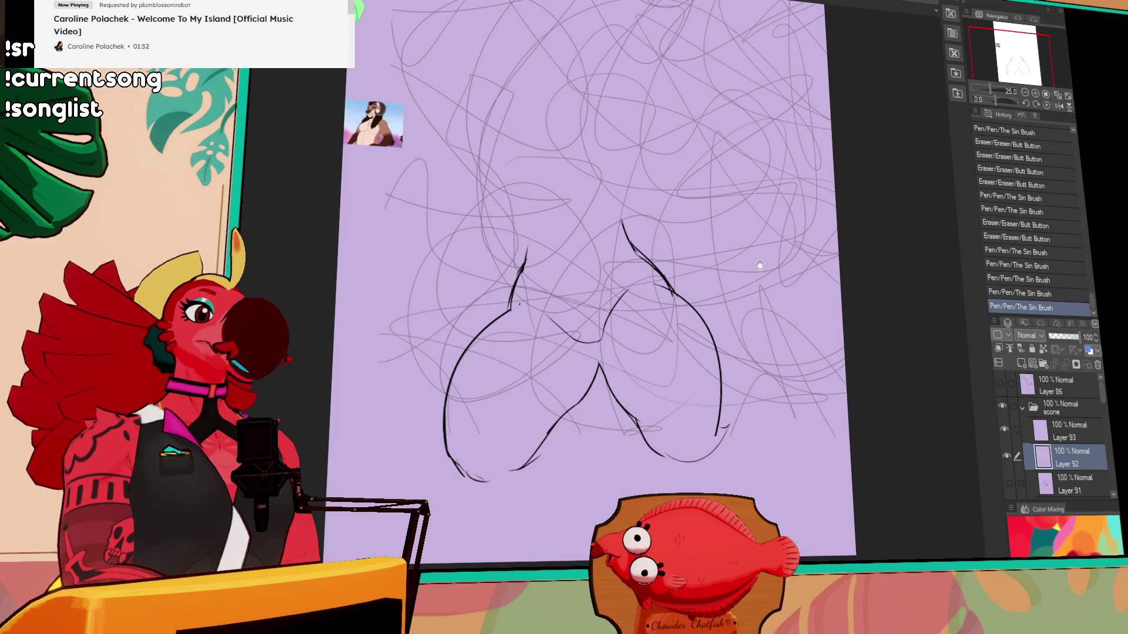
pyautogui.moveTo(601, 341); pyautogui.dragTo(599, 365)
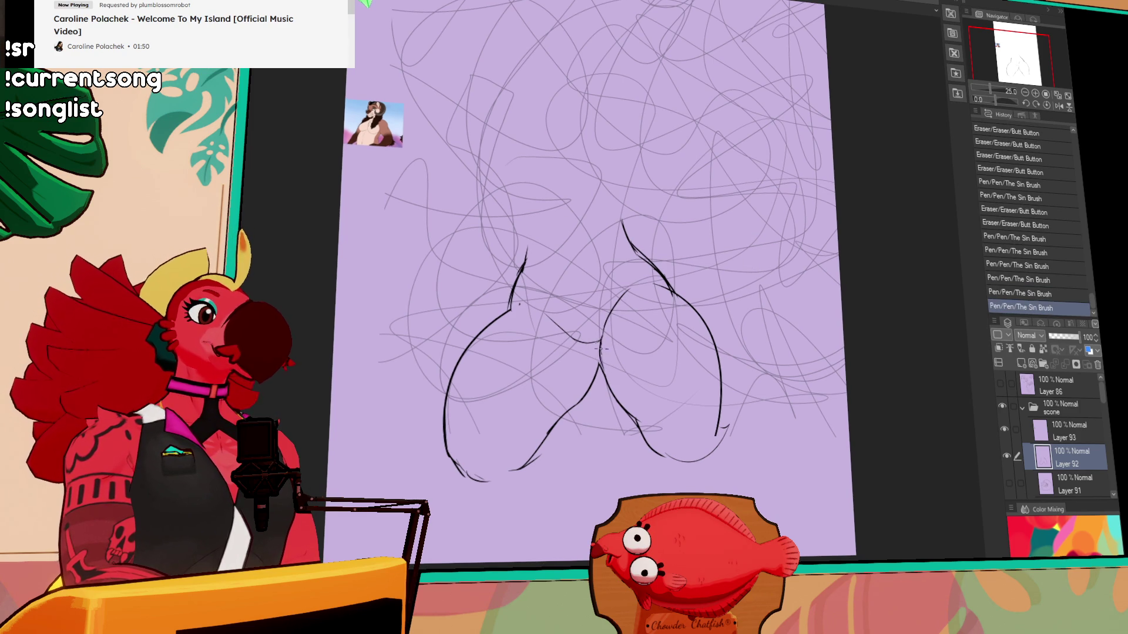
pyautogui.scroll(3, 606, 376)
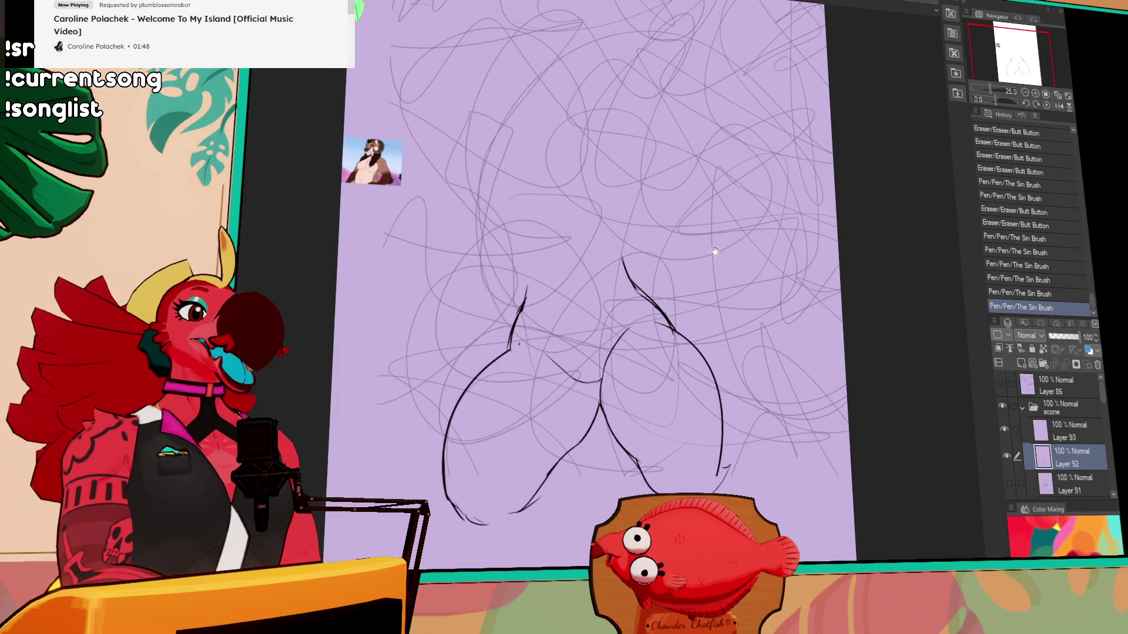
pyautogui.moveTo(607, 350)
pyautogui.mouseDown()
pyautogui.moveTo(624, 329)
pyautogui.moveTo(600, 377)
pyautogui.mouseUp()
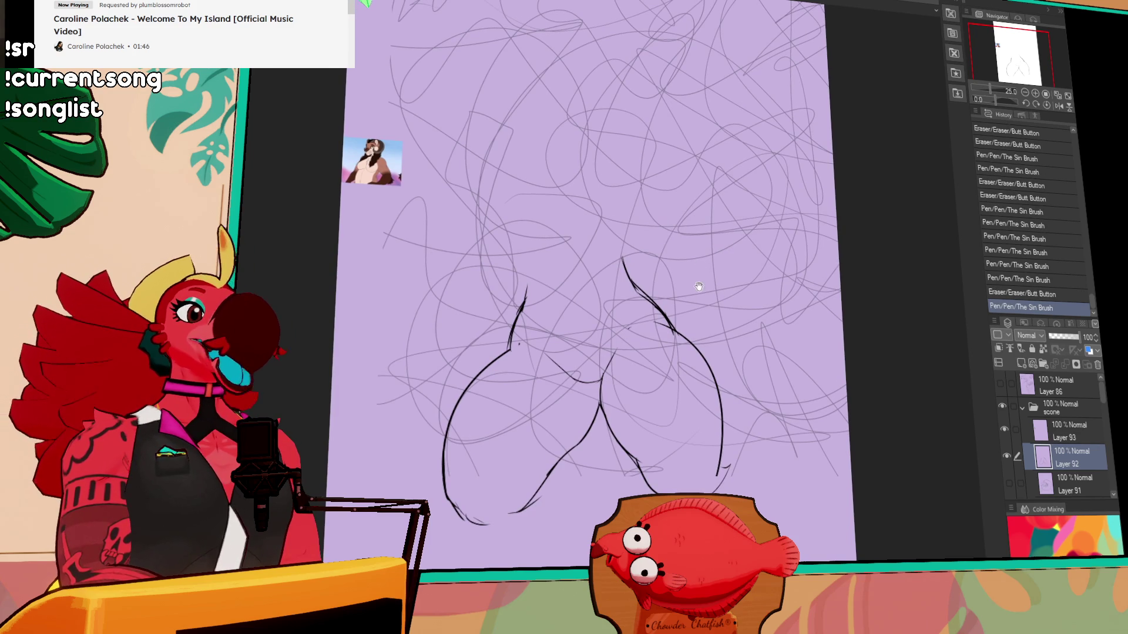
pyautogui.scroll(4, 735, 248)
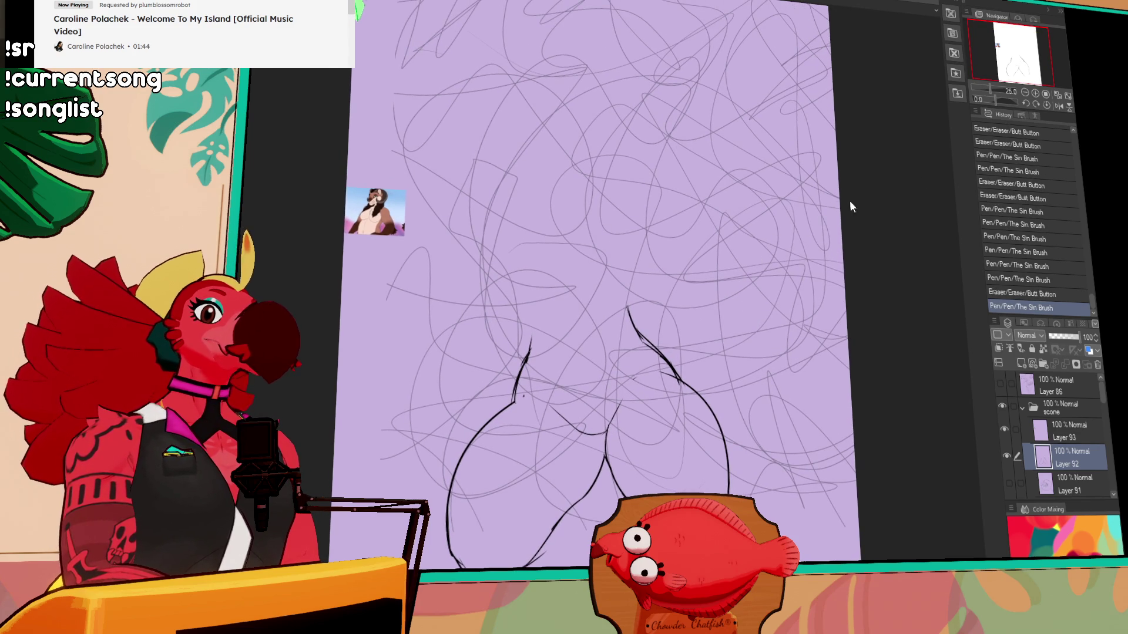
pyautogui.scroll(-5, 736, 260)
# - Lasso the right leg outline and shift it slightly to the left
pyautogui.moveTo(531, 362)
pyautogui.mouseDown()
pyautogui.moveTo(517, 329)
pyautogui.moveTo(497, 324)
pyautogui.mouseUp()
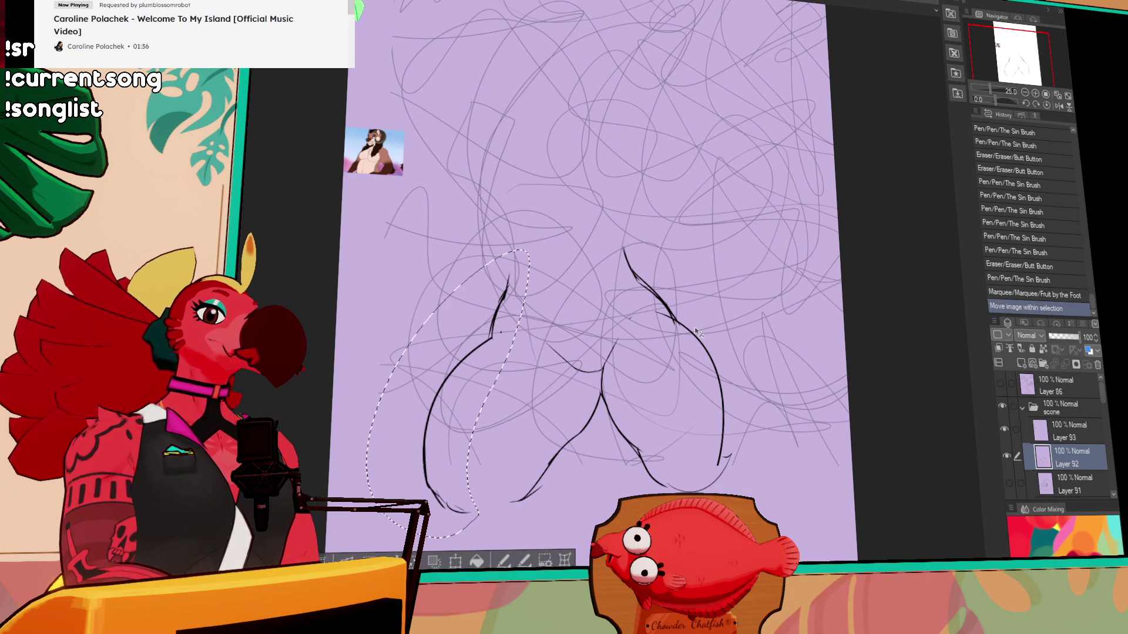
pyautogui.moveTo(727, 488); pyautogui.dragTo(758, 499)
pyautogui.moveTo(750, 424); pyautogui.dragTo(747, 424)
pyautogui.hotkey('ctrl', 'd')
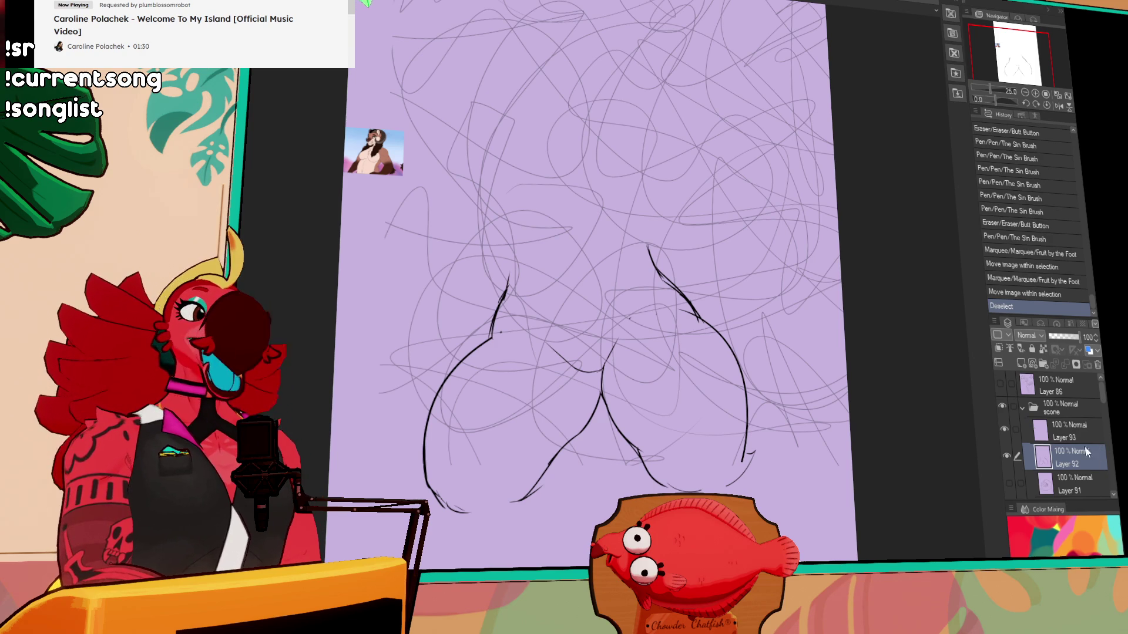
# - Move the scone folder's sketch slightly right, then erase the crease lines on Layer 92
pyautogui.click(1060, 407)
pyautogui.moveTo(815, 499); pyautogui.dragTo(825, 498)
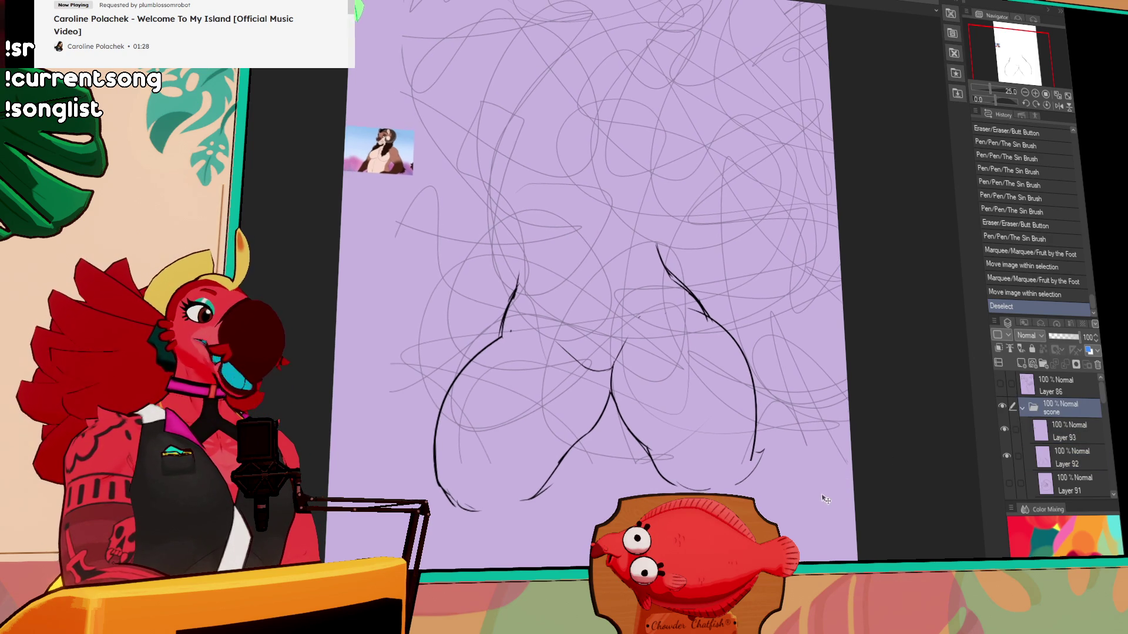
pyautogui.click(1046, 430)
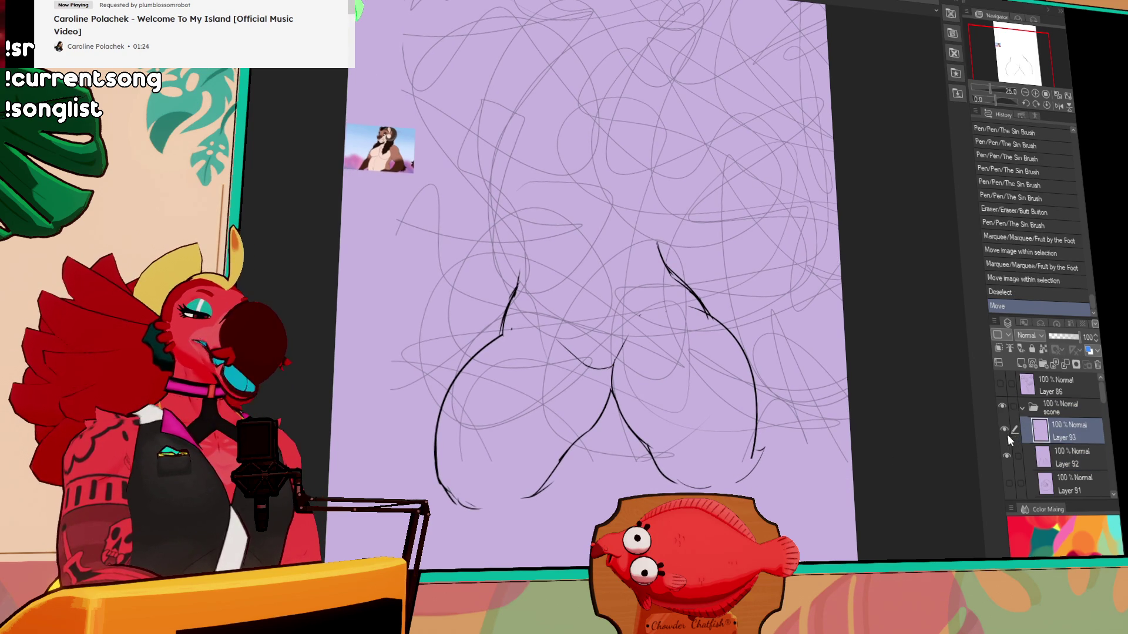
pyautogui.click(1069, 457)
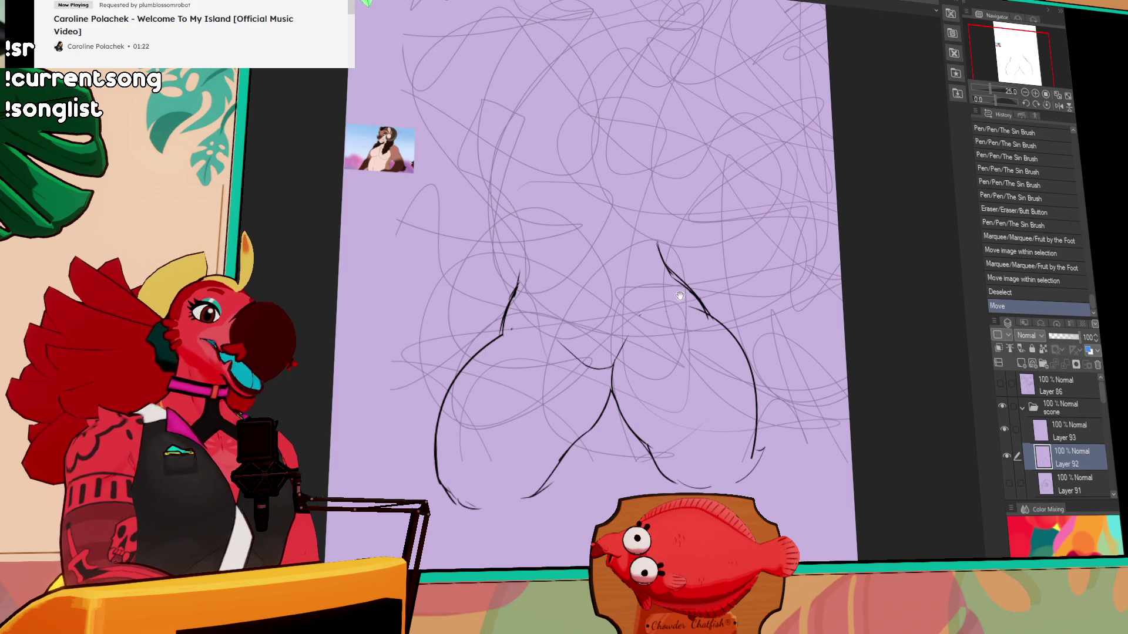
pyautogui.press('e')
pyautogui.moveTo(563, 343)
pyautogui.mouseDown()
pyautogui.moveTo(594, 365)
pyautogui.moveTo(578, 360)
pyautogui.mouseUp()
# - Redraw the crease between the hips with thin strokes joining the right leg
pyautogui.press('p')
pyautogui.moveTo(561, 337); pyautogui.dragTo(597, 370)
pyautogui.press('e')
pyautogui.press('p')
pyautogui.moveTo(588, 369); pyautogui.dragTo(613, 368)
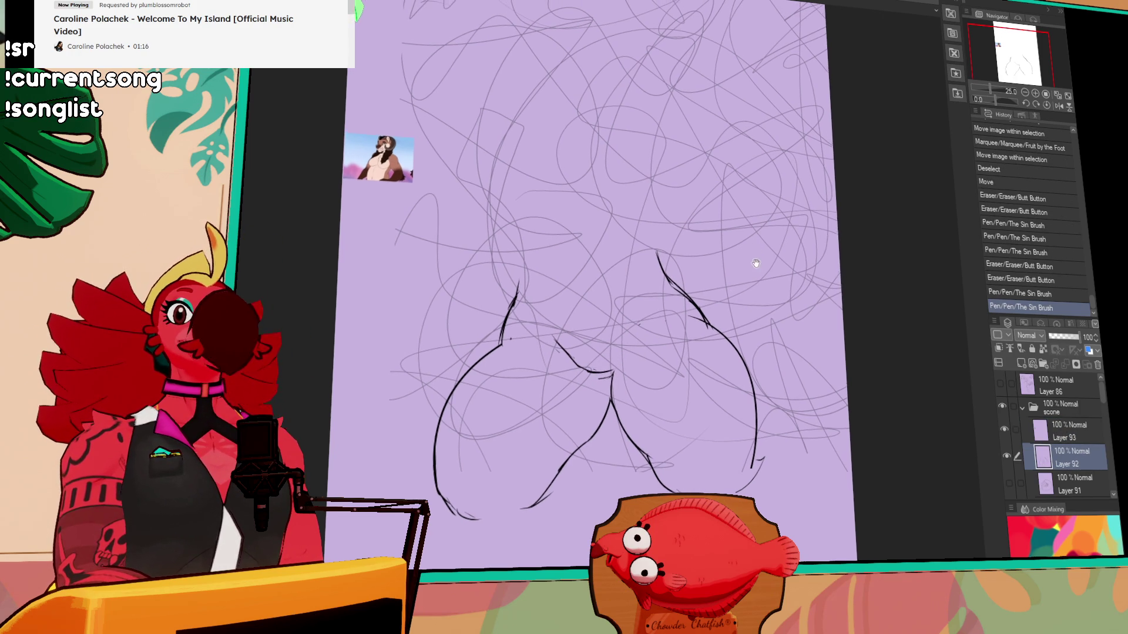
pyautogui.moveTo(757, 258); pyautogui.dragTo(752, 274)
pyautogui.press('e')
pyautogui.moveTo(561, 359); pyautogui.dragTo(573, 384)
pyautogui.press('p')
pyautogui.press('e')
pyautogui.moveTo(563, 376); pyautogui.dragTo(579, 390)
pyautogui.moveTo(564, 376)
pyautogui.mouseDown()
pyautogui.moveTo(579, 393)
pyautogui.moveTo(616, 375)
pyautogui.moveTo(637, 332)
pyautogui.mouseUp()
# - Erase the top of the right hip line and redraw the left crease line
pyautogui.press('e')
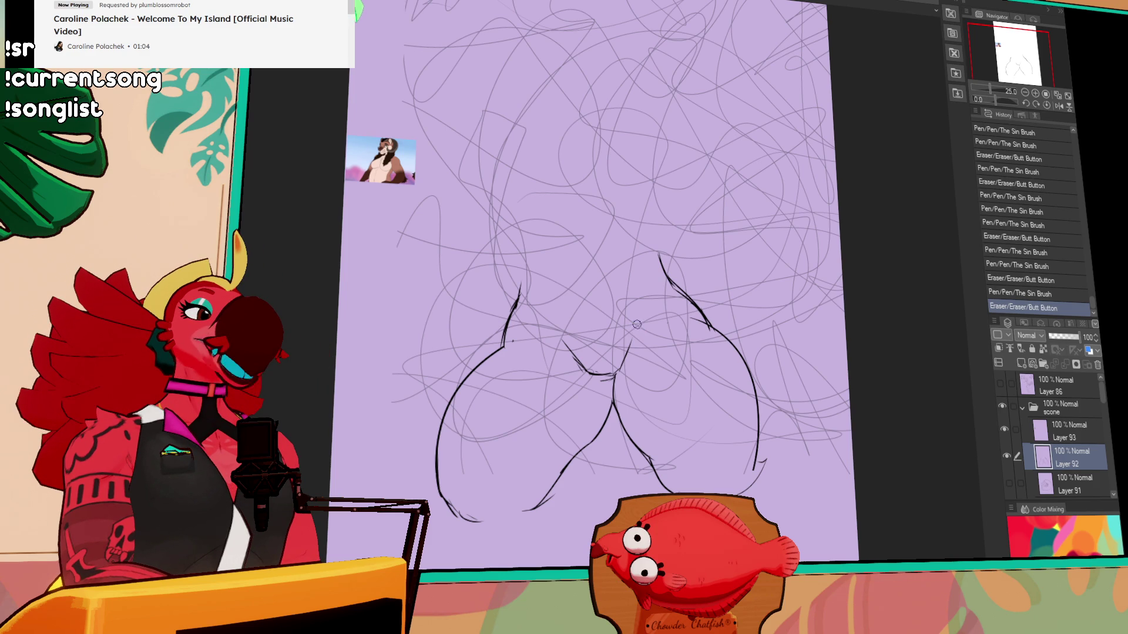
pyautogui.moveTo(665, 266)
pyautogui.mouseDown()
pyautogui.moveTo(659, 251)
pyautogui.moveTo(667, 316)
pyautogui.mouseUp()
pyautogui.moveTo(553, 382)
pyautogui.mouseDown()
pyautogui.moveTo(558, 347)
pyautogui.moveTo(545, 382)
pyautogui.mouseUp()
pyautogui.moveTo(561, 343)
pyautogui.mouseDown()
pyautogui.moveTo(557, 320)
pyautogui.moveTo(545, 380)
pyautogui.mouseUp()
pyautogui.hotkey('ctrl', 'z')
pyautogui.hotkey('ctrl', 'y')
pyautogui.hotkey('ctrl', 'z')
pyautogui.moveTo(579, 309); pyautogui.dragTo(547, 377)
pyautogui.hotkey('ctrl', 'z')
pyautogui.hotkey('ctrl', 'y')
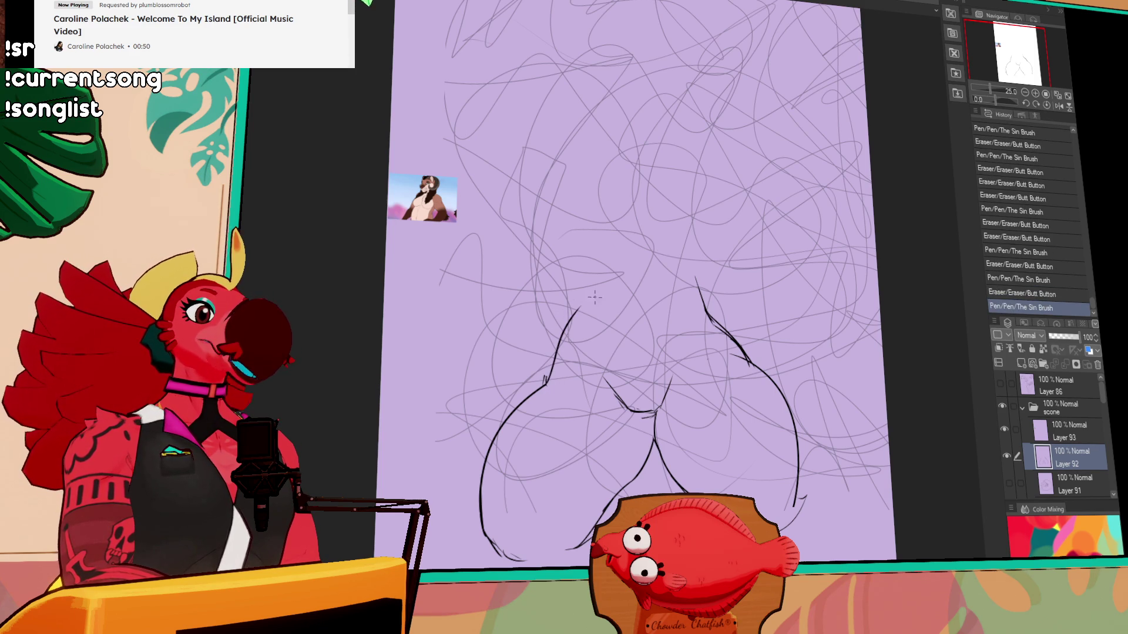
# - Draw a new right hip line and V-shaped waist strokes above the crease, then zoom out
pyautogui.moveTo(694, 294)
pyautogui.mouseDown()
pyautogui.moveTo(737, 356)
pyautogui.moveTo(731, 343)
pyautogui.mouseUp()
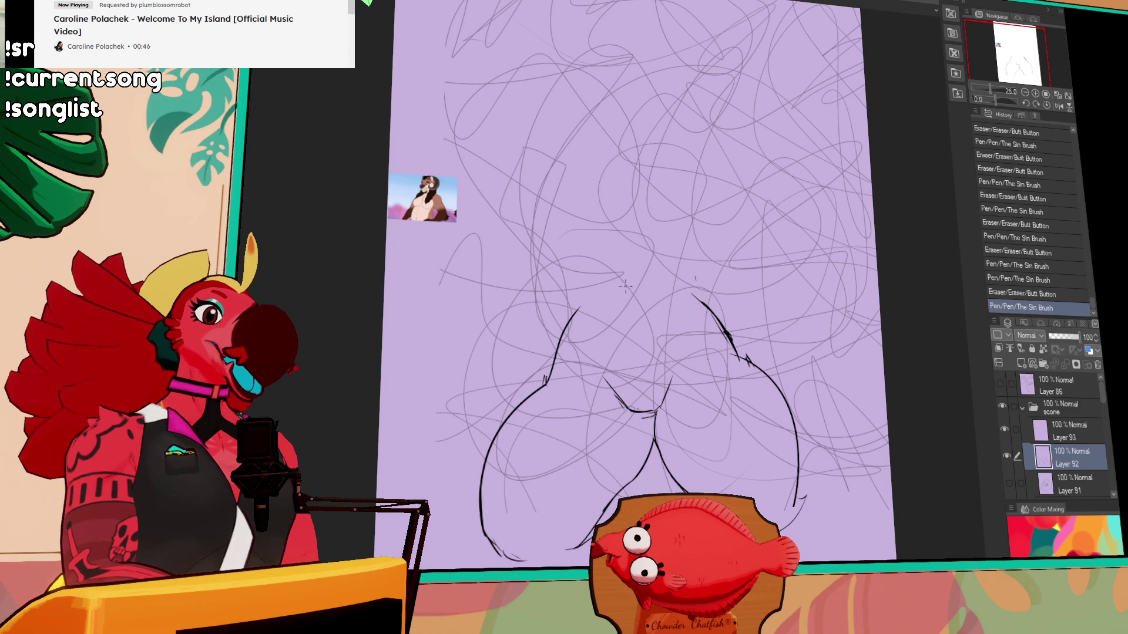
pyautogui.moveTo(612, 389)
pyautogui.mouseDown()
pyautogui.moveTo(637, 414)
pyautogui.moveTo(670, 411)
pyautogui.mouseUp()
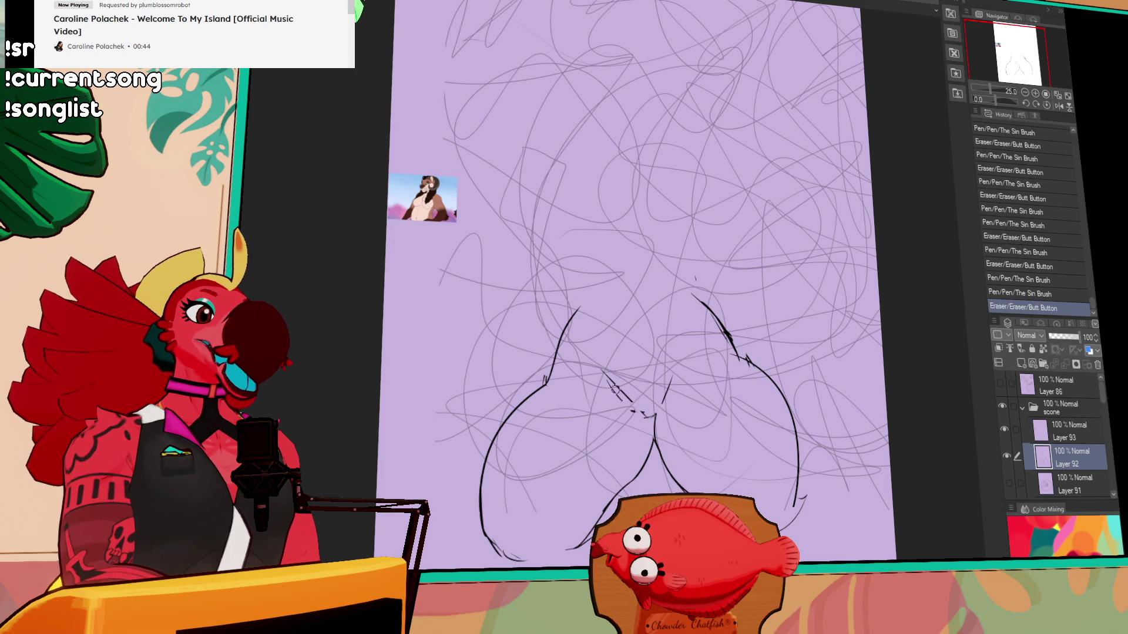
pyautogui.moveTo(602, 379)
pyautogui.mouseDown()
pyautogui.moveTo(645, 408)
pyautogui.moveTo(681, 373)
pyautogui.mouseUp()
pyautogui.moveTo(676, 381); pyautogui.dragTo(717, 339)
pyautogui.moveTo(581, 361); pyautogui.dragTo(612, 375)
pyautogui.moveTo(800, 197); pyautogui.dragTo(835, 199)
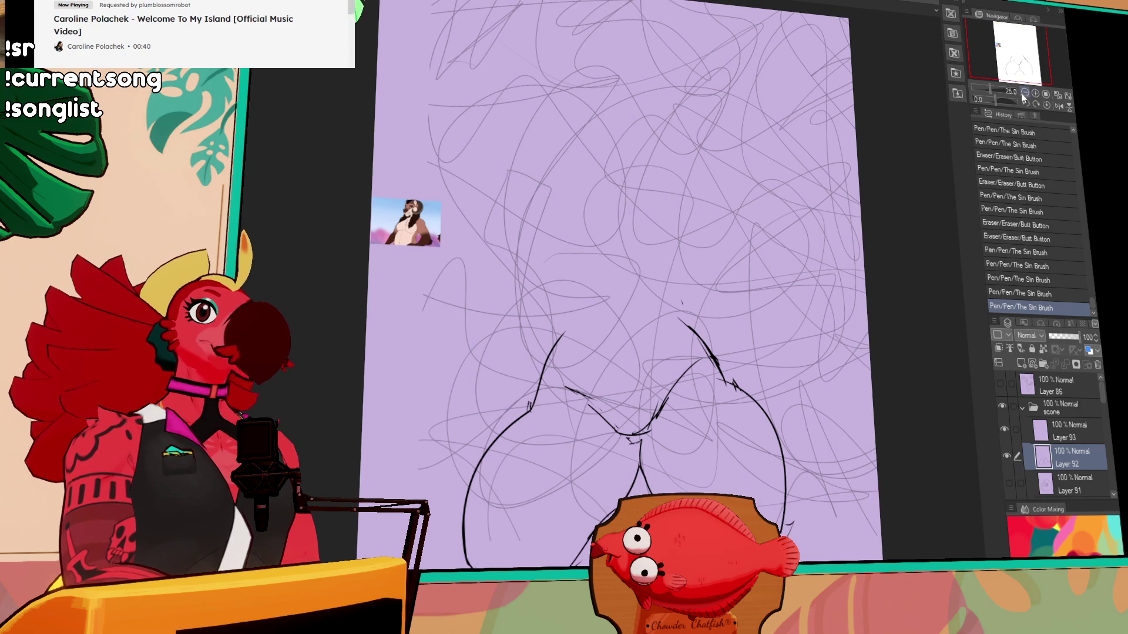
pyautogui.click(1025, 94)
# - Redraw the torso arc, the left hip line, a torso line and the head outline, undoing bad strokes
pyautogui.moveTo(578, 319)
pyautogui.mouseDown()
pyautogui.moveTo(532, 343)
pyautogui.moveTo(625, 338)
pyautogui.mouseUp()
pyautogui.moveTo(520, 359); pyautogui.dragTo(503, 455)
pyautogui.hotkey('ctrl', 'z')
pyautogui.moveTo(525, 366); pyautogui.dragTo(541, 435)
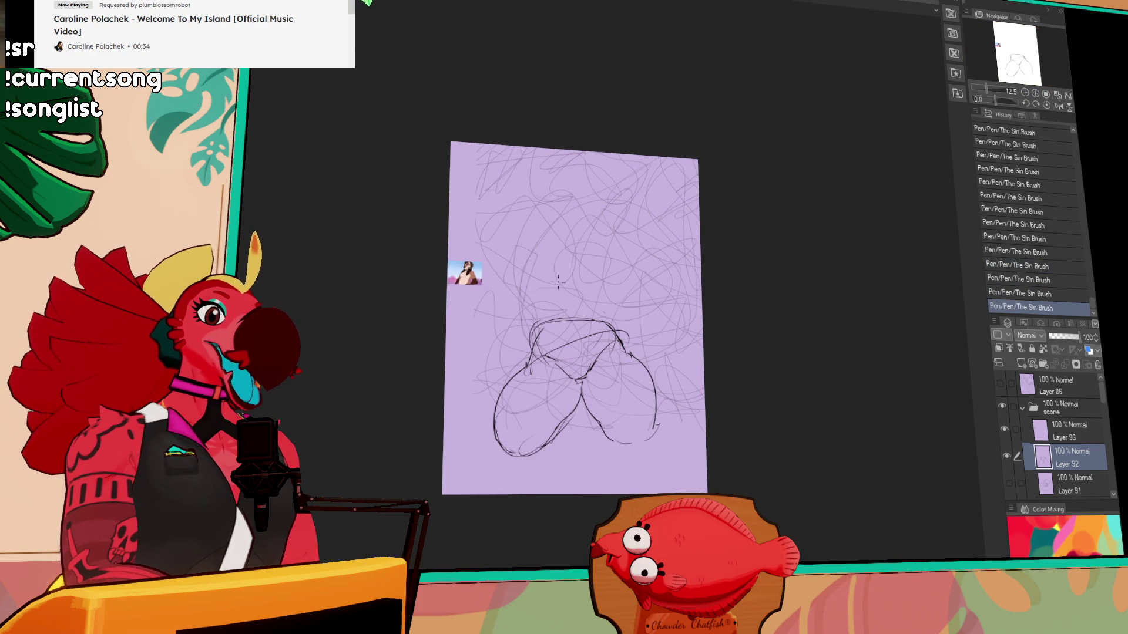
pyautogui.hotkey('ctrl', 'z')
pyautogui.moveTo(594, 290); pyautogui.dragTo(607, 321)
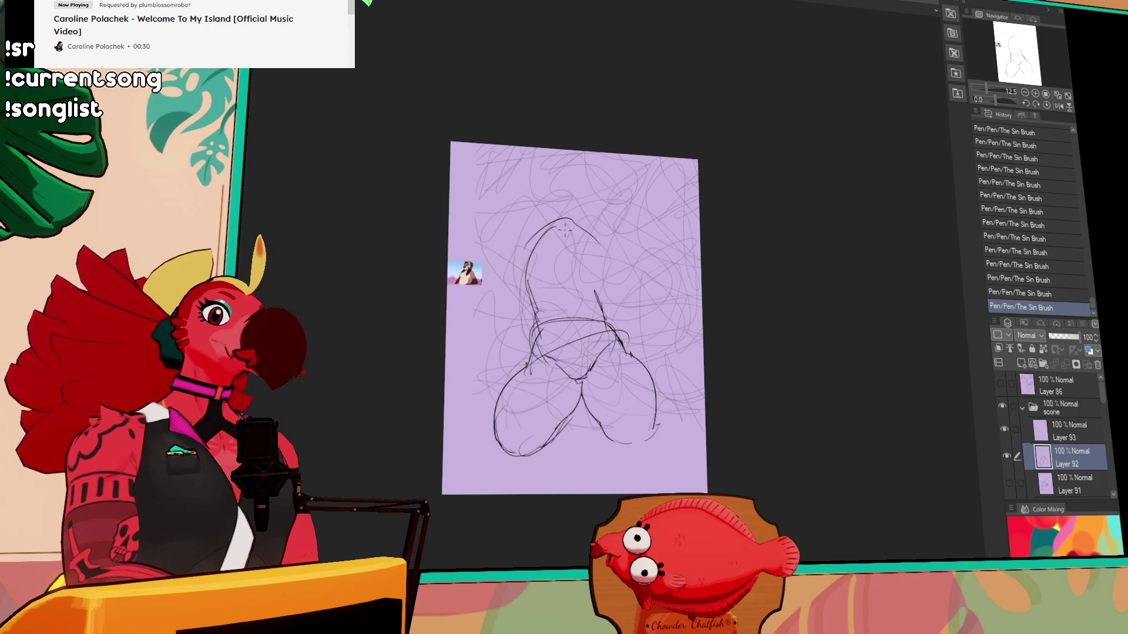
pyautogui.hotkey('ctrl', 'z')
pyautogui.hotkey('ctrl', 'z')
pyautogui.hotkey('ctrl', 'z')
pyautogui.moveTo(518, 254); pyautogui.dragTo(555, 228)
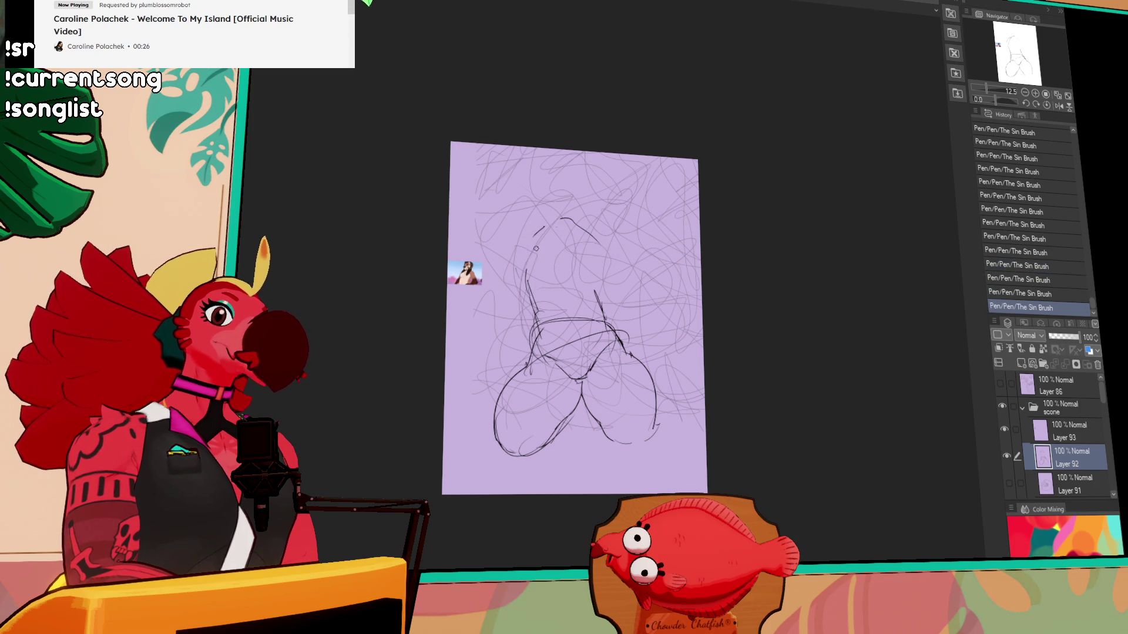
# - Darken the waist lines, erase the small circle and refine the left torso contour
pyautogui.moveTo(650, 230); pyautogui.dragTo(649, 233)
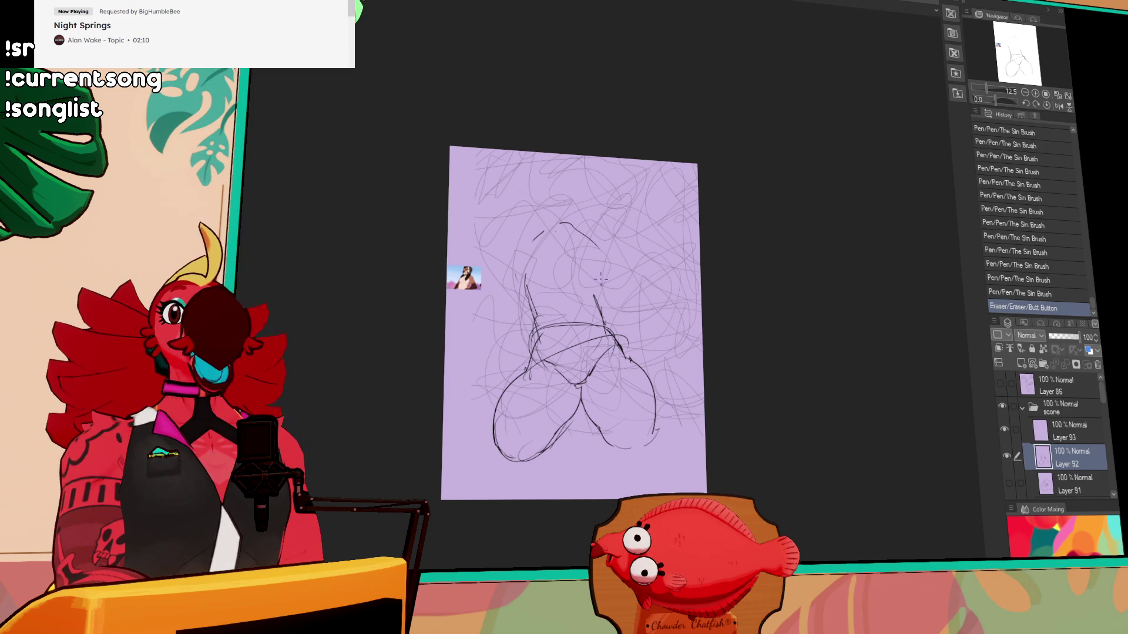
pyautogui.scroll(-1, 679, 255)
pyautogui.moveTo(608, 322); pyautogui.dragTo(623, 341)
pyautogui.moveTo(534, 320); pyautogui.dragTo(542, 327)
pyautogui.moveTo(529, 317)
pyautogui.mouseDown()
pyautogui.moveTo(524, 349)
pyautogui.moveTo(541, 347)
pyautogui.moveTo(545, 325)
pyautogui.moveTo(525, 344)
pyautogui.moveTo(539, 351)
pyautogui.moveTo(543, 324)
pyautogui.mouseUp()
pyautogui.moveTo(536, 316)
pyautogui.mouseDown()
pyautogui.moveTo(542, 325)
pyautogui.moveTo(538, 312)
pyautogui.mouseUp()
pyautogui.moveTo(527, 273); pyautogui.dragTo(541, 313)
pyautogui.moveTo(529, 270); pyautogui.dragTo(545, 314)
pyautogui.moveTo(530, 275)
pyautogui.mouseDown()
pyautogui.moveTo(549, 327)
pyautogui.moveTo(541, 314)
pyautogui.mouseUp()
pyautogui.moveTo(538, 312)
pyautogui.mouseDown()
pyautogui.moveTo(551, 324)
pyautogui.moveTo(587, 294)
pyautogui.moveTo(608, 315)
pyautogui.mouseUp()
# - Redraw the torso and back line, darken the thigh line and erase small left-side marks
pyautogui.hotkey('ctrl', 'z')
pyautogui.hotkey('ctrl', 'z')
pyautogui.moveTo(603, 249); pyautogui.dragTo(599, 312)
pyautogui.moveTo(600, 271)
pyautogui.mouseDown()
pyautogui.moveTo(598, 302)
pyautogui.moveTo(615, 329)
pyautogui.mouseUp()
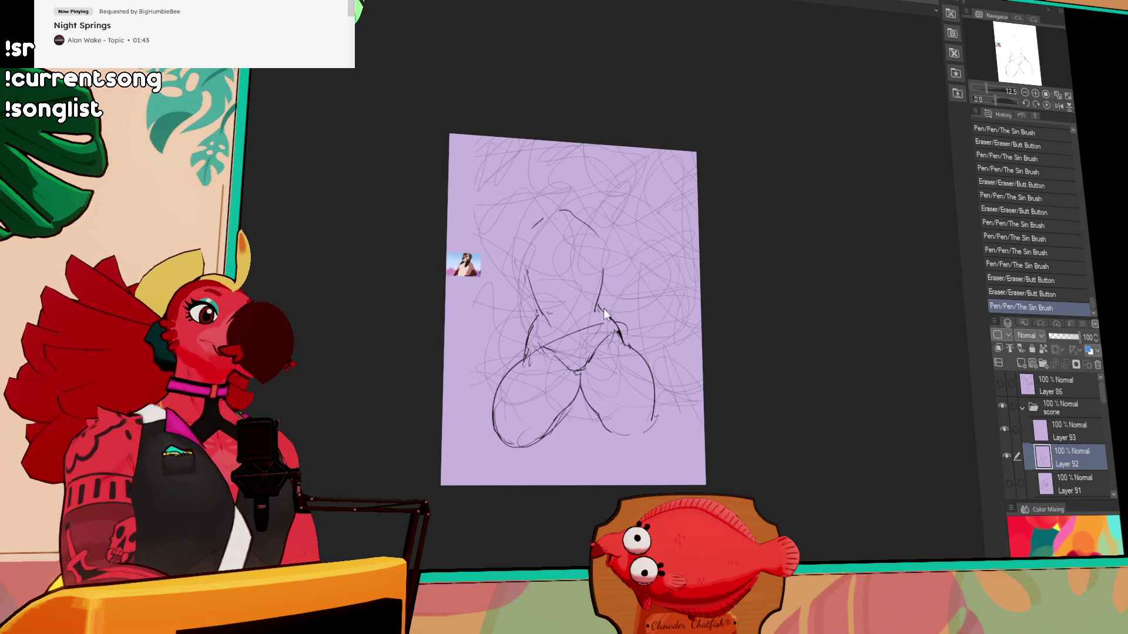
pyautogui.moveTo(607, 313); pyautogui.dragTo(621, 340)
pyautogui.moveTo(532, 344)
pyautogui.mouseDown()
pyautogui.moveTo(543, 352)
pyautogui.moveTo(534, 354)
pyautogui.moveTo(559, 326)
pyautogui.moveTo(541, 332)
pyautogui.moveTo(547, 339)
pyautogui.mouseUp()
pyautogui.moveTo(536, 345); pyautogui.dragTo(533, 339)
# - Compare the last small stroke with repeated undo and redo, keeping it in place
pyautogui.hotkey('ctrl', 'z')
pyautogui.hotkey('ctrl', 'y')
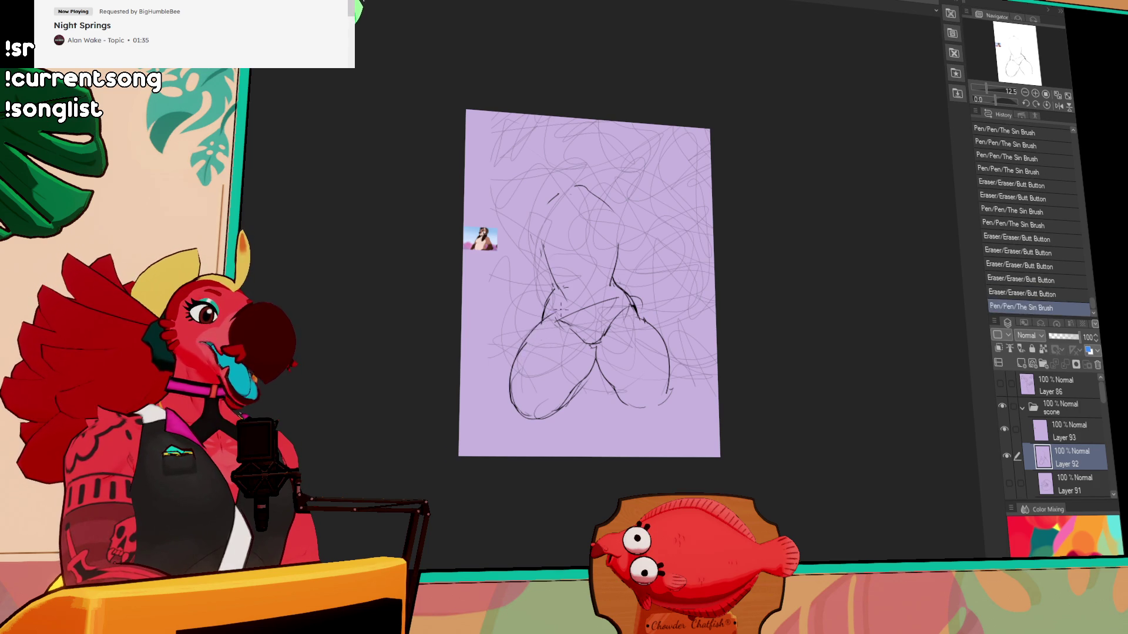
pyautogui.hotkey('ctrl', 'z')
pyautogui.hotkey('ctrl', 'y')
pyautogui.hotkey('ctrl', 'z')
pyautogui.hotkey('ctrl', 'y')
pyautogui.hotkey('ctrl', 'z')
pyautogui.hotkey('ctrl', 'y')
pyautogui.hotkey('ctrl', 'z')
pyautogui.hotkey('ctrl', 'y')
pyautogui.hotkey('ctrl', 'z')
pyautogui.hotkey('ctrl', 'y')
pyautogui.hotkey('ctrl', 'z')
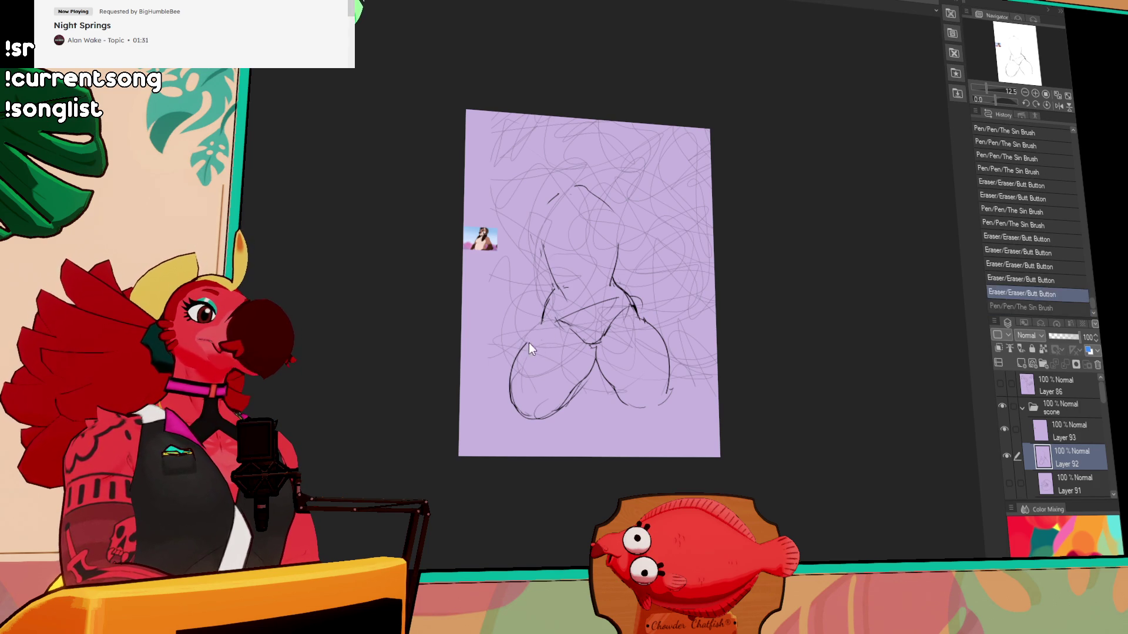
pyautogui.hotkey('ctrl', 'y')
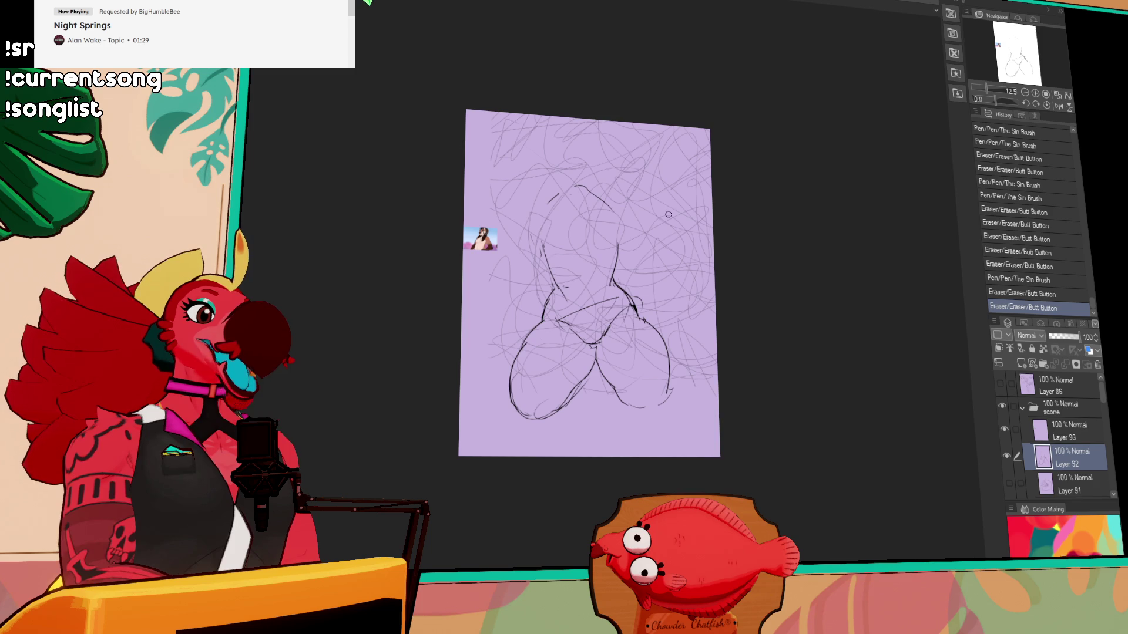
# - Redraw the right leg line and contour and rework the left leg lines
pyautogui.moveTo(645, 317)
pyautogui.mouseDown()
pyautogui.moveTo(634, 309)
pyautogui.moveTo(649, 329)
pyautogui.mouseUp()
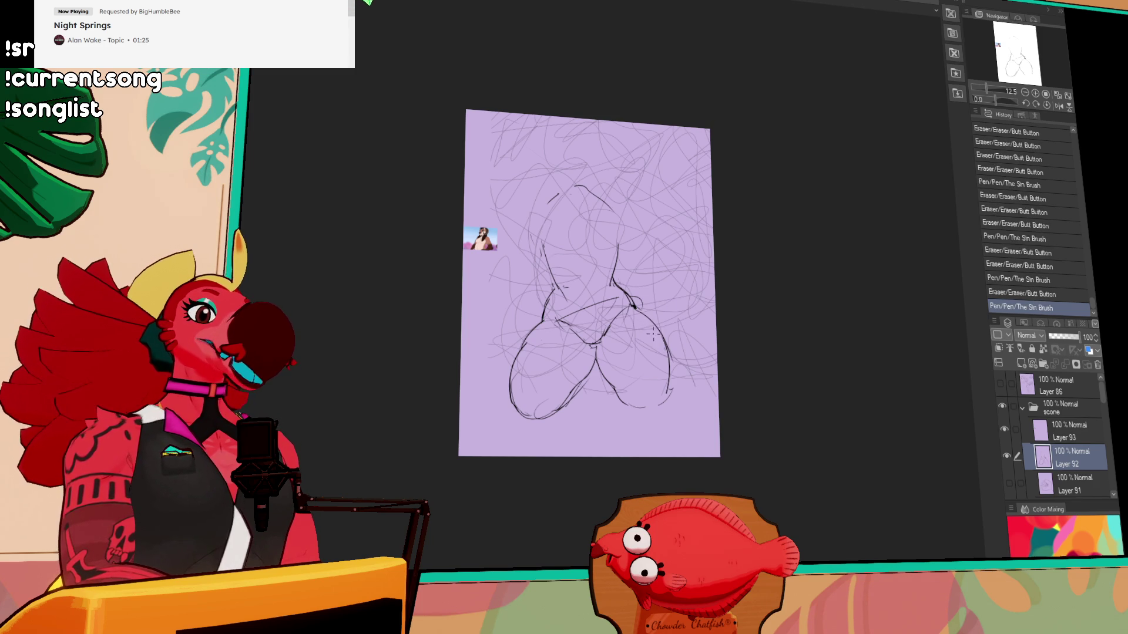
pyautogui.moveTo(666, 393); pyautogui.dragTo(667, 385)
pyautogui.moveTo(669, 351); pyautogui.dragTo(669, 386)
pyautogui.moveTo(605, 299); pyautogui.dragTo(607, 295)
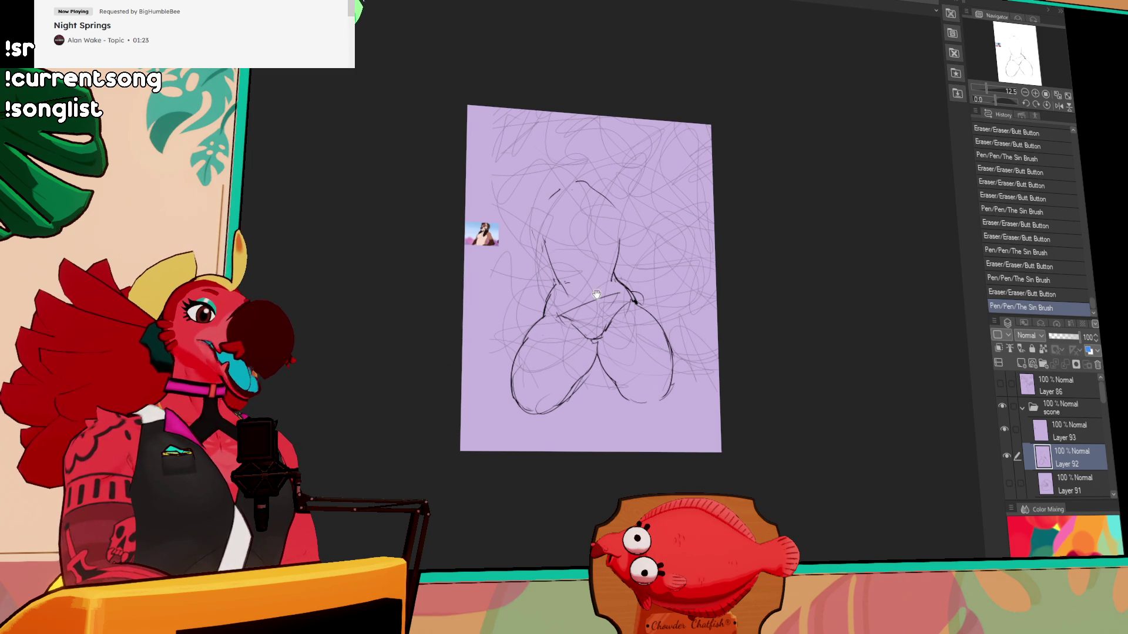
pyautogui.moveTo(535, 330); pyautogui.dragTo(552, 312)
pyautogui.moveTo(521, 347); pyautogui.dragTo(533, 336)
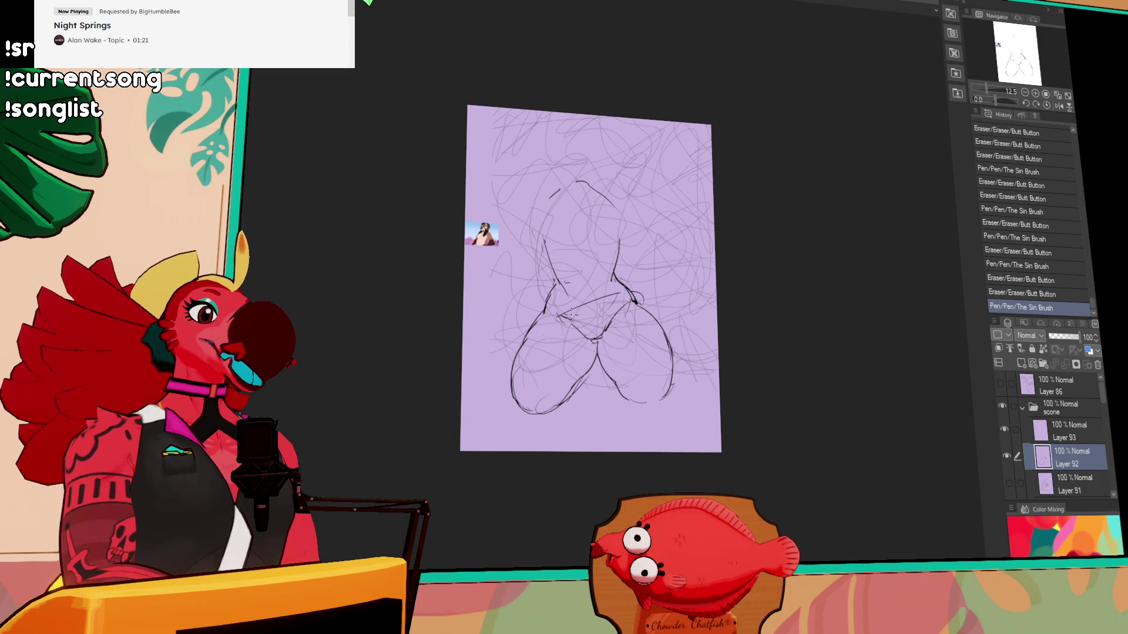
pyautogui.hotkey('ctrl', 'z')
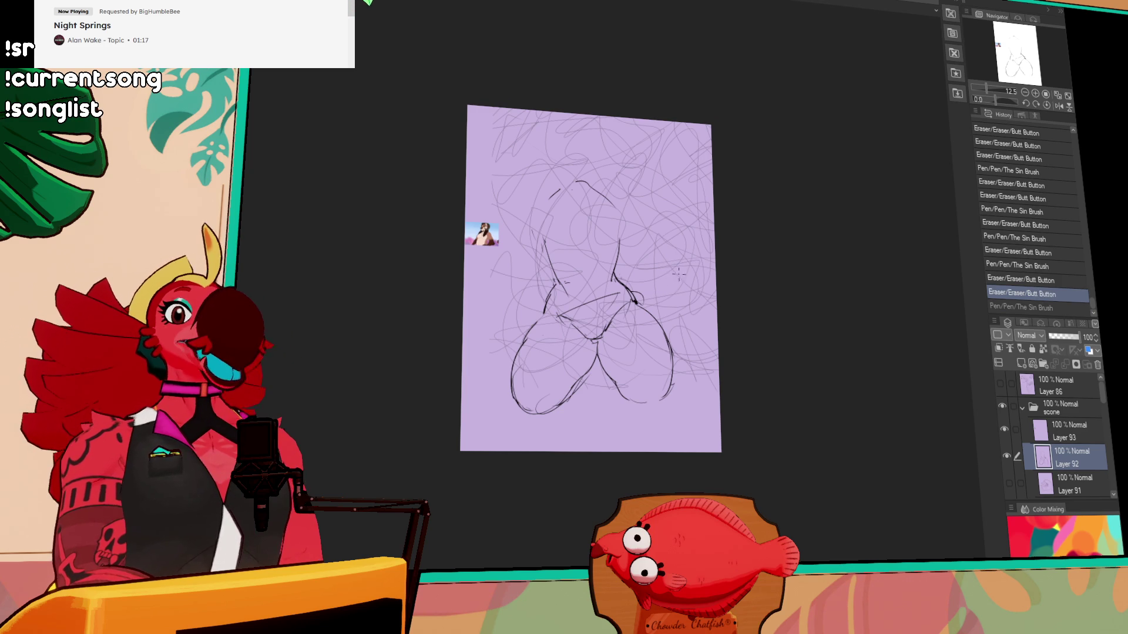
# - Add midsection strokes, refine the left leg contour and sketch more contour strokes
pyautogui.moveTo(680, 308)
pyautogui.mouseDown()
pyautogui.moveTo(658, 284)
pyautogui.moveTo(577, 292)
pyautogui.moveTo(576, 303)
pyautogui.moveTo(596, 290)
pyautogui.mouseUp()
pyautogui.moveTo(599, 286); pyautogui.dragTo(607, 289)
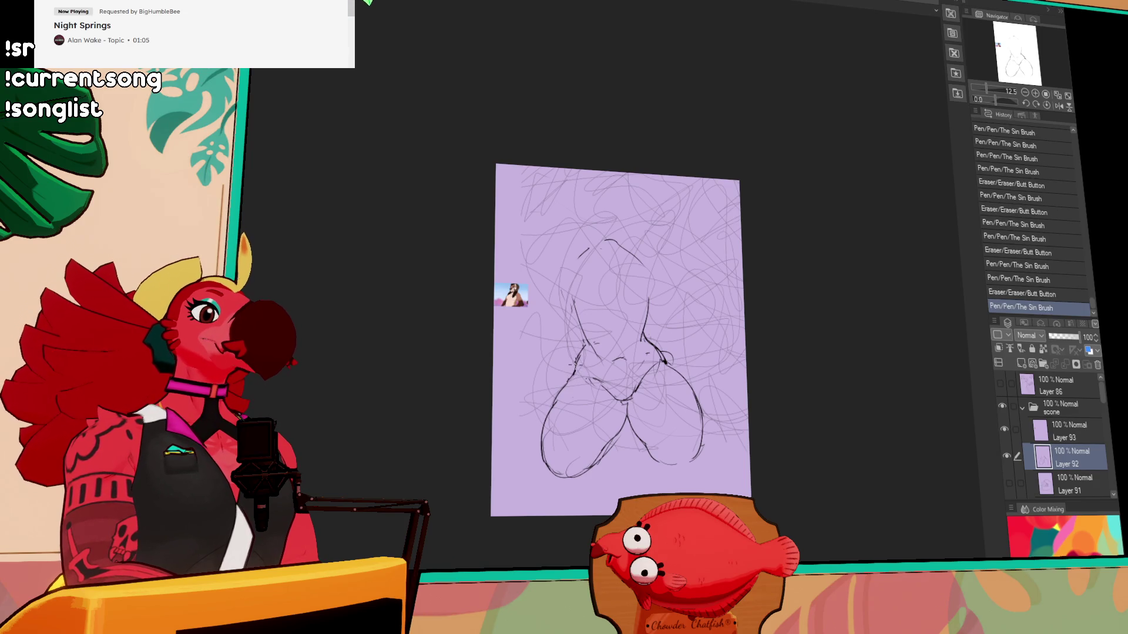
pyautogui.moveTo(542, 407)
pyautogui.mouseDown()
pyautogui.moveTo(549, 414)
pyautogui.moveTo(565, 367)
pyautogui.mouseUp()
pyautogui.moveTo(646, 432); pyautogui.dragTo(658, 441)
pyautogui.moveTo(652, 432); pyautogui.dragTo(698, 435)
pyautogui.moveTo(753, 276); pyautogui.dragTo(755, 290)
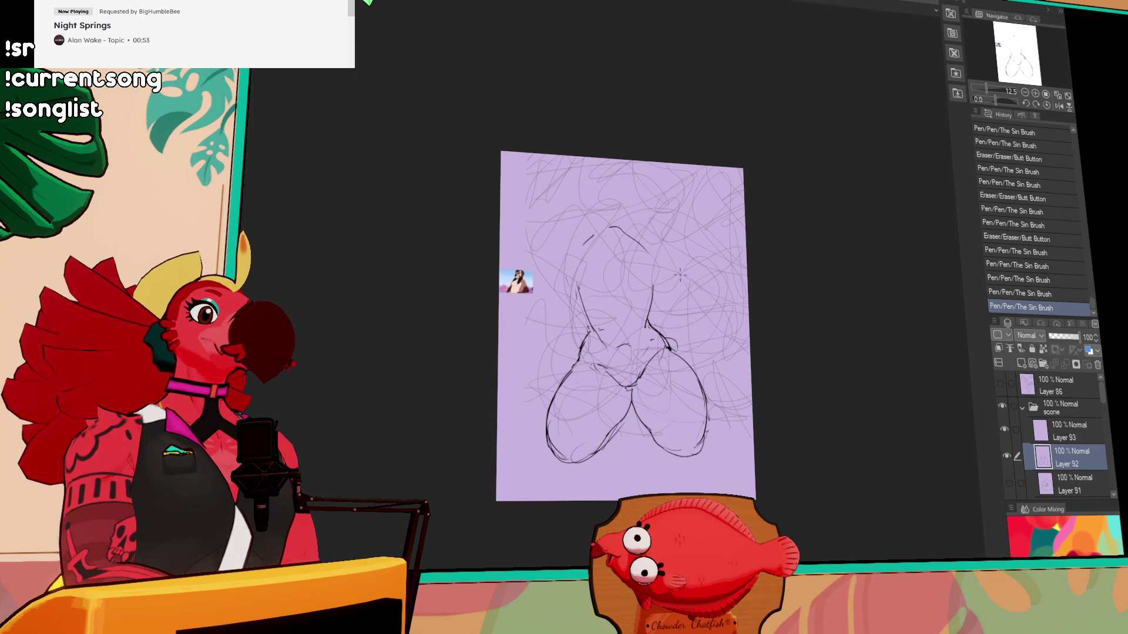
# - Draw the torso's right side and outline the left shoulder, head and shoulders
pyautogui.moveTo(653, 287); pyautogui.dragTo(649, 323)
pyautogui.moveTo(659, 266); pyautogui.dragTo(647, 326)
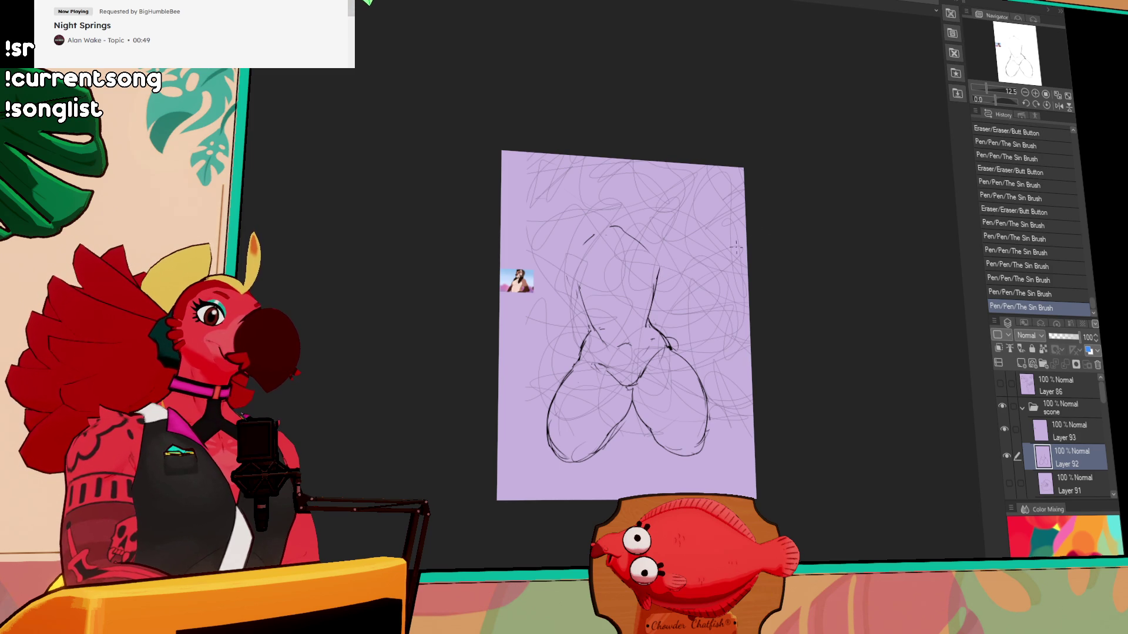
pyautogui.moveTo(570, 276); pyautogui.dragTo(574, 249)
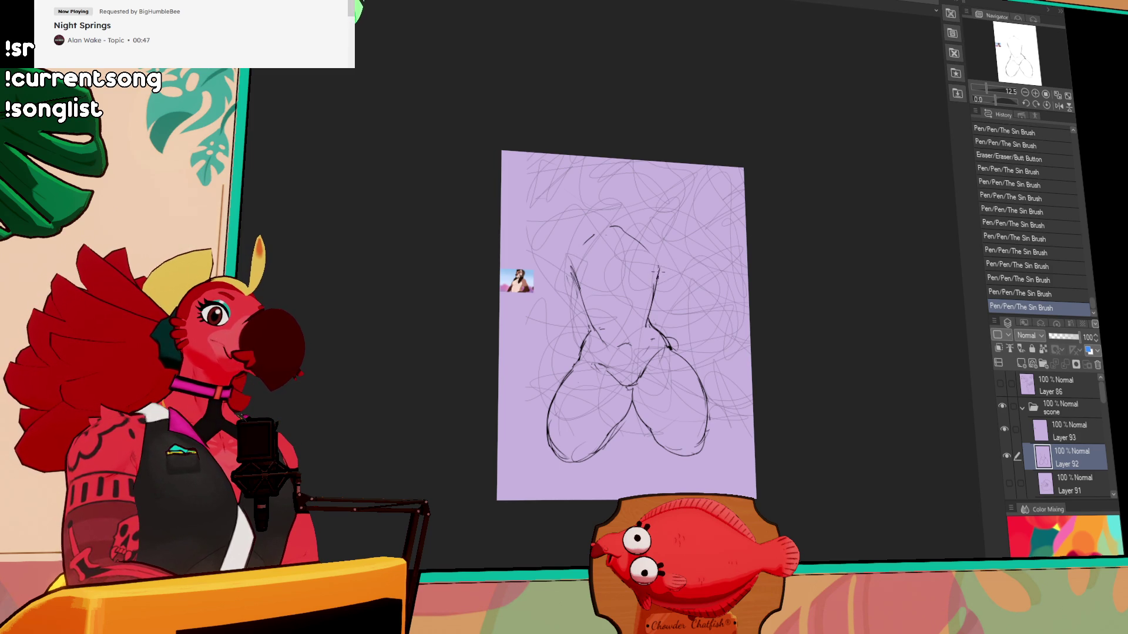
pyautogui.moveTo(656, 275); pyautogui.dragTo(654, 296)
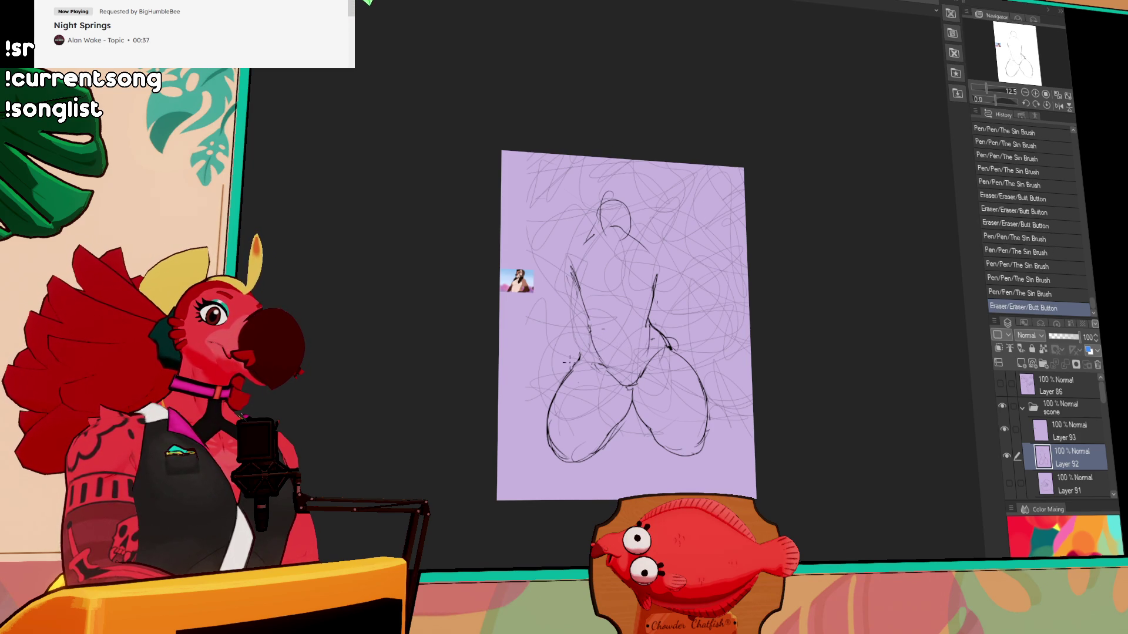
# - Erase the small circles by both hips and redraw the right waist line
pyautogui.moveTo(597, 329); pyautogui.dragTo(605, 330)
pyautogui.moveTo(648, 342); pyautogui.dragTo(673, 344)
pyautogui.moveTo(666, 345); pyautogui.dragTo(676, 355)
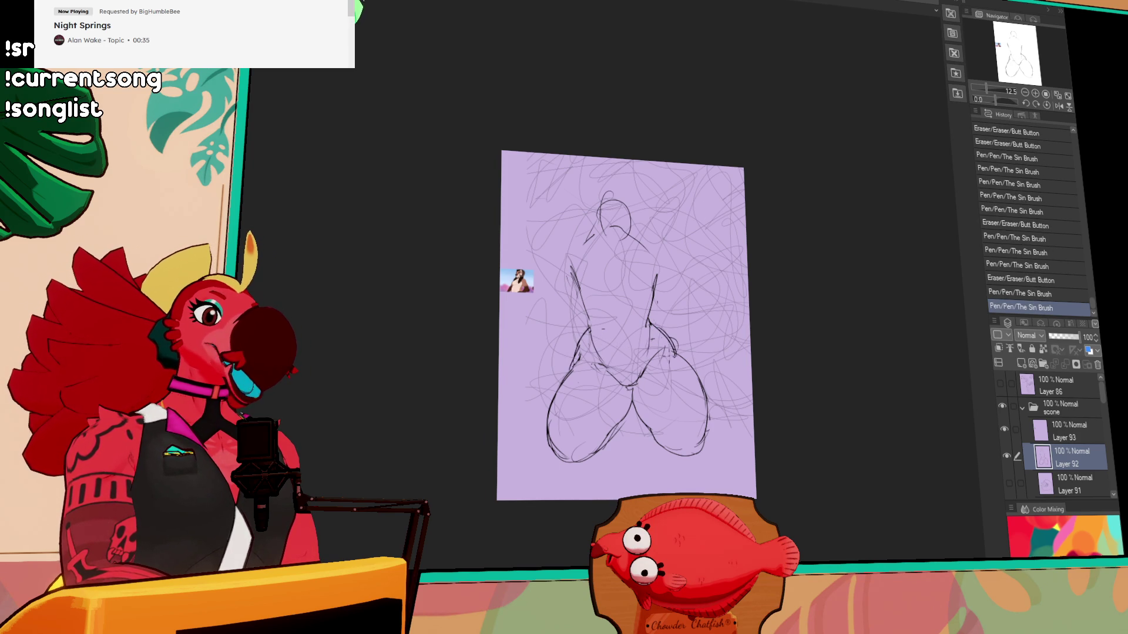
pyautogui.moveTo(587, 312); pyautogui.dragTo(592, 320)
pyautogui.moveTo(646, 273); pyautogui.dragTo(655, 288)
pyautogui.moveTo(658, 263); pyautogui.dragTo(653, 291)
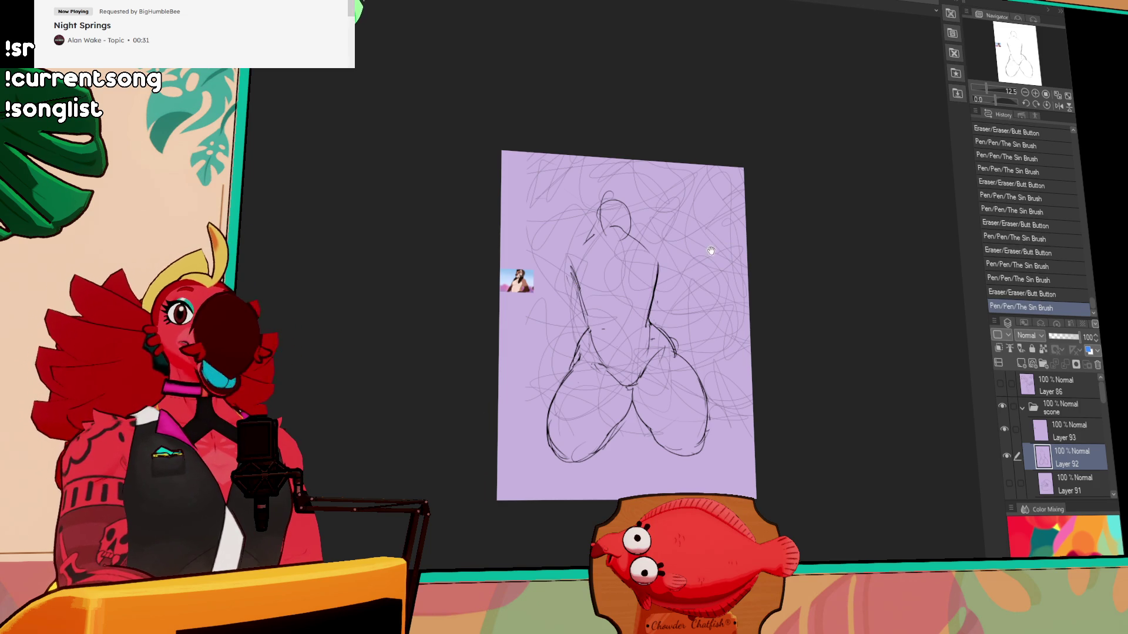
pyautogui.moveTo(736, 299)
pyautogui.mouseDown()
pyautogui.moveTo(707, 289)
pyautogui.moveTo(719, 277)
pyautogui.mouseUp()
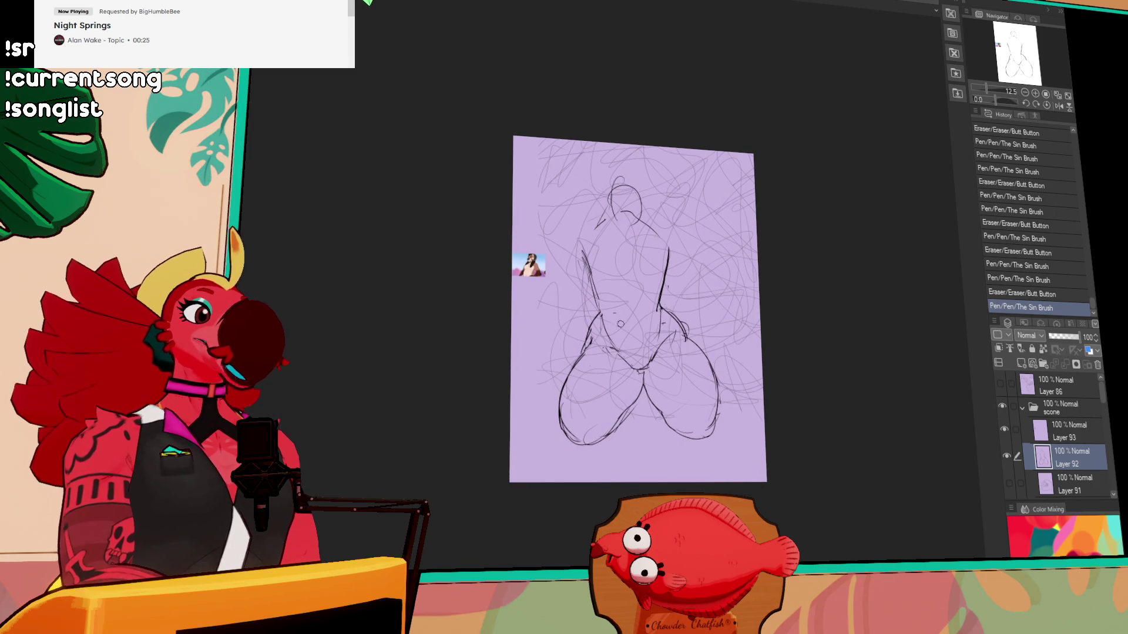
# - Tidy the left torso line, erasing stray marks and replacing a circle with a short stroke
pyautogui.moveTo(587, 258)
pyautogui.mouseDown()
pyautogui.moveTo(601, 302)
pyautogui.moveTo(582, 249)
pyautogui.mouseUp()
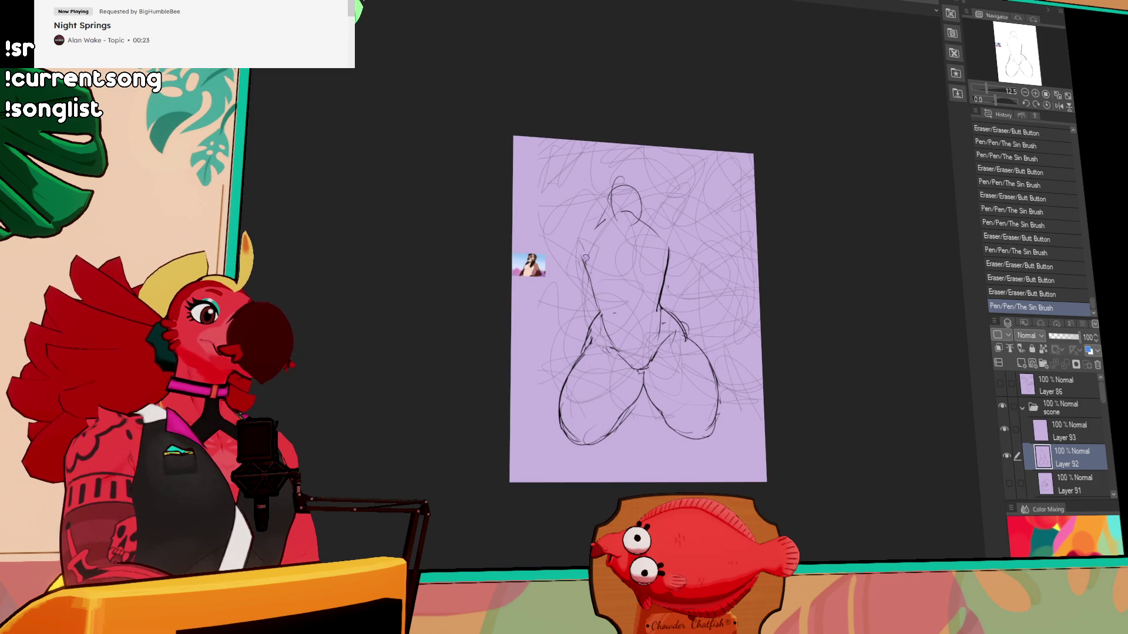
pyautogui.moveTo(608, 311)
pyautogui.mouseDown()
pyautogui.moveTo(602, 299)
pyautogui.moveTo(614, 333)
pyautogui.mouseUp()
pyautogui.moveTo(603, 333)
pyautogui.mouseDown()
pyautogui.moveTo(659, 308)
pyautogui.moveTo(662, 293)
pyautogui.mouseUp()
pyautogui.moveTo(657, 300)
pyautogui.mouseDown()
pyautogui.moveTo(658, 313)
pyautogui.moveTo(665, 270)
pyautogui.moveTo(649, 320)
pyautogui.moveTo(605, 336)
pyautogui.moveTo(605, 347)
pyautogui.mouseUp()
pyautogui.moveTo(614, 303); pyautogui.dragTo(605, 353)
# - Compare the last stroke with repeated undo and redo, keeping it
pyautogui.hotkey('ctrl', 'z')
pyautogui.hotkey('ctrl', 'y')
pyautogui.hotkey('ctrl', 'z')
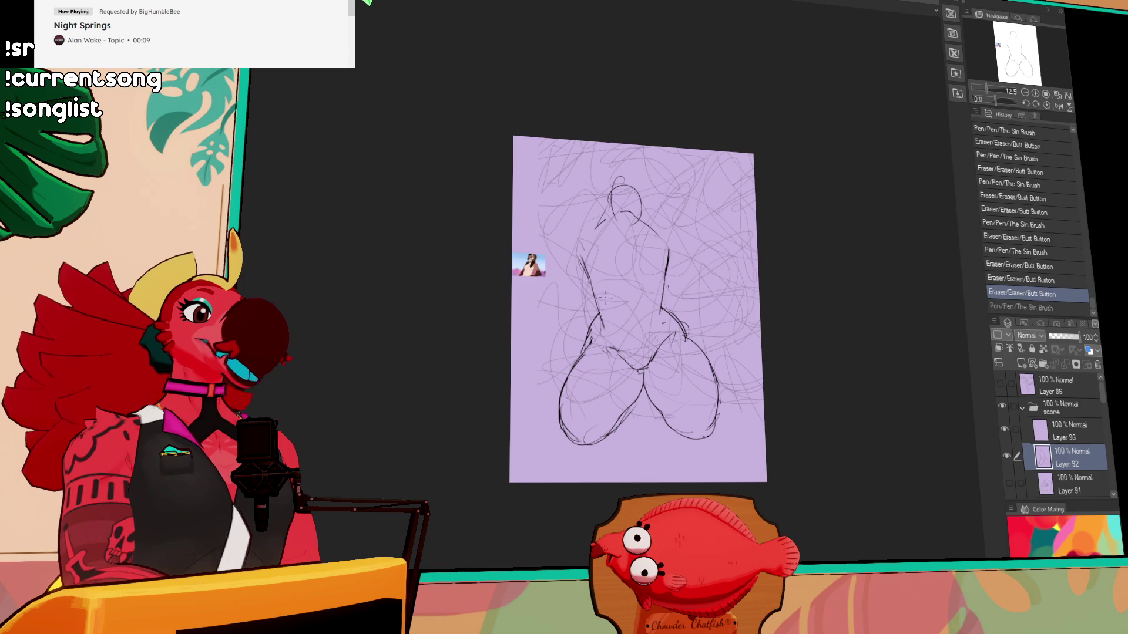
pyautogui.hotkey('ctrl', 'y')
pyautogui.hotkey('ctrl', 'z')
pyautogui.hotkey('ctrl', 'y')
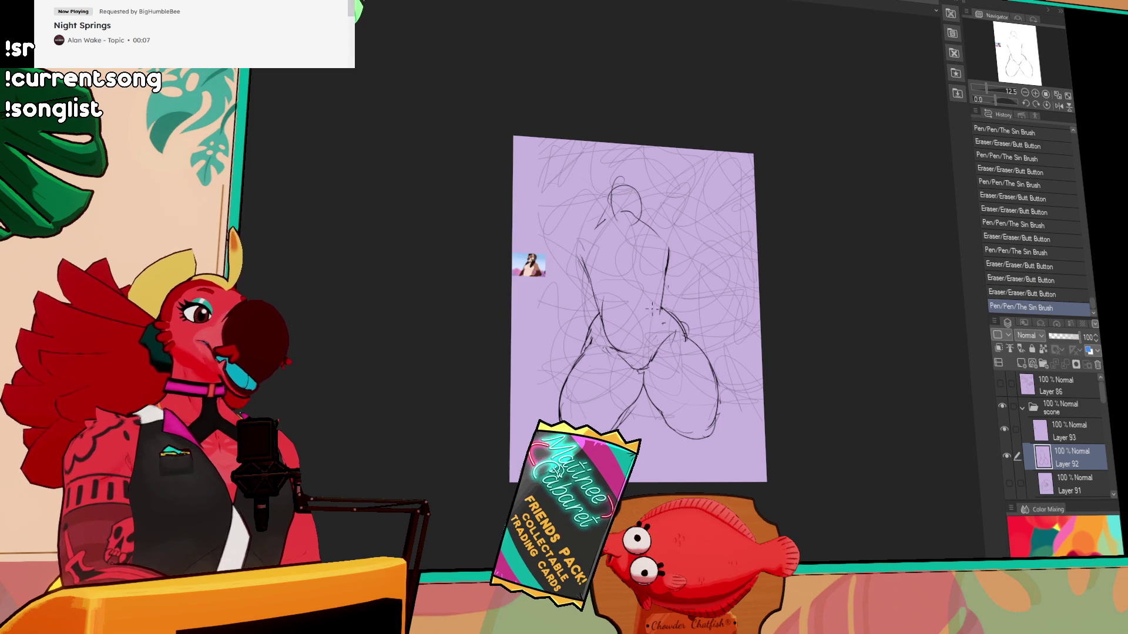
# - Touch up small strokes near the crotch and erase some dark sketch lines
pyautogui.moveTo(661, 321); pyautogui.dragTo(661, 310)
pyautogui.moveTo(652, 350); pyautogui.dragTo(656, 331)
pyautogui.moveTo(657, 338); pyautogui.dragTo(648, 341)
pyautogui.moveTo(587, 234); pyautogui.dragTo(675, 352)
# - Hide the old sketch layers, including Layer 90's faint sketch
pyautogui.click(1006, 441)
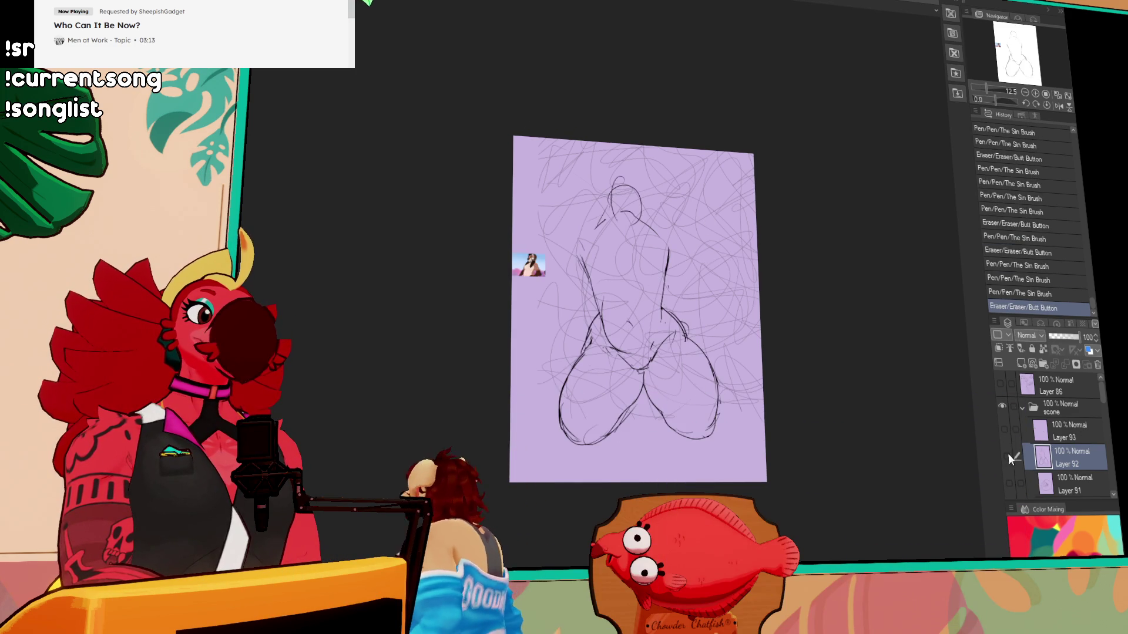
pyautogui.click(1006, 441)
pyautogui.scroll(-2, 1084, 421)
pyautogui.click(1003, 427)
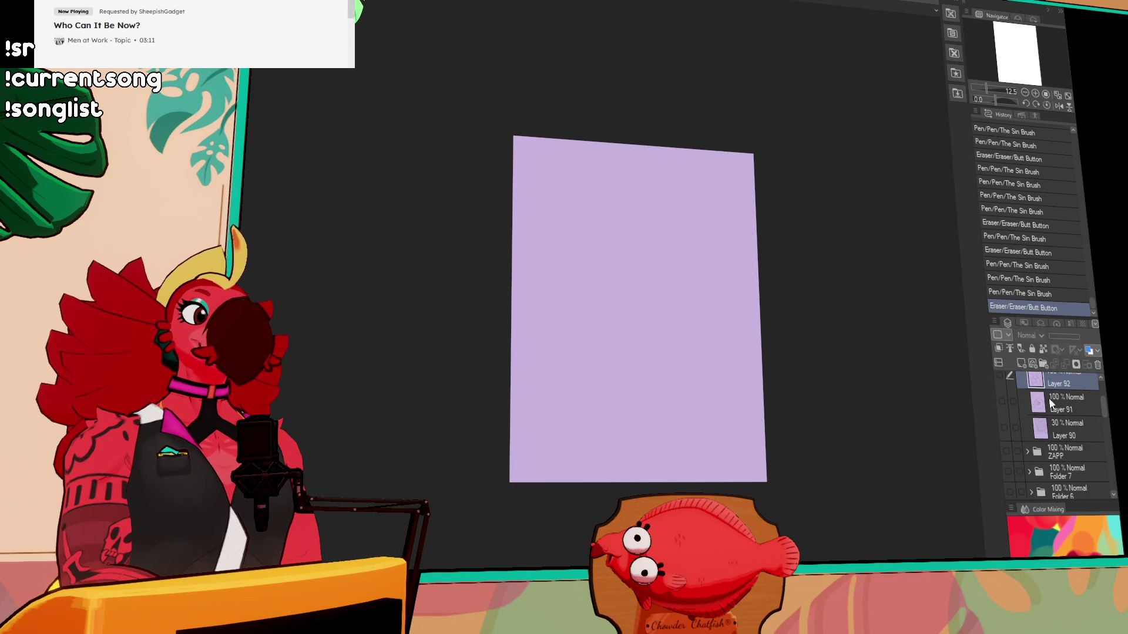
pyautogui.scroll(2, 1100, 413)
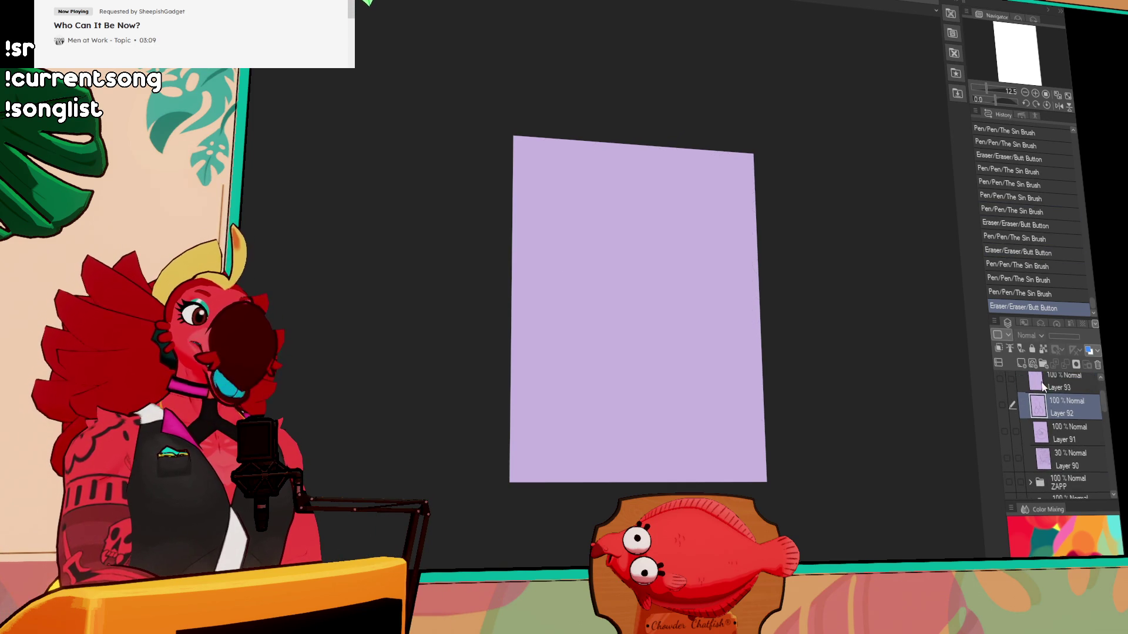
# - Add a new layer, paste the reference image and begin a looped-head gesture line
pyautogui.click(1020, 364)
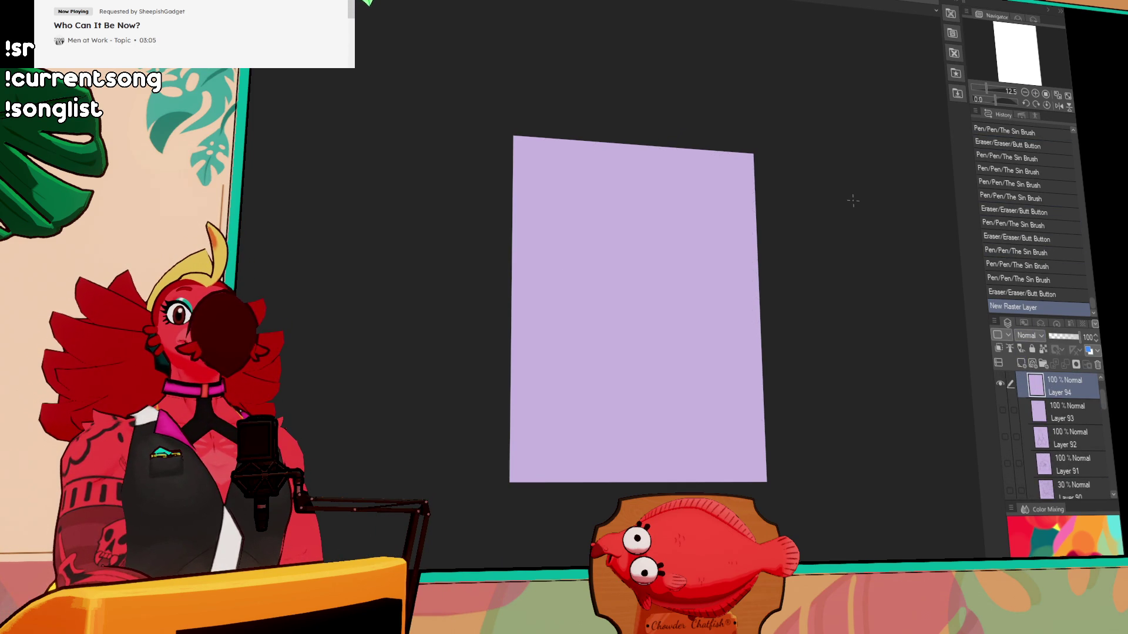
pyautogui.hotkey('ctrl', 'v')
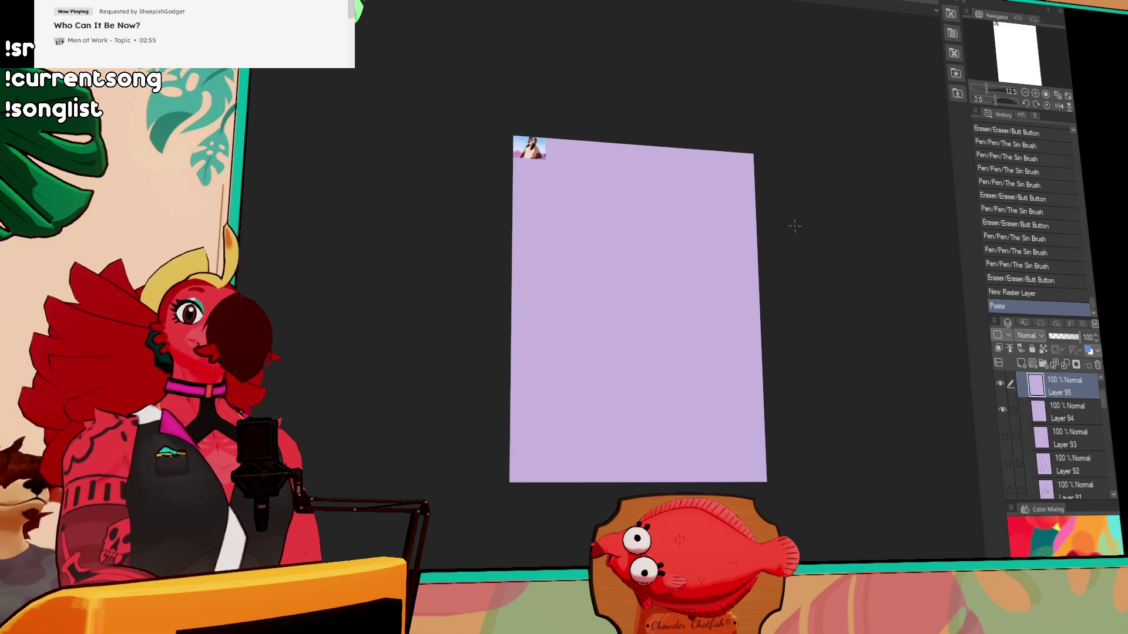
pyautogui.click(1058, 106)
pyautogui.click(1058, 106)
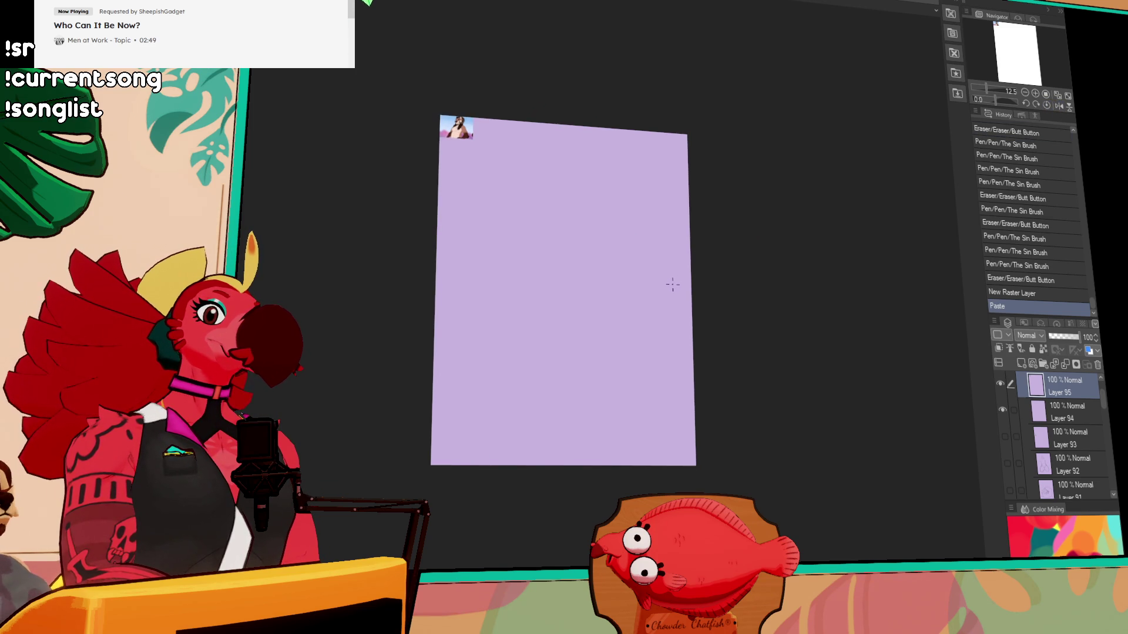
pyautogui.moveTo(536, 206)
pyautogui.mouseDown()
pyautogui.moveTo(546, 236)
pyautogui.moveTo(464, 356)
pyautogui.mouseUp()
# - Sketch the new gesture's head loop, sweeping back curve and lower hip curves
pyautogui.moveTo(526, 202)
pyautogui.mouseDown()
pyautogui.moveTo(561, 174)
pyautogui.moveTo(567, 199)
pyautogui.mouseUp()
pyautogui.moveTo(579, 191); pyautogui.dragTo(582, 272)
pyautogui.moveTo(532, 211); pyautogui.dragTo(514, 226)
pyautogui.moveTo(588, 224); pyautogui.dragTo(623, 282)
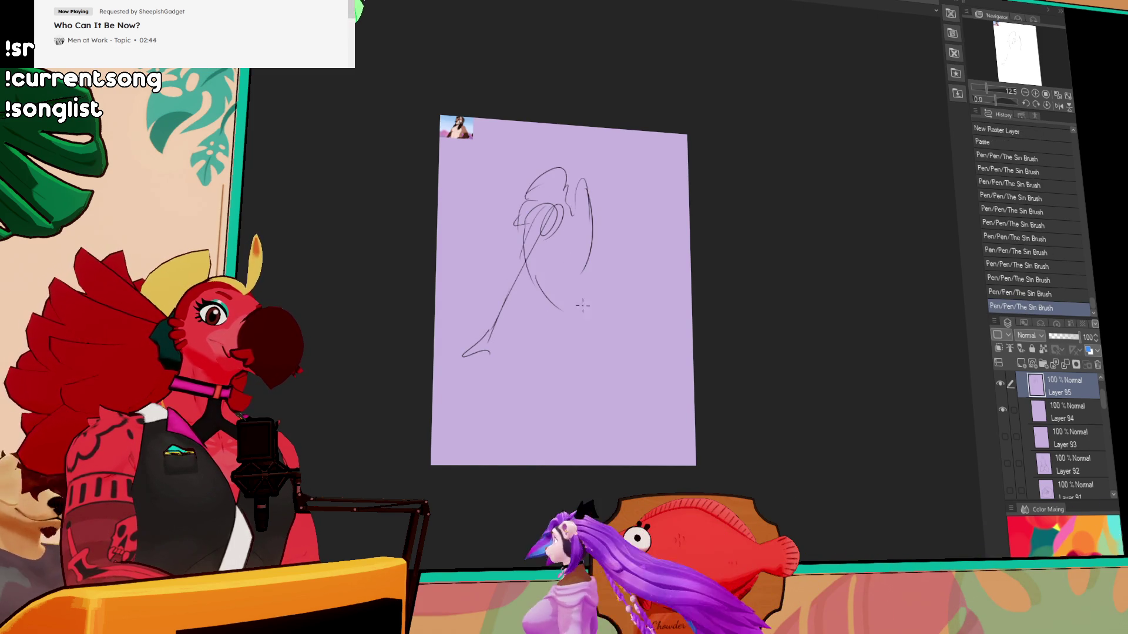
pyautogui.moveTo(526, 258); pyautogui.dragTo(561, 311)
pyautogui.moveTo(605, 265); pyautogui.dragTo(649, 280)
pyautogui.moveTo(534, 264)
pyautogui.mouseDown()
pyautogui.moveTo(610, 344)
pyautogui.moveTo(632, 333)
pyautogui.mouseUp()
pyautogui.moveTo(610, 267); pyautogui.dragTo(665, 296)
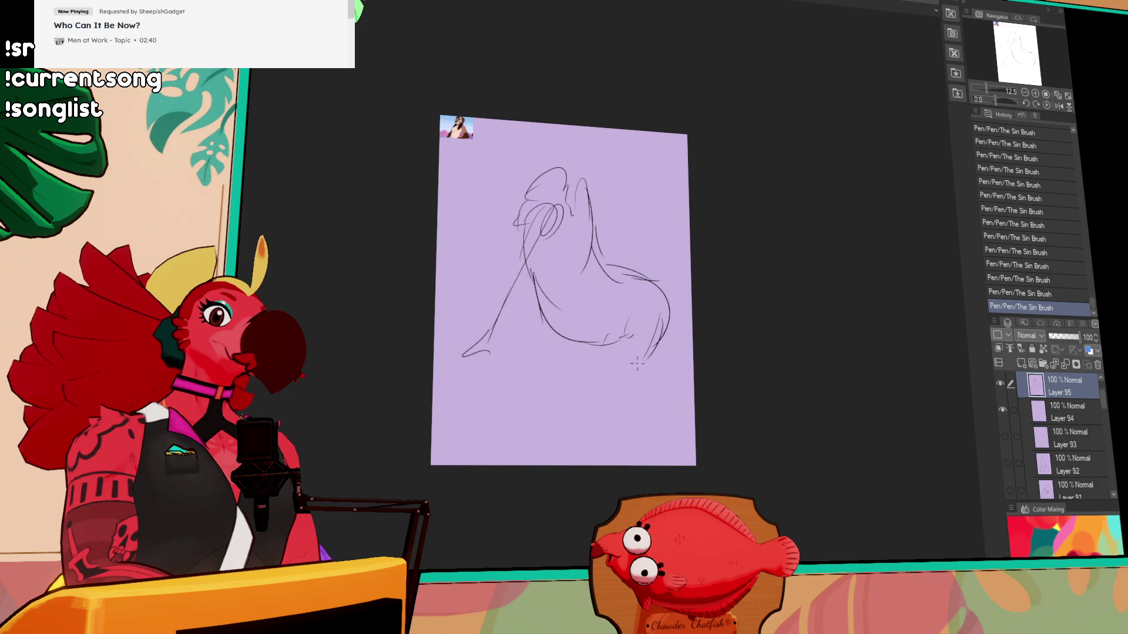
pyautogui.moveTo(617, 310); pyautogui.dragTo(597, 346)
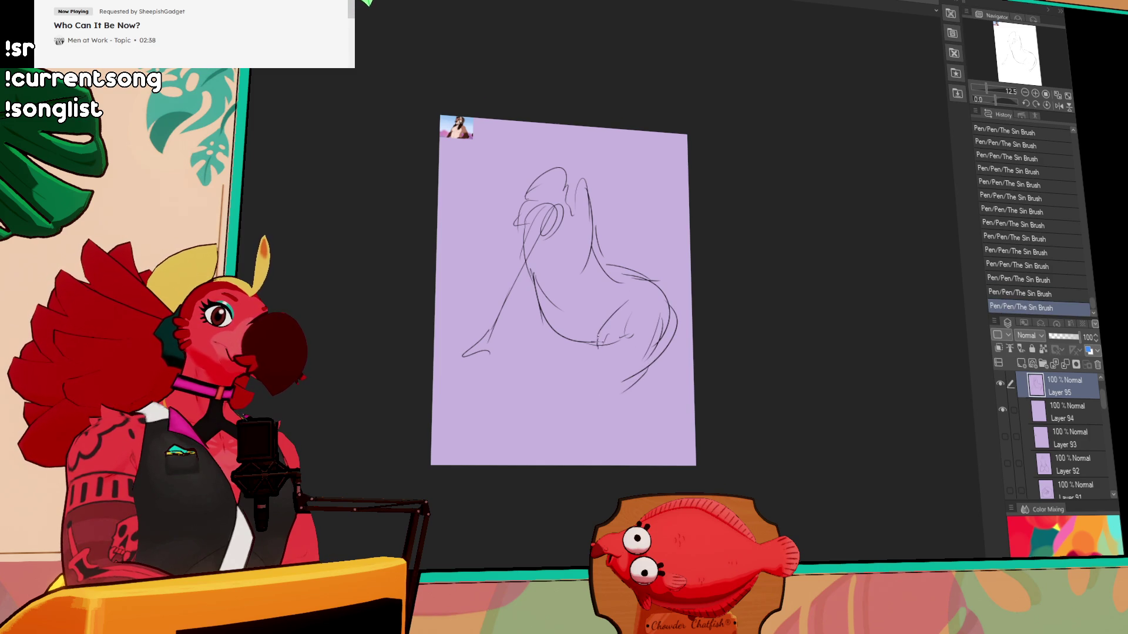
# - Move the sketch lower and rework the head, merging the eye circles into one
pyautogui.moveTo(617, 241); pyautogui.dragTo(615, 270)
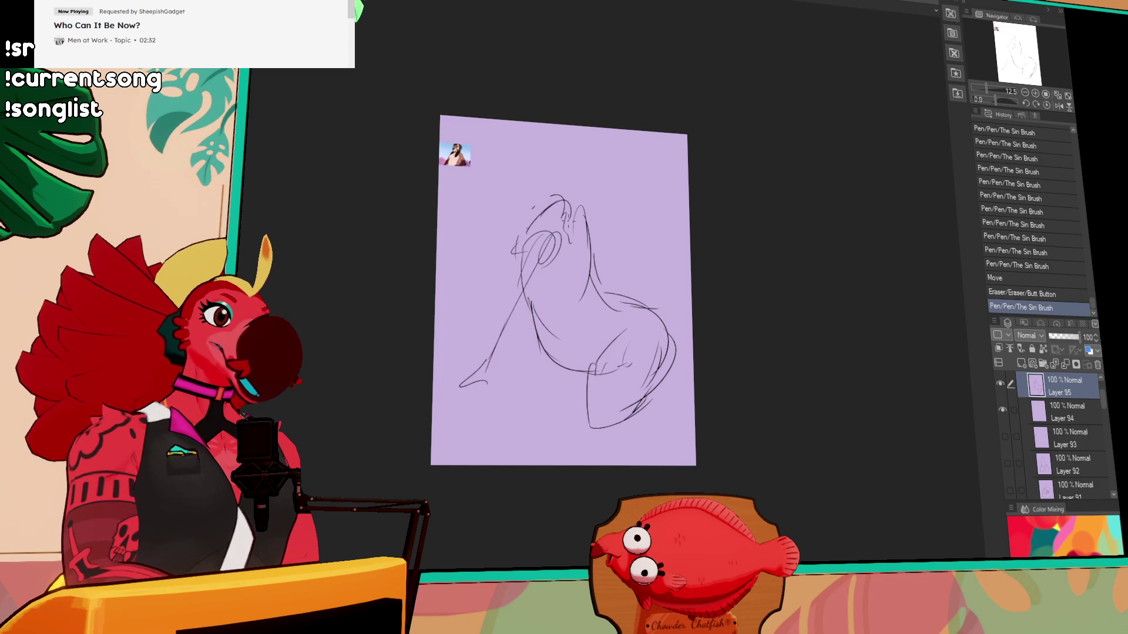
pyautogui.moveTo(569, 201); pyautogui.dragTo(573, 209)
pyautogui.moveTo(565, 199); pyautogui.dragTo(580, 214)
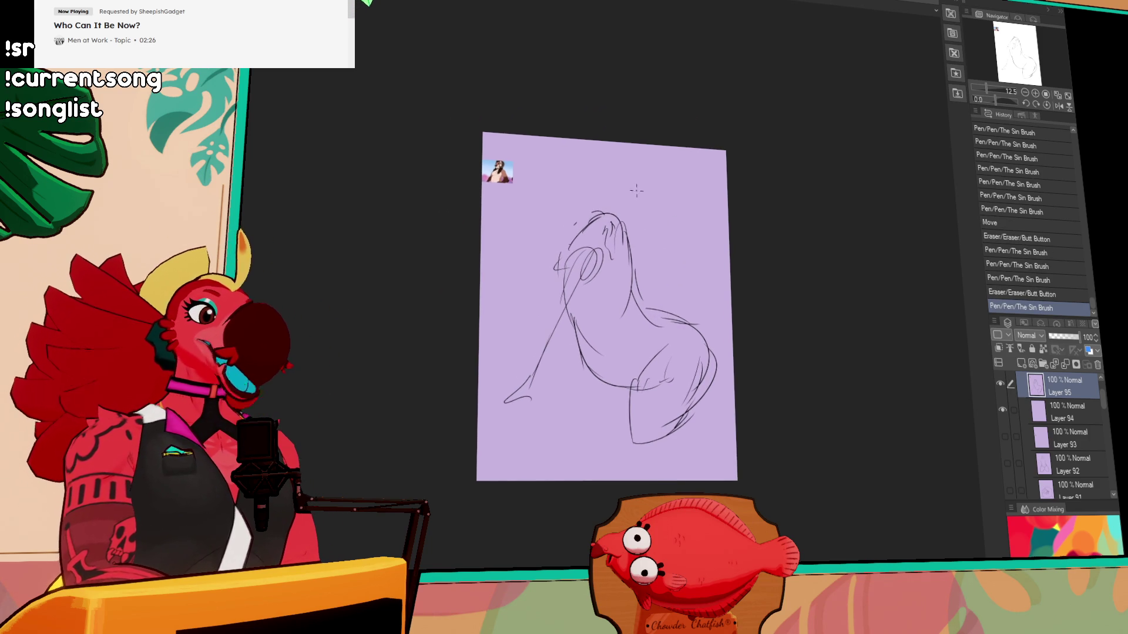
pyautogui.moveTo(582, 270)
pyautogui.mouseDown()
pyautogui.moveTo(597, 254)
pyautogui.moveTo(592, 268)
pyautogui.mouseUp()
pyautogui.moveTo(573, 253); pyautogui.dragTo(599, 246)
pyautogui.moveTo(565, 288)
pyautogui.mouseDown()
pyautogui.moveTo(605, 258)
pyautogui.moveTo(594, 265)
pyautogui.mouseUp()
pyautogui.moveTo(579, 251)
pyautogui.mouseDown()
pyautogui.moveTo(602, 254)
pyautogui.moveTo(549, 326)
pyautogui.mouseUp()
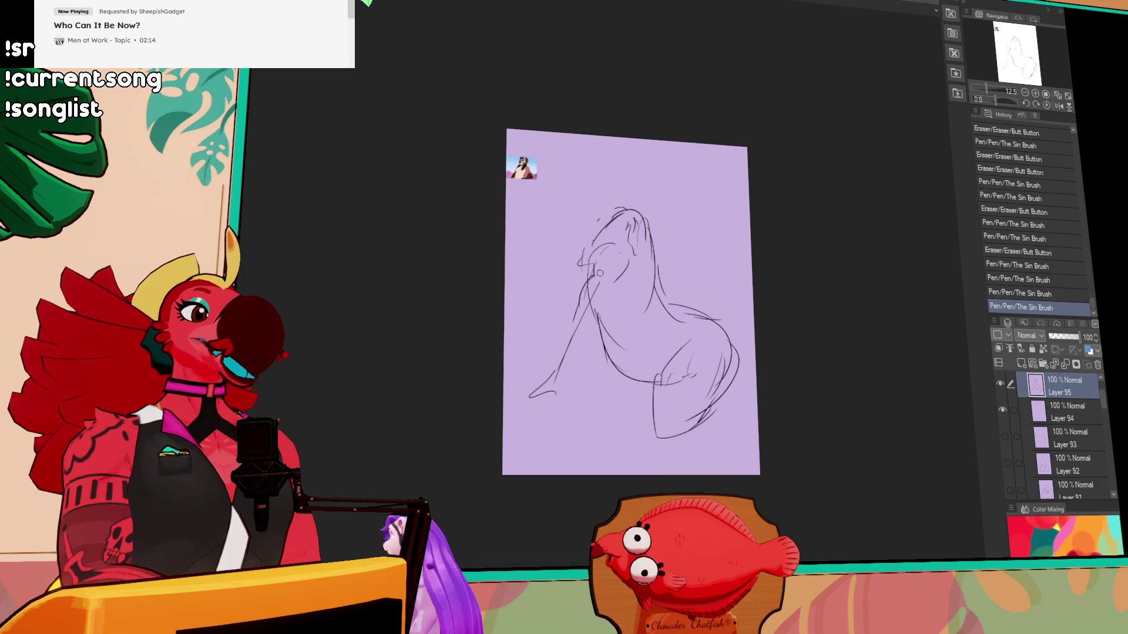
# - Erase and redraw lines around the head and back, strengthening the left contour
pyautogui.moveTo(611, 277)
pyautogui.mouseDown()
pyautogui.moveTo(605, 258)
pyautogui.moveTo(624, 279)
pyautogui.moveTo(611, 258)
pyautogui.mouseUp()
pyautogui.moveTo(614, 261); pyautogui.dragTo(605, 294)
pyautogui.moveTo(632, 240)
pyautogui.mouseDown()
pyautogui.moveTo(634, 272)
pyautogui.moveTo(593, 312)
pyautogui.moveTo(574, 304)
pyautogui.mouseUp()
pyautogui.moveTo(590, 238)
pyautogui.mouseDown()
pyautogui.moveTo(570, 276)
pyautogui.moveTo(561, 352)
pyautogui.moveTo(572, 282)
pyautogui.moveTo(564, 340)
pyautogui.moveTo(608, 241)
pyautogui.mouseUp()
pyautogui.moveTo(597, 238); pyautogui.dragTo(610, 244)
pyautogui.moveTo(675, 341)
pyautogui.mouseDown()
pyautogui.moveTo(696, 355)
pyautogui.moveTo(702, 293)
pyautogui.moveTo(739, 275)
pyautogui.mouseUp()
# - Draw a rounded shape right of the hip and rework the stroke beside it
pyautogui.hotkey('ctrl', 'z')
pyautogui.moveTo(670, 271); pyautogui.dragTo(705, 280)
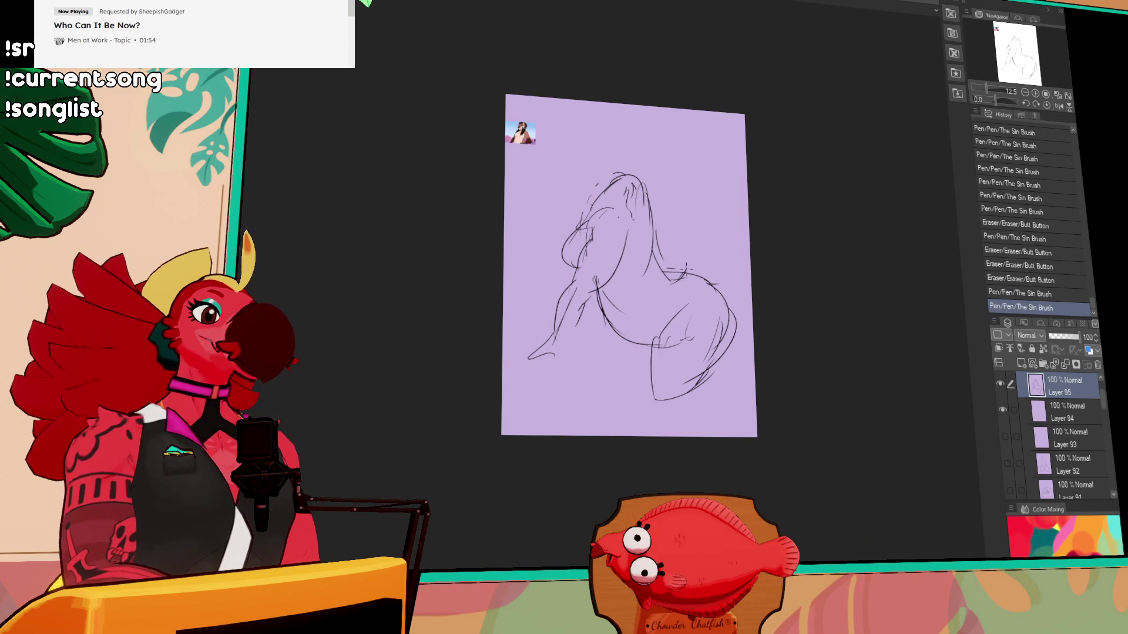
pyautogui.moveTo(686, 259)
pyautogui.mouseDown()
pyautogui.moveTo(696, 234)
pyautogui.moveTo(714, 274)
pyautogui.mouseUp()
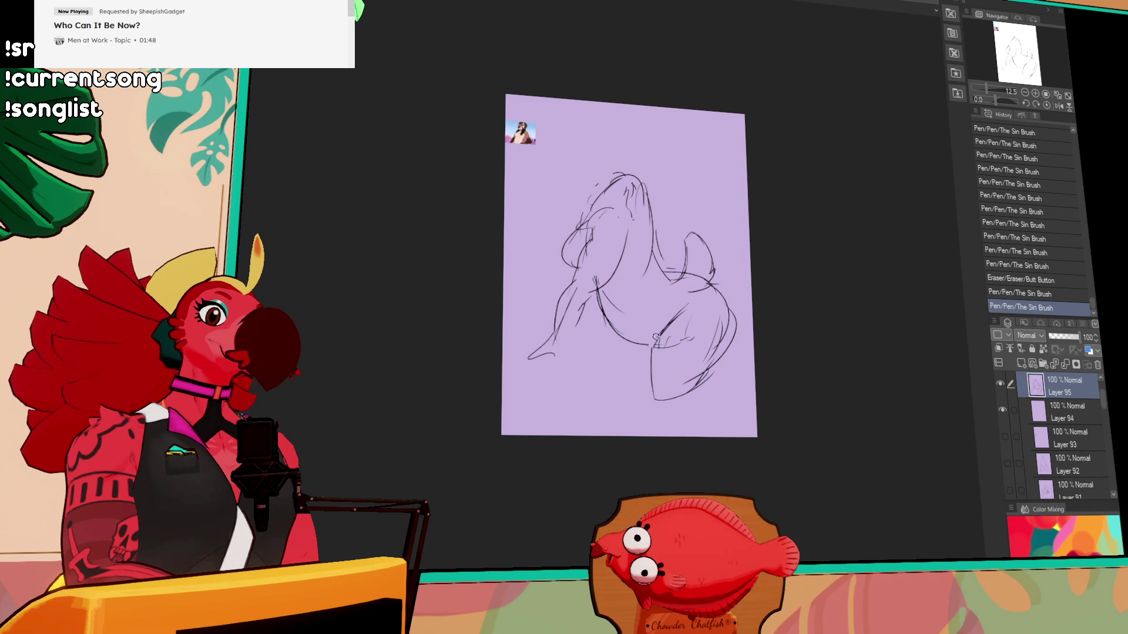
pyautogui.moveTo(778, 317); pyautogui.dragTo(778, 299)
pyautogui.moveTo(714, 269)
pyautogui.mouseDown()
pyautogui.moveTo(733, 306)
pyautogui.moveTo(716, 267)
pyautogui.mouseUp()
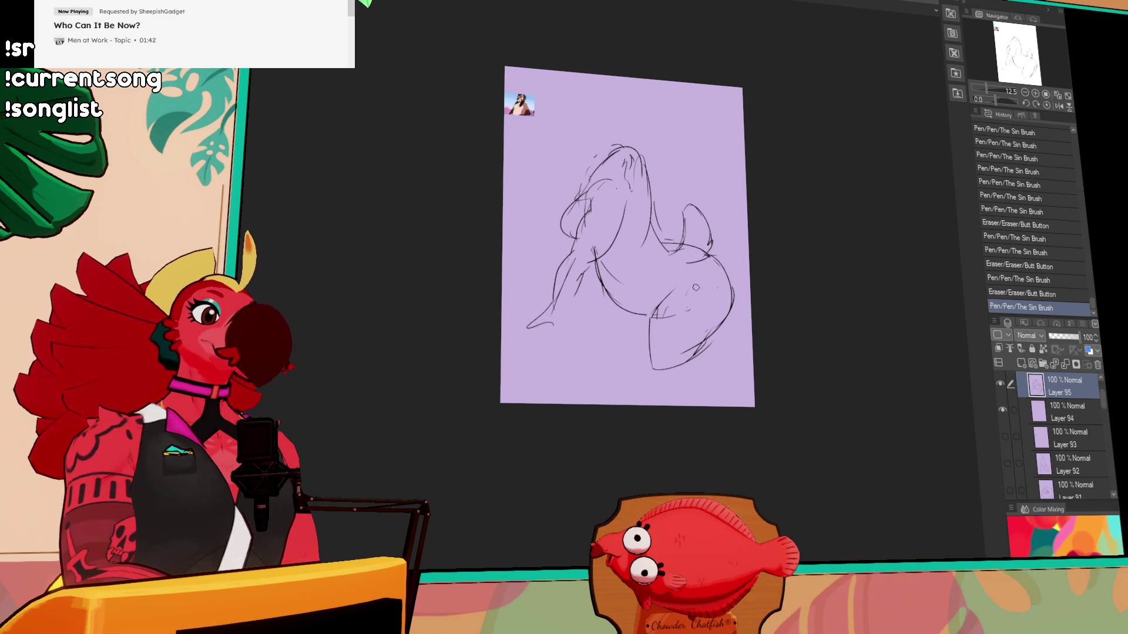
# - Erase stray marks at the lower right and rework the long stroke near the hip
pyautogui.moveTo(683, 296)
pyautogui.mouseDown()
pyautogui.moveTo(695, 282)
pyautogui.moveTo(649, 340)
pyautogui.mouseUp()
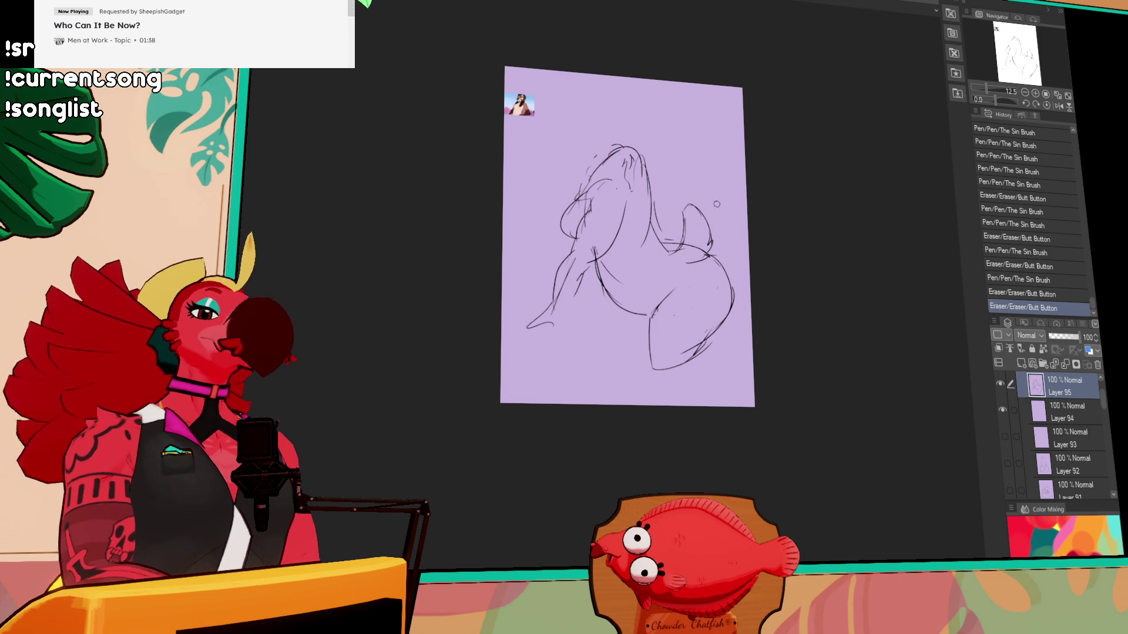
pyautogui.moveTo(708, 332); pyautogui.dragTo(698, 333)
pyautogui.moveTo(693, 333)
pyautogui.mouseDown()
pyautogui.moveTo(656, 323)
pyautogui.moveTo(646, 370)
pyautogui.mouseUp()
pyautogui.hotkey('ctrl', 'z')
pyautogui.hotkey('ctrl', 'y')
pyautogui.hotkey('ctrl', 'z')
pyautogui.hotkey('ctrl', 'y')
pyautogui.moveTo(669, 334)
pyautogui.mouseDown()
pyautogui.moveTo(644, 331)
pyautogui.moveTo(698, 346)
pyautogui.mouseUp()
pyautogui.moveTo(700, 348)
pyautogui.mouseDown()
pyautogui.moveTo(702, 339)
pyautogui.moveTo(694, 348)
pyautogui.mouseUp()
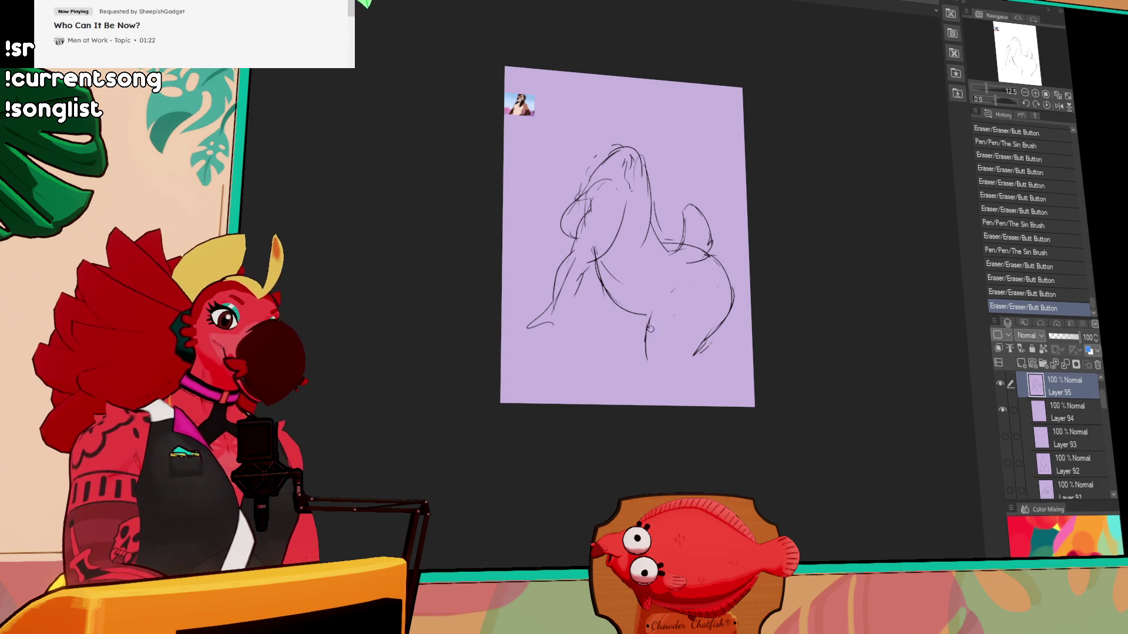
# - Lasso-select the loop shape, move it lower and deselect it
pyautogui.moveTo(667, 294); pyautogui.dragTo(668, 293)
pyautogui.moveTo(693, 277)
pyautogui.mouseDown()
pyautogui.moveTo(669, 242)
pyautogui.moveTo(692, 247)
pyautogui.moveTo(678, 251)
pyautogui.mouseUp()
pyautogui.press('m')
pyautogui.moveTo(675, 176)
pyautogui.mouseDown()
pyautogui.moveTo(734, 262)
pyautogui.moveTo(667, 239)
pyautogui.moveTo(659, 206)
pyautogui.moveTo(676, 244)
pyautogui.mouseUp()
pyautogui.hotkey('ctrl', 'd')
# - Draw fresh pen lines along the neck's right edge and near the back
pyautogui.press('e')
pyautogui.press('p')
pyautogui.moveTo(675, 243); pyautogui.dragTo(718, 249)
pyautogui.moveTo(714, 244); pyautogui.dragTo(720, 247)
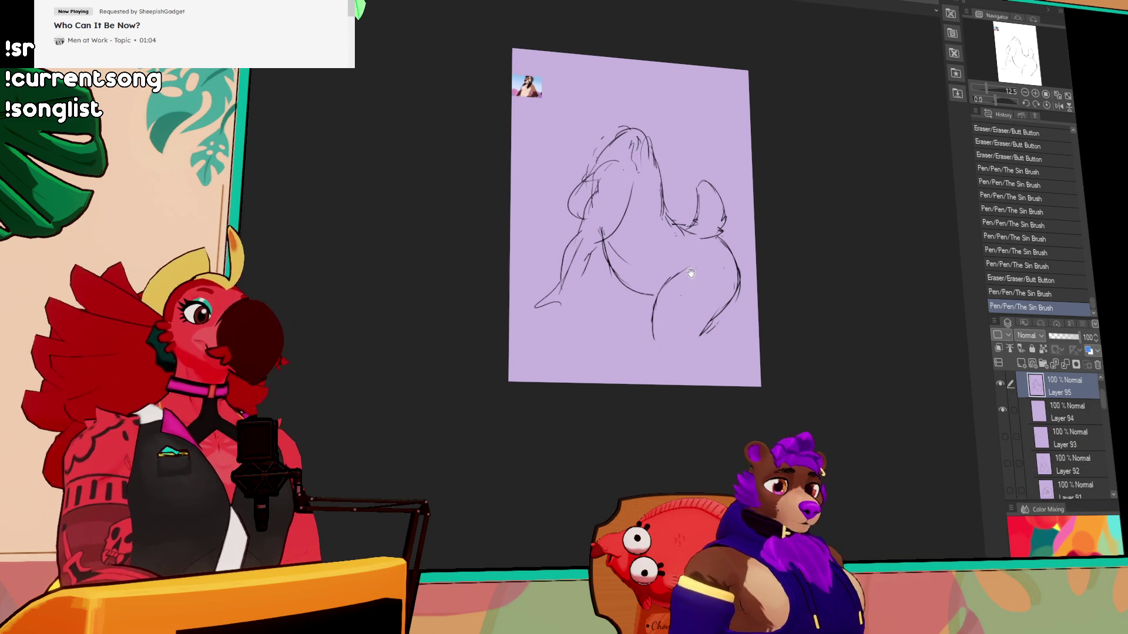
# - Draw contour lines at the bottom of the leg and through the figure's centre
pyautogui.moveTo(657, 342); pyautogui.dragTo(691, 369)
pyautogui.moveTo(712, 361); pyautogui.dragTo(681, 366)
pyautogui.moveTo(614, 274); pyautogui.dragTo(633, 320)
pyautogui.moveTo(617, 290); pyautogui.dragTo(637, 326)
pyautogui.moveTo(635, 320); pyautogui.dragTo(640, 329)
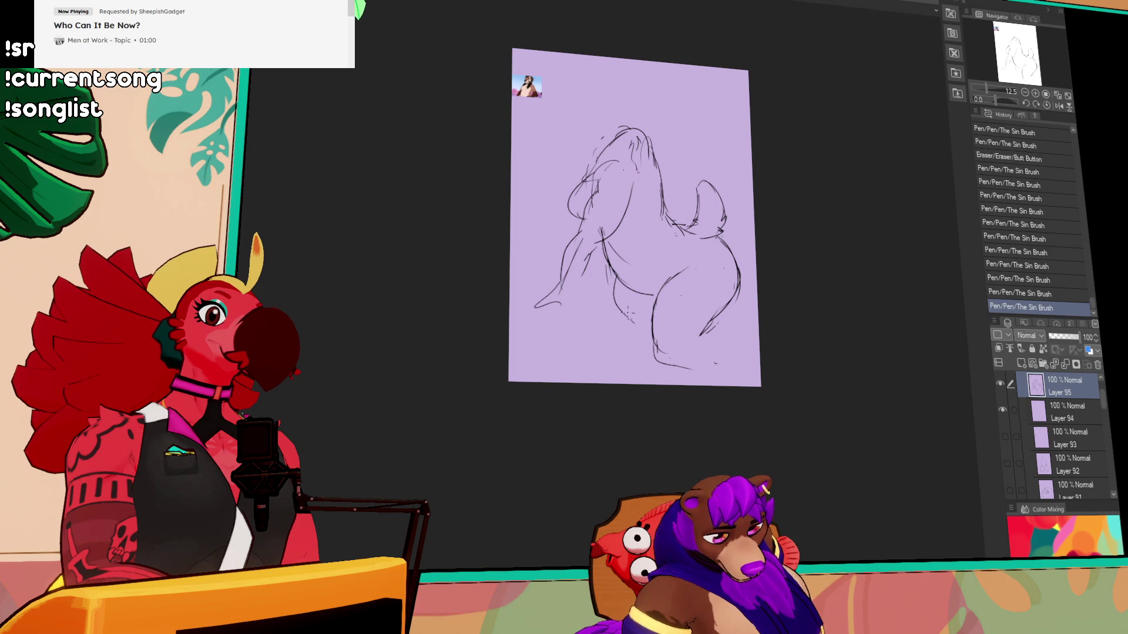
pyautogui.moveTo(675, 282); pyautogui.dragTo(687, 265)
pyautogui.moveTo(683, 253); pyautogui.dragTo(686, 258)
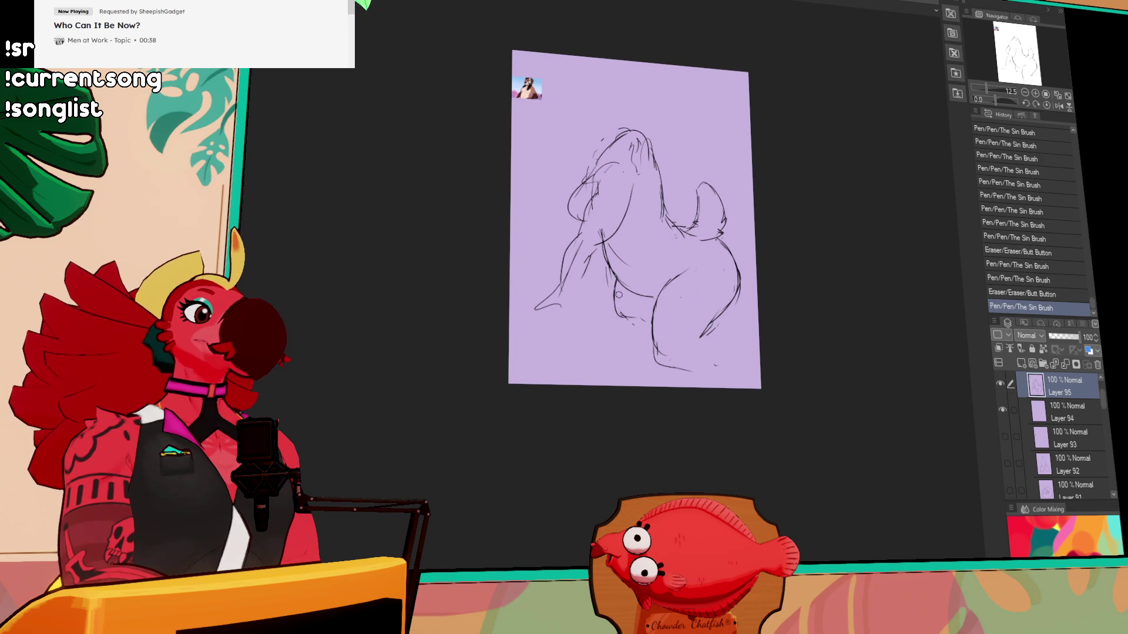
# - Erase and redraw lines near the hip, undo a bad eraser stroke, and add small contour lines
pyautogui.moveTo(617, 313)
pyautogui.mouseDown()
pyautogui.moveTo(666, 307)
pyautogui.moveTo(623, 314)
pyautogui.moveTo(649, 320)
pyautogui.mouseUp()
pyautogui.moveTo(734, 197); pyautogui.dragTo(745, 186)
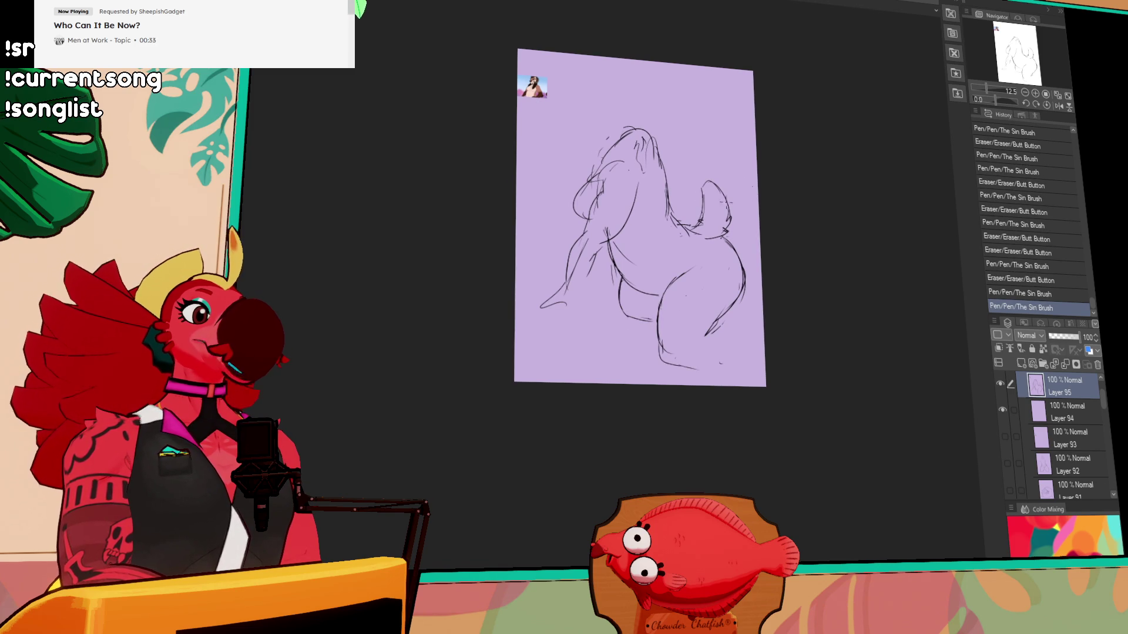
pyautogui.moveTo(671, 278)
pyautogui.mouseDown()
pyautogui.moveTo(702, 279)
pyautogui.moveTo(737, 300)
pyautogui.mouseUp()
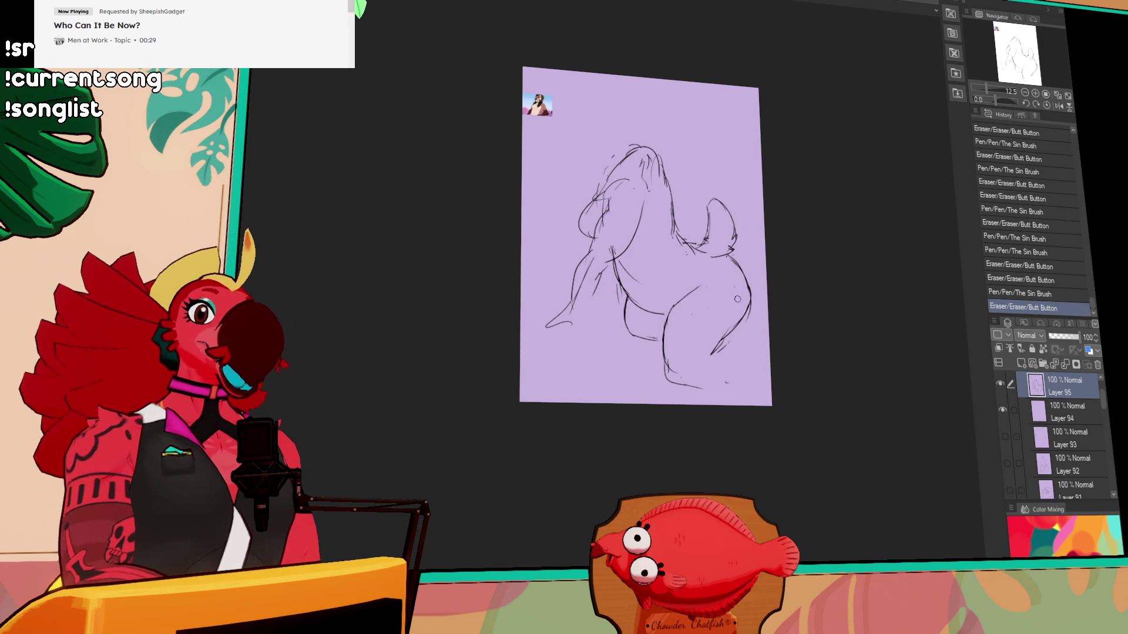
pyautogui.hotkey('ctrl', 'z')
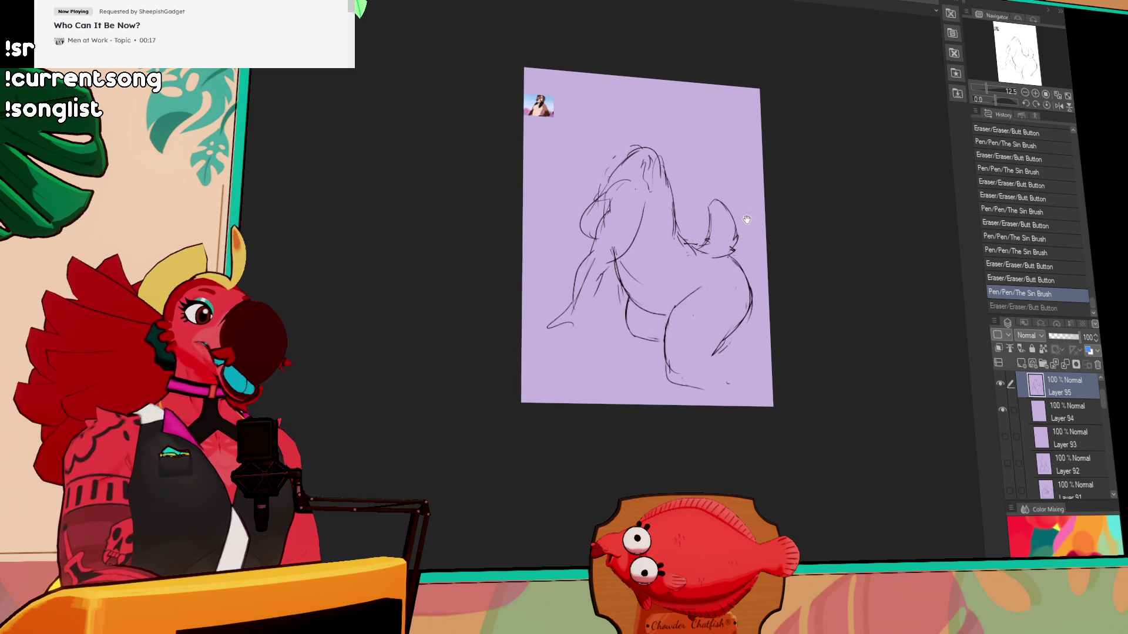
pyautogui.moveTo(643, 258); pyautogui.dragTo(655, 290)
pyautogui.moveTo(649, 267)
pyautogui.mouseDown()
pyautogui.moveTo(655, 288)
pyautogui.moveTo(632, 267)
pyautogui.mouseUp()
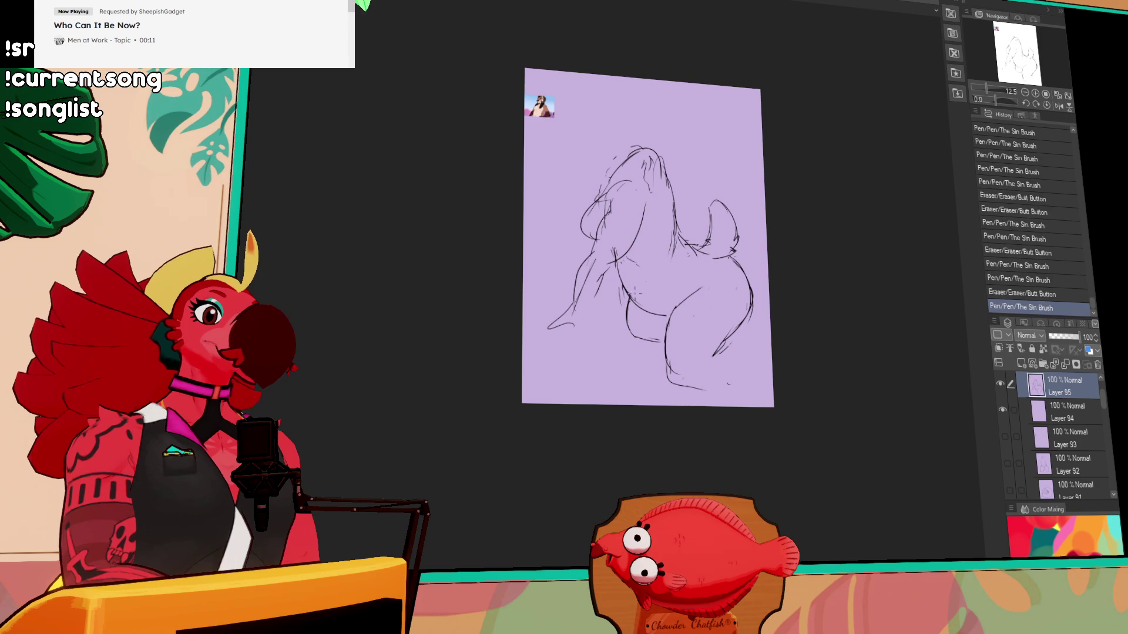
# - Redraw the figure's lower-right contour with longer pen strokes
pyautogui.moveTo(673, 257); pyautogui.dragTo(678, 264)
pyautogui.moveTo(675, 259); pyautogui.dragTo(686, 276)
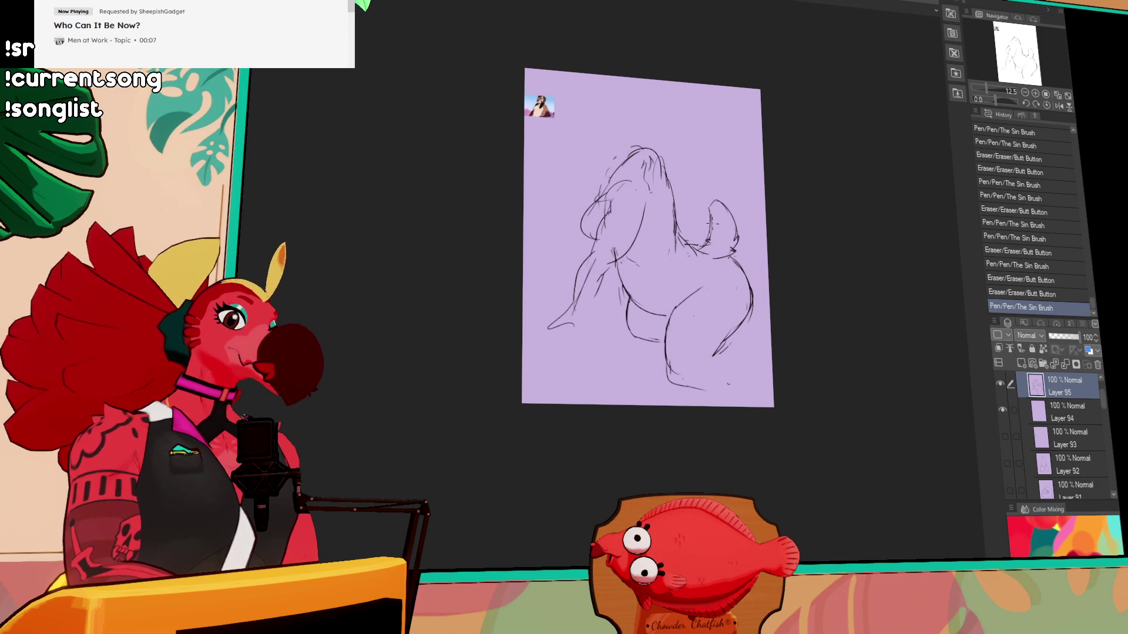
pyautogui.moveTo(687, 258)
pyautogui.mouseDown()
pyautogui.moveTo(714, 262)
pyautogui.moveTo(741, 294)
pyautogui.moveTo(753, 317)
pyautogui.moveTo(734, 332)
pyautogui.moveTo(751, 306)
pyautogui.mouseUp()
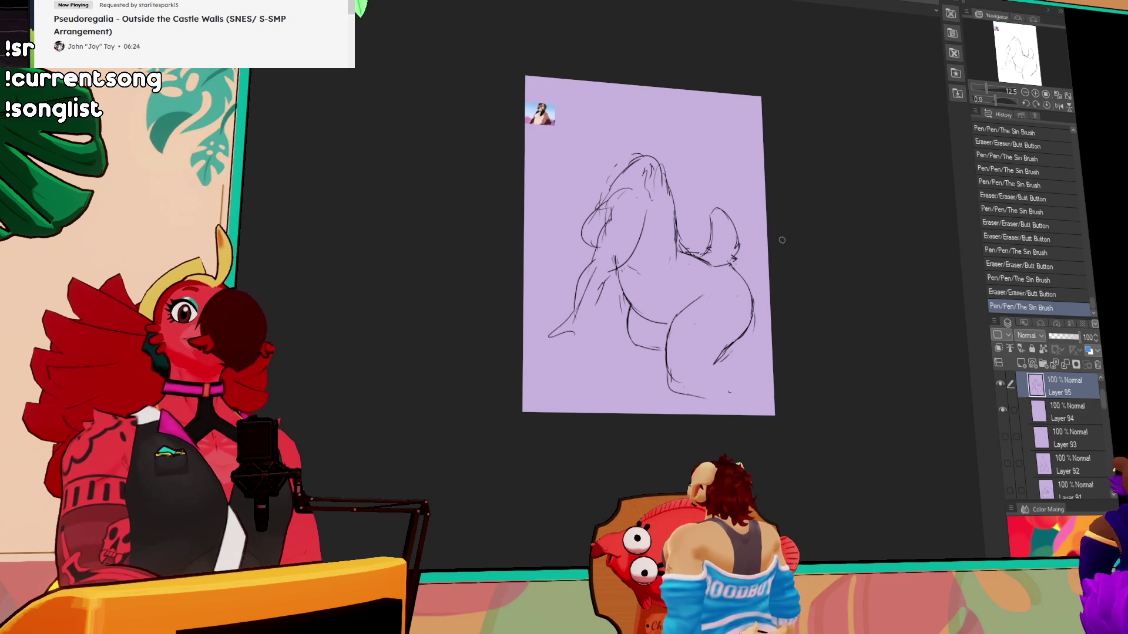
pyautogui.scroll(-2, 728, 305)
pyautogui.moveTo(724, 314)
pyautogui.mouseDown()
pyautogui.moveTo(715, 329)
pyautogui.moveTo(728, 305)
pyautogui.mouseUp()
pyautogui.scroll(-1, 677, 281)
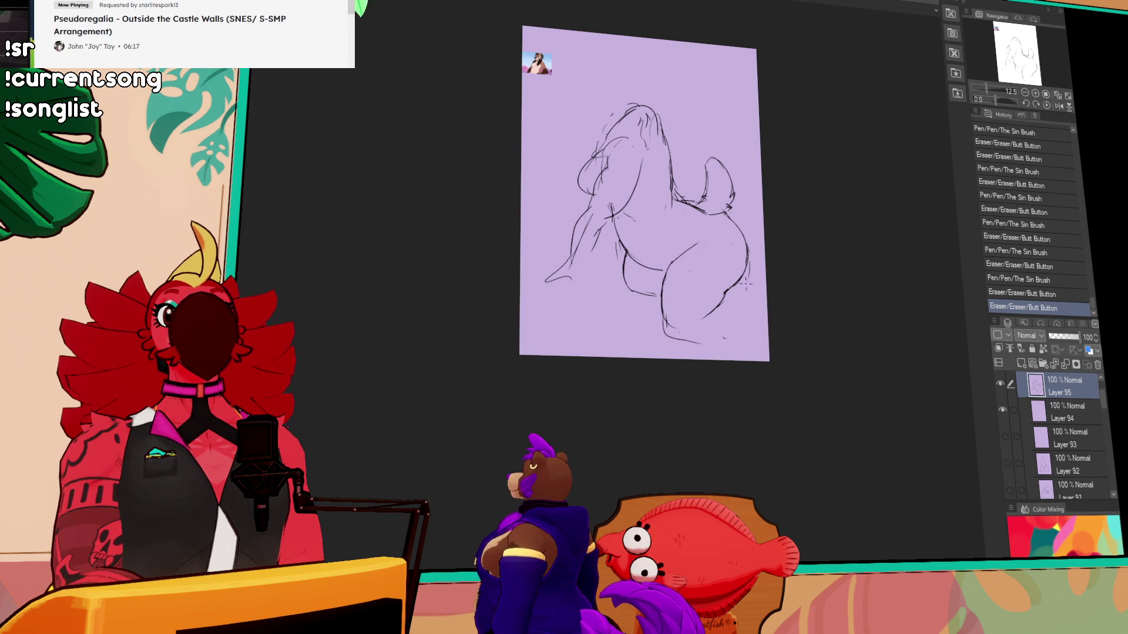
pyautogui.scroll(1, 744, 286)
pyautogui.scroll(2, 722, 296)
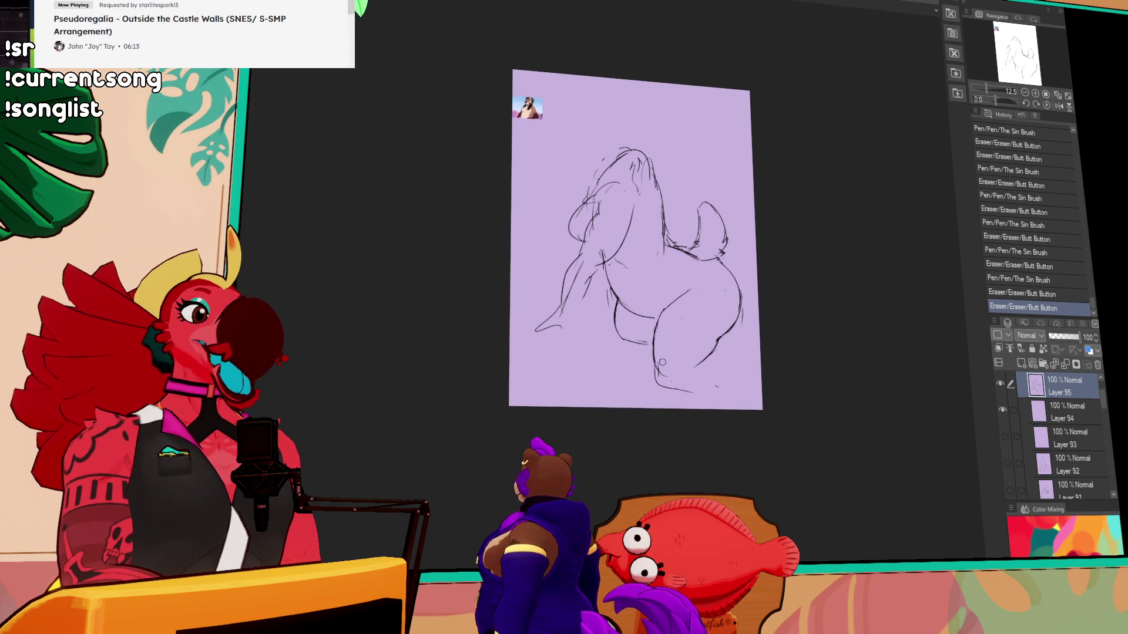
# - Rework the bottom stroke beneath the figure
pyautogui.moveTo(659, 379); pyautogui.dragTo(688, 389)
pyautogui.moveTo(744, 321); pyautogui.dragTo(743, 315)
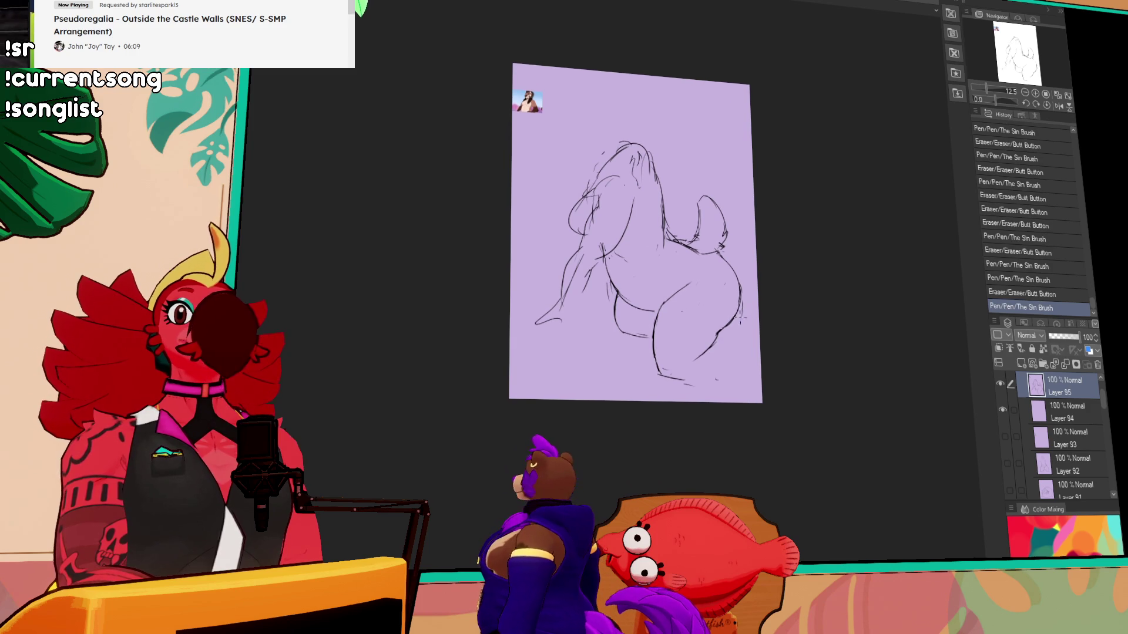
pyautogui.moveTo(681, 381); pyautogui.dragTo(714, 381)
pyautogui.moveTo(661, 377)
pyautogui.mouseDown()
pyautogui.moveTo(712, 379)
pyautogui.moveTo(696, 352)
pyautogui.mouseUp()
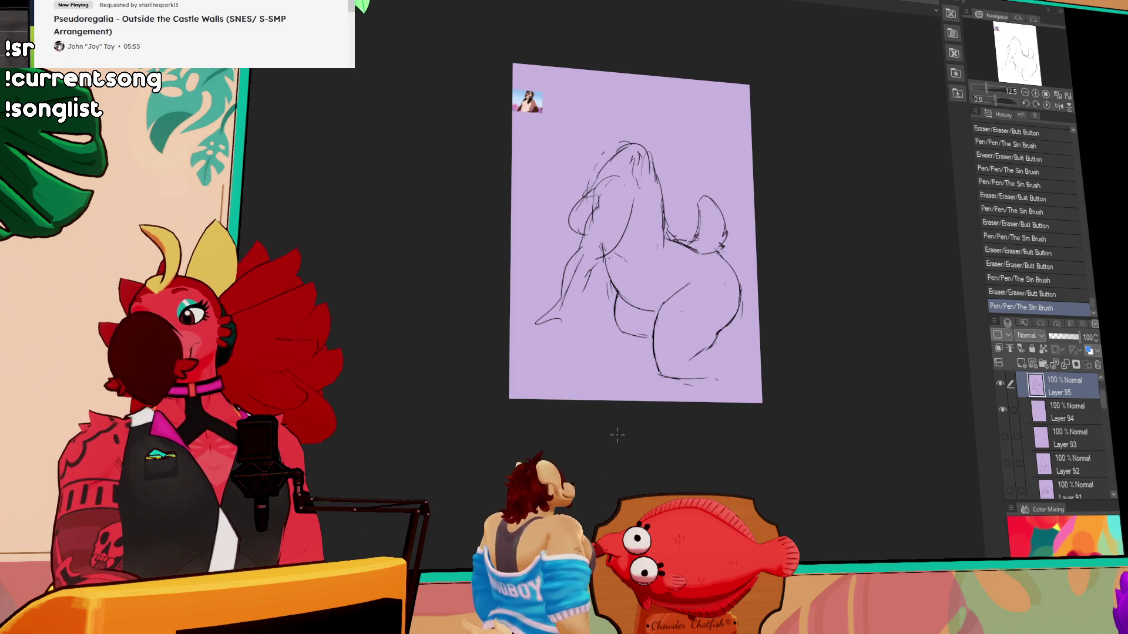
# - Add small strokes near the upper torso and erase bits near the hip and left arm
pyautogui.click(802, 203)
pyautogui.moveTo(717, 254)
pyautogui.mouseDown()
pyautogui.moveTo(648, 302)
pyautogui.moveTo(659, 279)
pyautogui.mouseUp()
pyautogui.moveTo(652, 167); pyautogui.dragTo(657, 179)
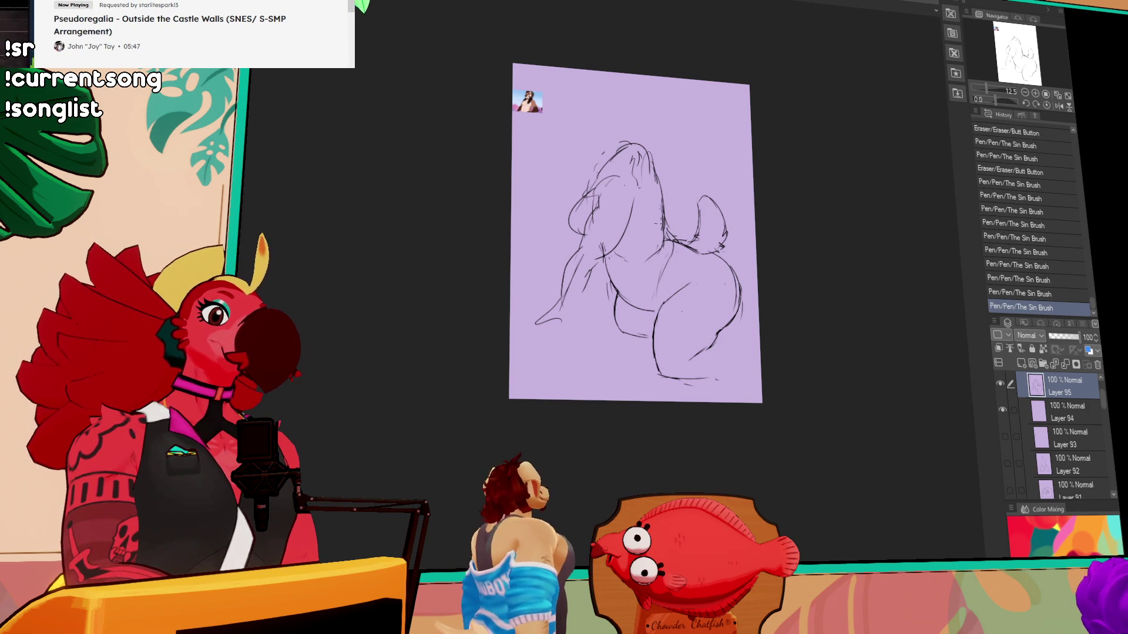
pyautogui.moveTo(693, 238); pyautogui.dragTo(698, 264)
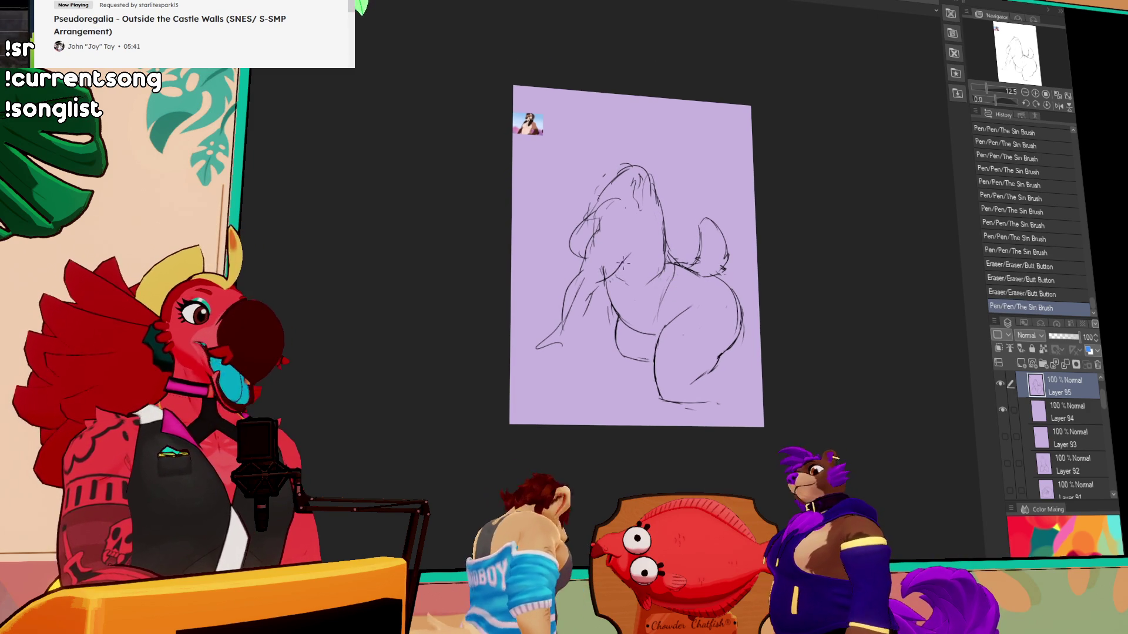
pyautogui.moveTo(626, 256); pyautogui.dragTo(632, 250)
pyautogui.moveTo(576, 290); pyautogui.dragTo(603, 288)
pyautogui.hotkey('ctrl', 'z')
pyautogui.hotkey('ctrl', 'y')
# - Make a small lower-left touch-up, comparing it with undo and redo
pyautogui.scroll(-1, 636, 253)
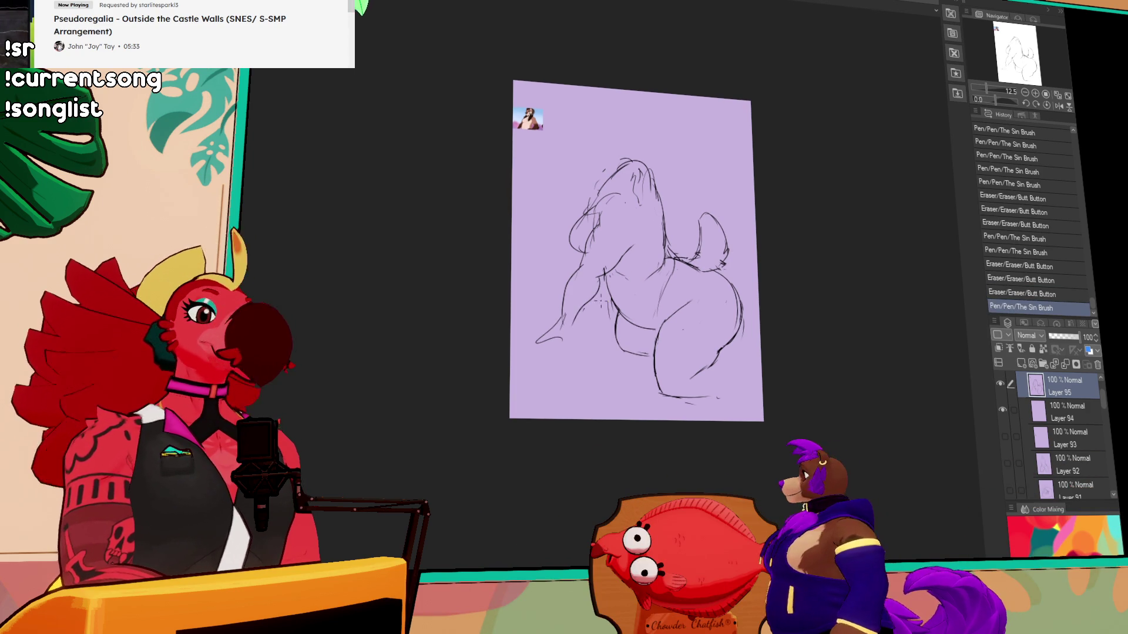
pyautogui.moveTo(569, 323); pyautogui.dragTo(561, 310)
pyautogui.hotkey('ctrl', 'z')
pyautogui.hotkey('ctrl', 'y')
pyautogui.hotkey('ctrl', 'y')
pyautogui.scroll(1, 862, 181)
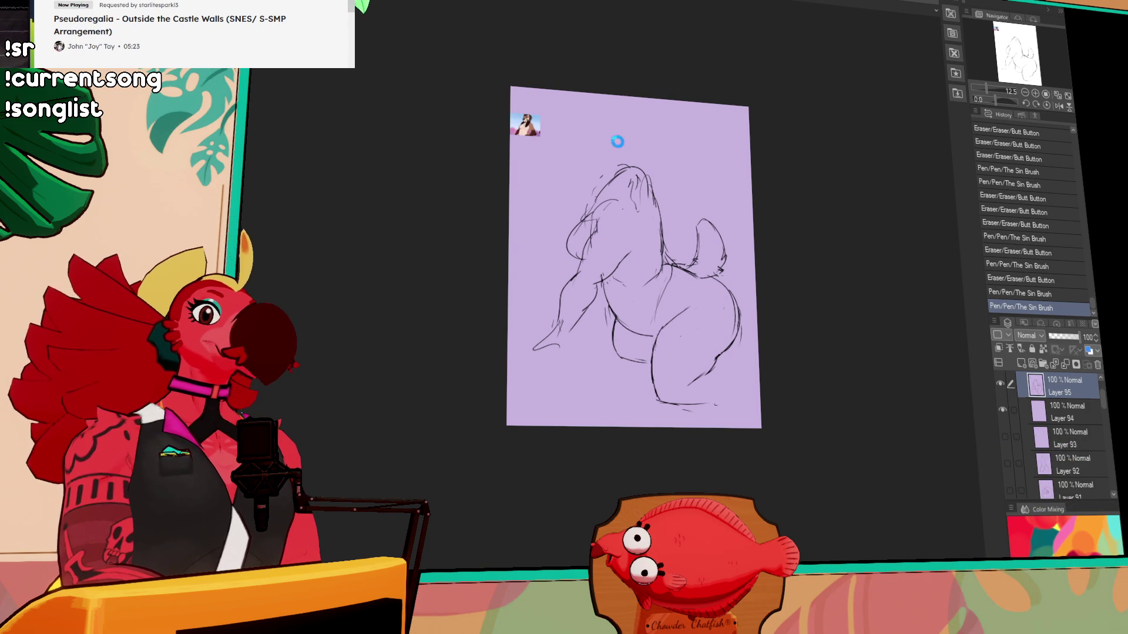
pyautogui.scroll(5, 587, 235)
pyautogui.scroll(1, 554, 292)
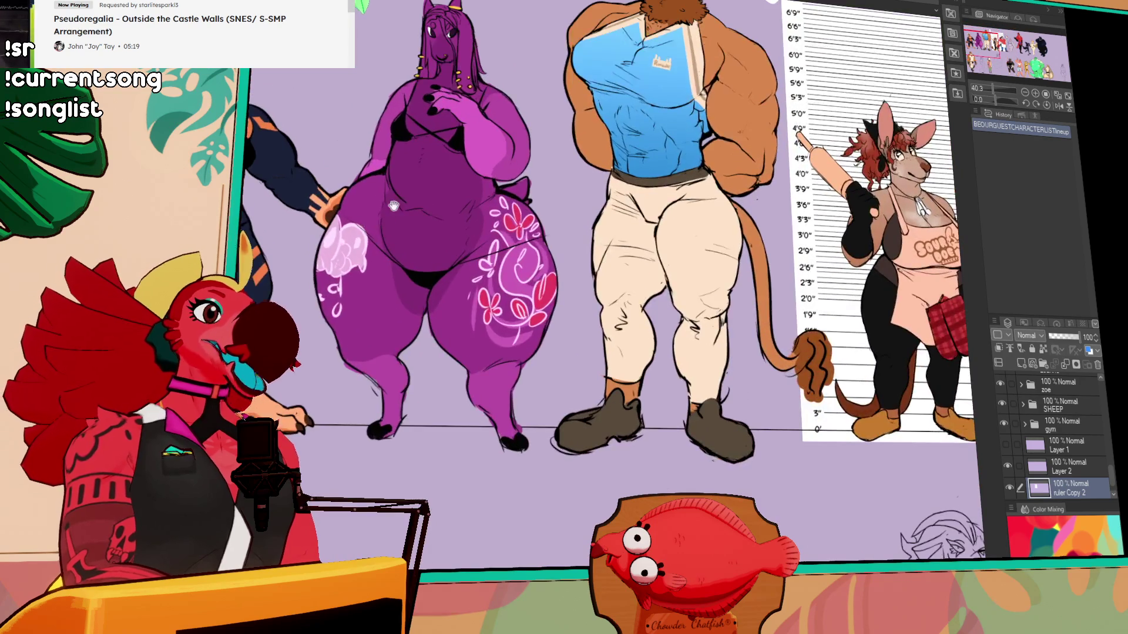
pyautogui.scroll(2, 554, 292)
pyautogui.scroll(2, 554, 292)
pyautogui.moveTo(553, 292); pyautogui.dragTo(578, 288)
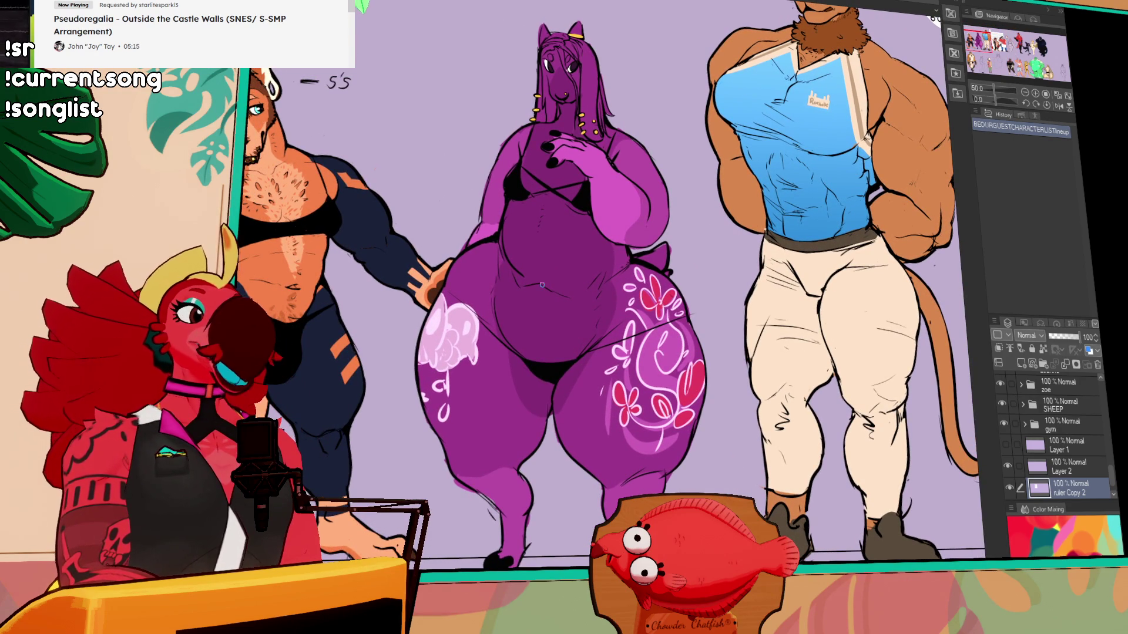
pyautogui.moveTo(625, 329); pyautogui.dragTo(624, 320)
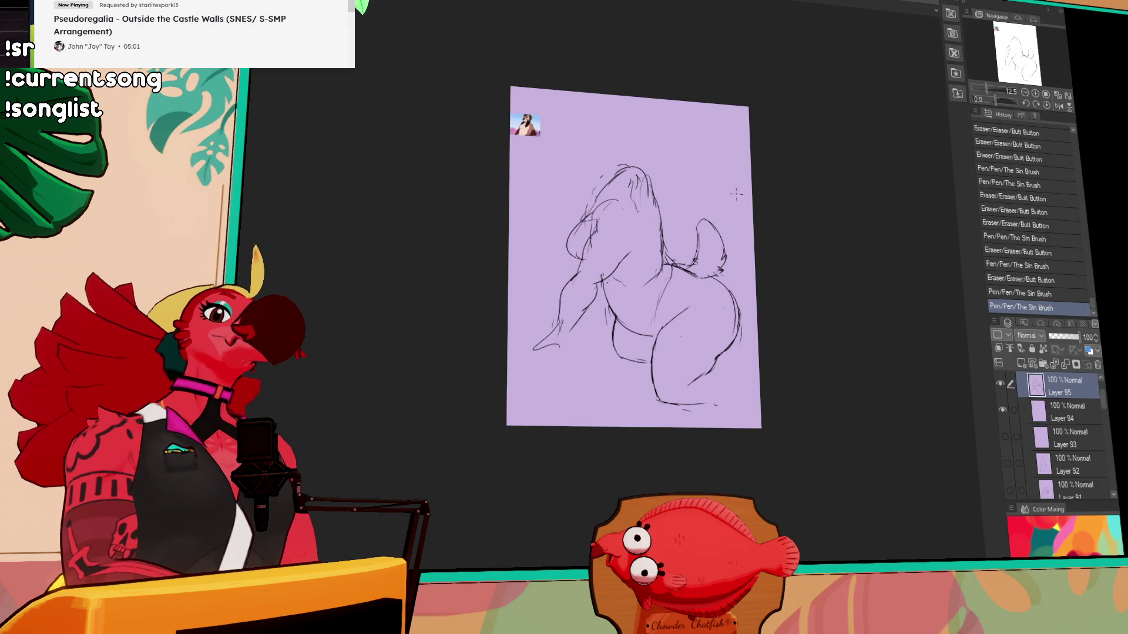
# - Erase and redraw small strokes on the back and draw a head circle
pyautogui.moveTo(854, 201); pyautogui.dragTo(861, 196)
pyautogui.moveTo(667, 273); pyautogui.dragTo(665, 269)
pyautogui.moveTo(665, 269); pyautogui.dragTo(662, 259)
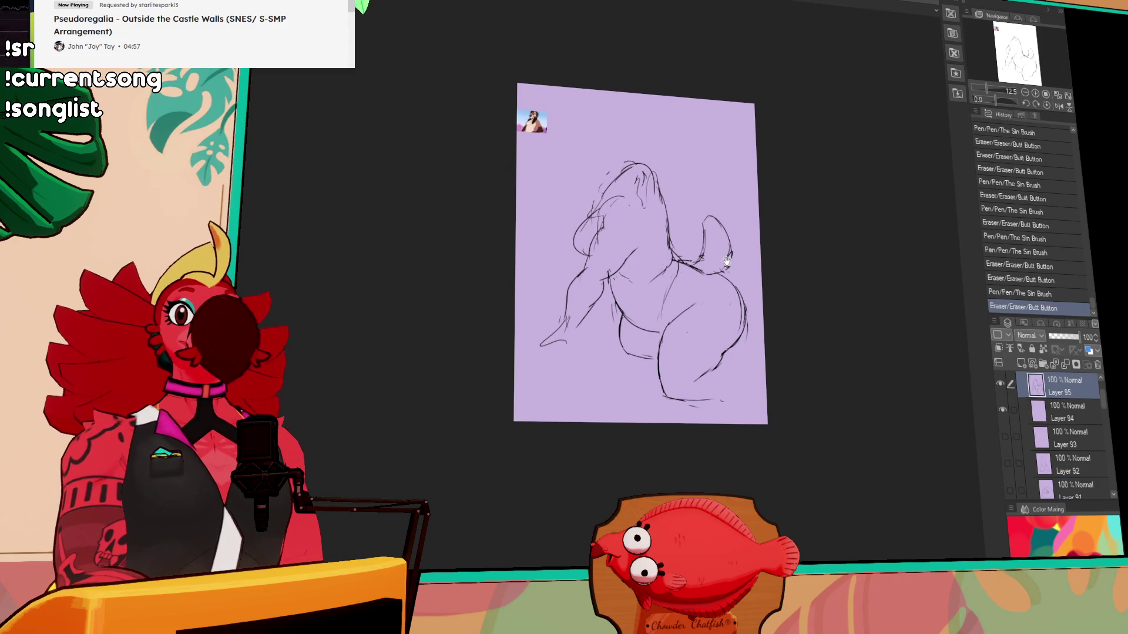
pyautogui.moveTo(731, 259)
pyautogui.mouseDown()
pyautogui.moveTo(663, 285)
pyautogui.moveTo(699, 260)
pyautogui.mouseUp()
pyautogui.moveTo(640, 183)
pyautogui.mouseDown()
pyautogui.moveTo(646, 190)
pyautogui.moveTo(633, 131)
pyautogui.moveTo(668, 141)
pyautogui.moveTo(670, 158)
pyautogui.mouseUp()
pyautogui.moveTo(646, 137); pyautogui.dragTo(633, 129)
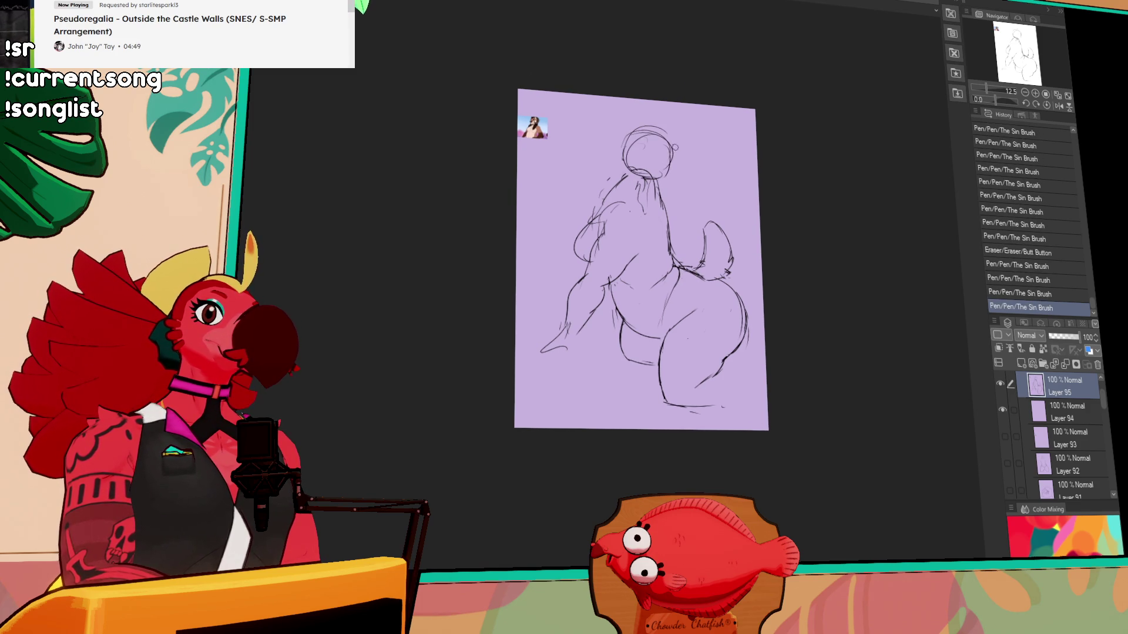
# - Rework the neck lines, briefly lasso-selecting the head before deselecting
pyautogui.moveTo(736, 186); pyautogui.dragTo(722, 218)
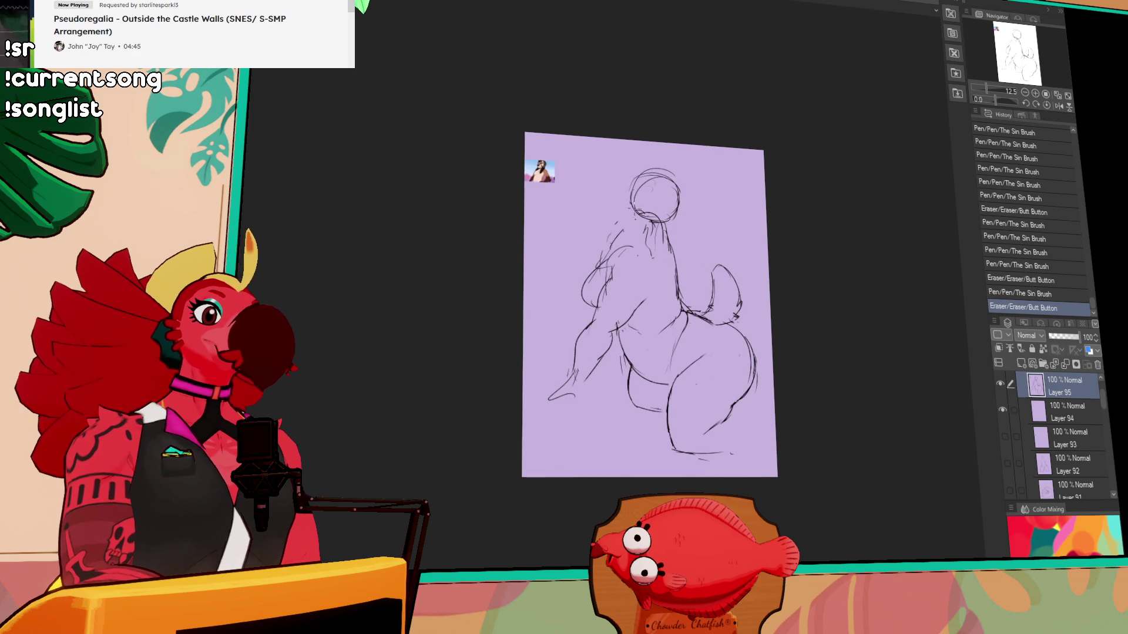
pyautogui.moveTo(629, 229); pyautogui.dragTo(666, 246)
pyautogui.moveTo(661, 226)
pyautogui.mouseDown()
pyautogui.moveTo(676, 223)
pyautogui.moveTo(669, 242)
pyautogui.mouseUp()
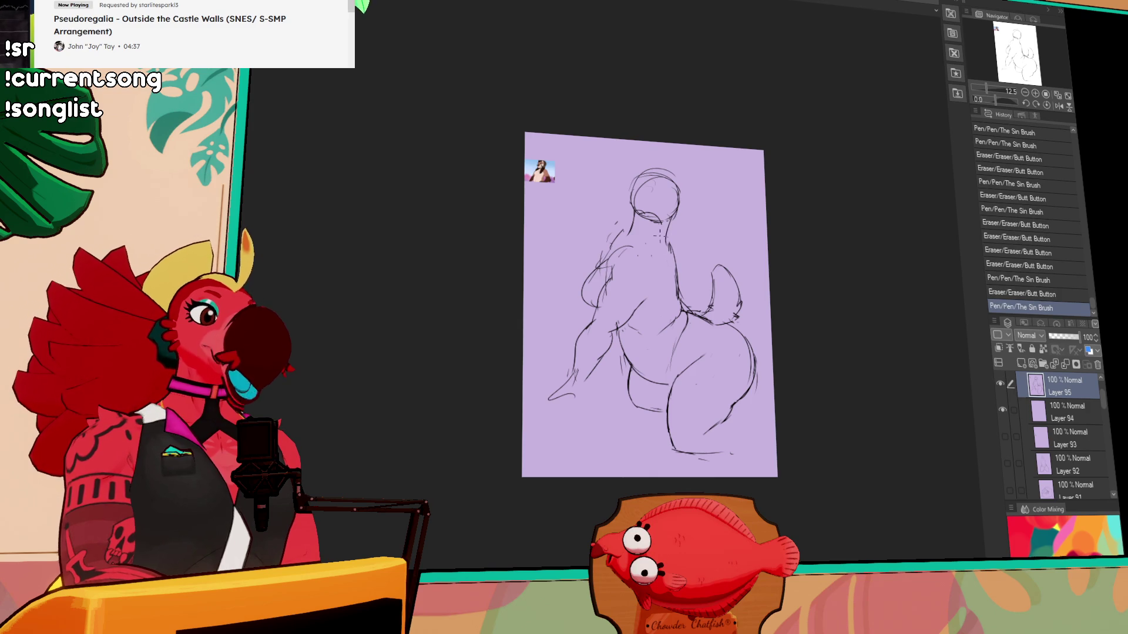
pyautogui.press('m')
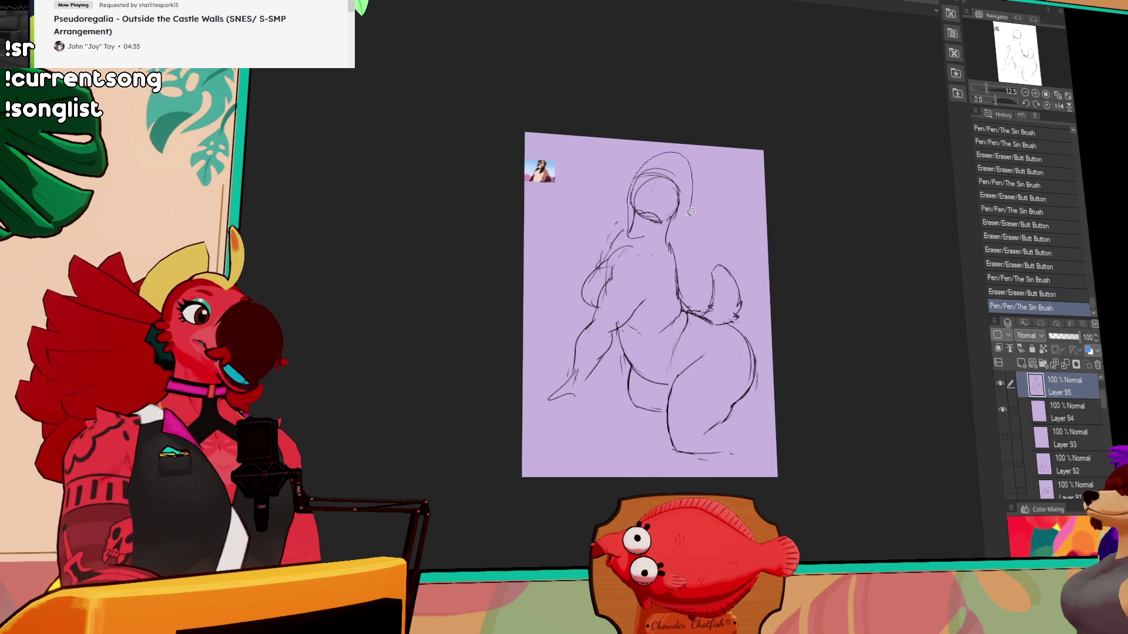
pyautogui.moveTo(631, 211)
pyautogui.mouseDown()
pyautogui.moveTo(664, 246)
pyautogui.moveTo(668, 234)
pyautogui.mouseUp()
pyautogui.hotkey('ctrl', 'd')
# - Touch up the left shoulder lines and undo a stray stroke
pyautogui.moveTo(605, 250); pyautogui.dragTo(608, 259)
pyautogui.moveTo(598, 255); pyautogui.dragTo(605, 261)
pyautogui.hotkey('ctrl', 'z')
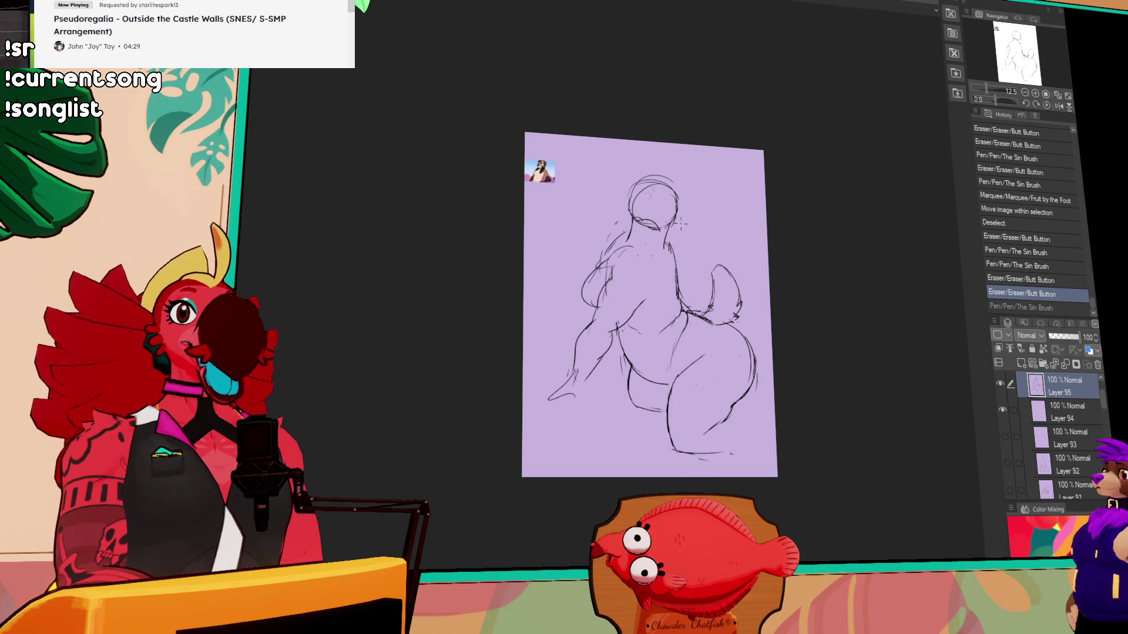
pyautogui.moveTo(688, 258); pyautogui.dragTo(760, 215)
pyautogui.moveTo(673, 251)
pyautogui.mouseDown()
pyautogui.moveTo(677, 267)
pyautogui.moveTo(608, 277)
pyautogui.mouseUp()
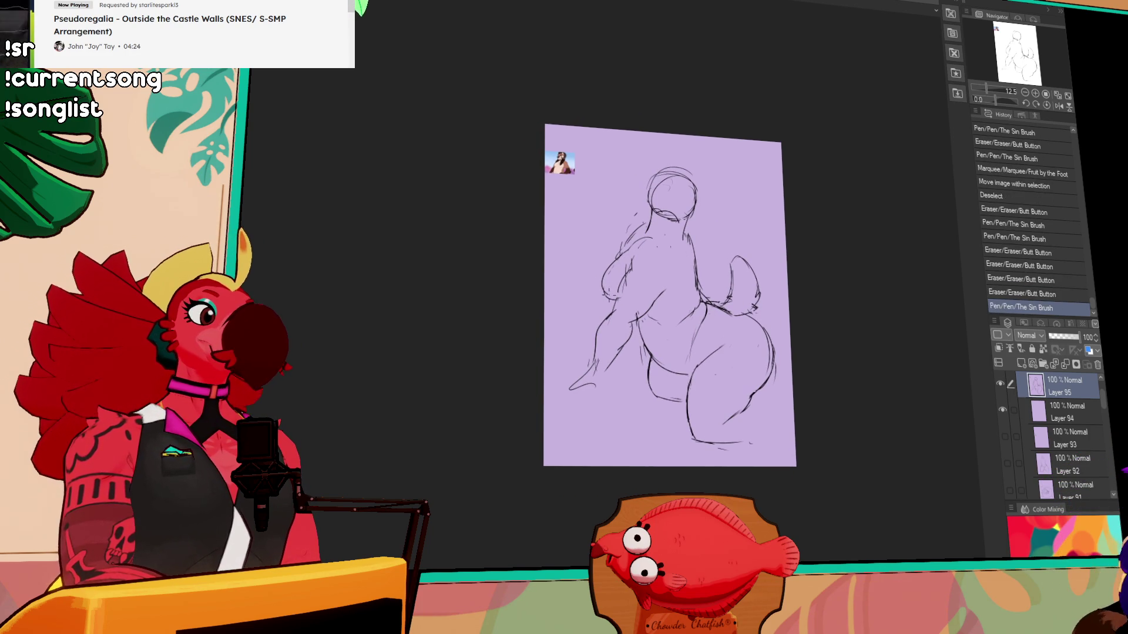
# - Add small pen strokes and erasures around the head, undoing one stray stroke
pyautogui.moveTo(793, 202); pyautogui.dragTo(798, 207)
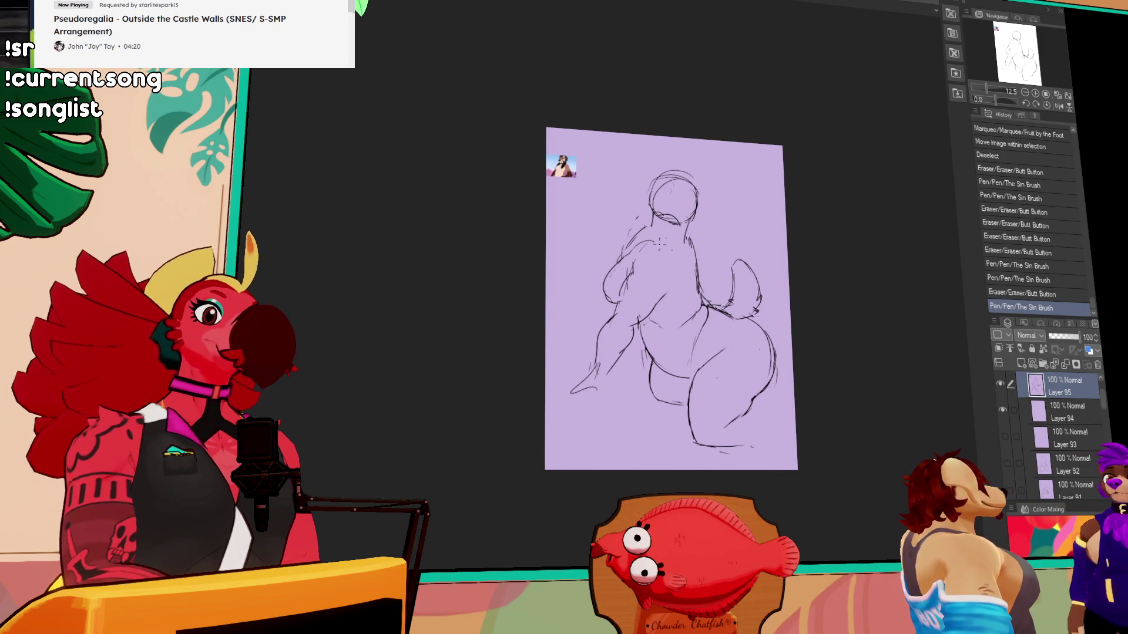
pyautogui.moveTo(637, 246); pyautogui.dragTo(640, 247)
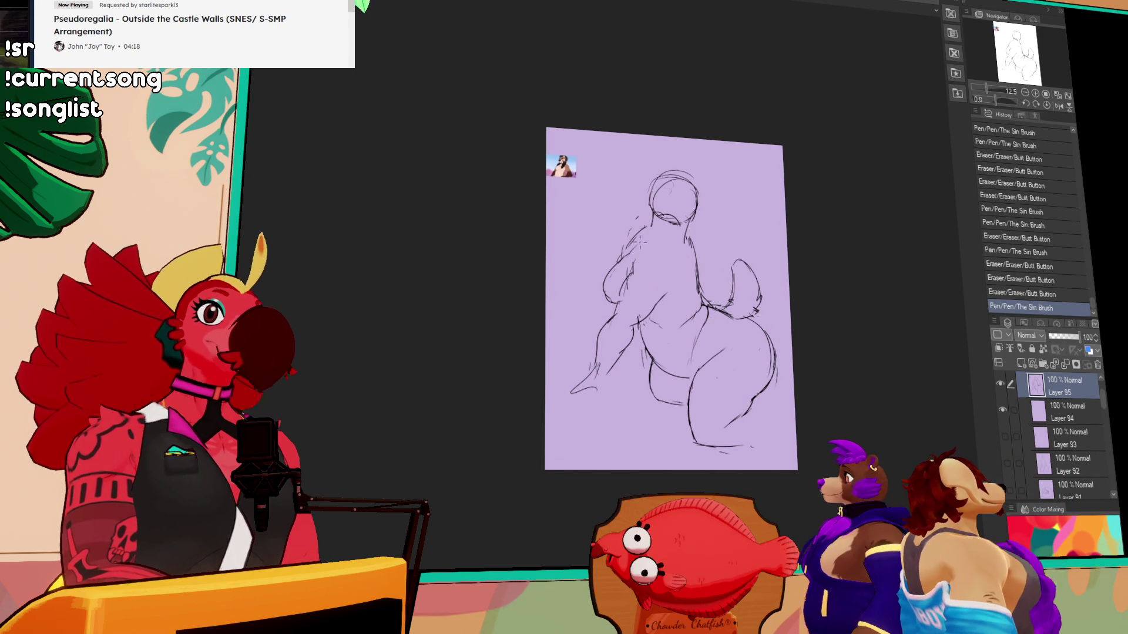
pyautogui.moveTo(702, 203); pyautogui.dragTo(707, 204)
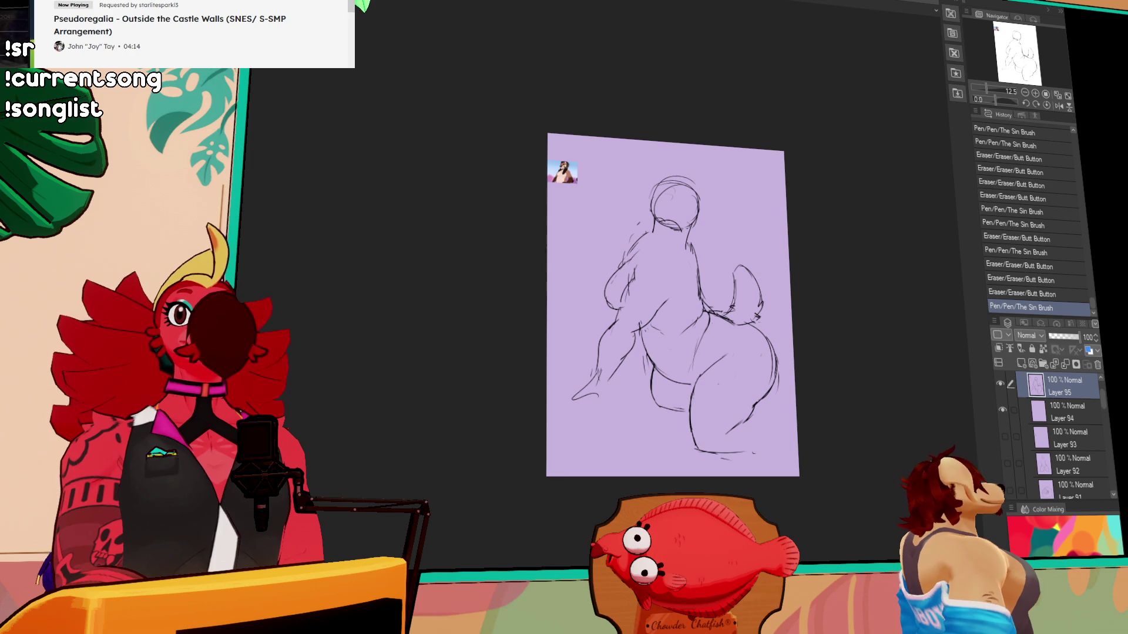
pyautogui.moveTo(724, 221)
pyautogui.mouseDown()
pyautogui.moveTo(679, 209)
pyautogui.moveTo(699, 219)
pyautogui.mouseUp()
pyautogui.hotkey('ctrl', 'z')
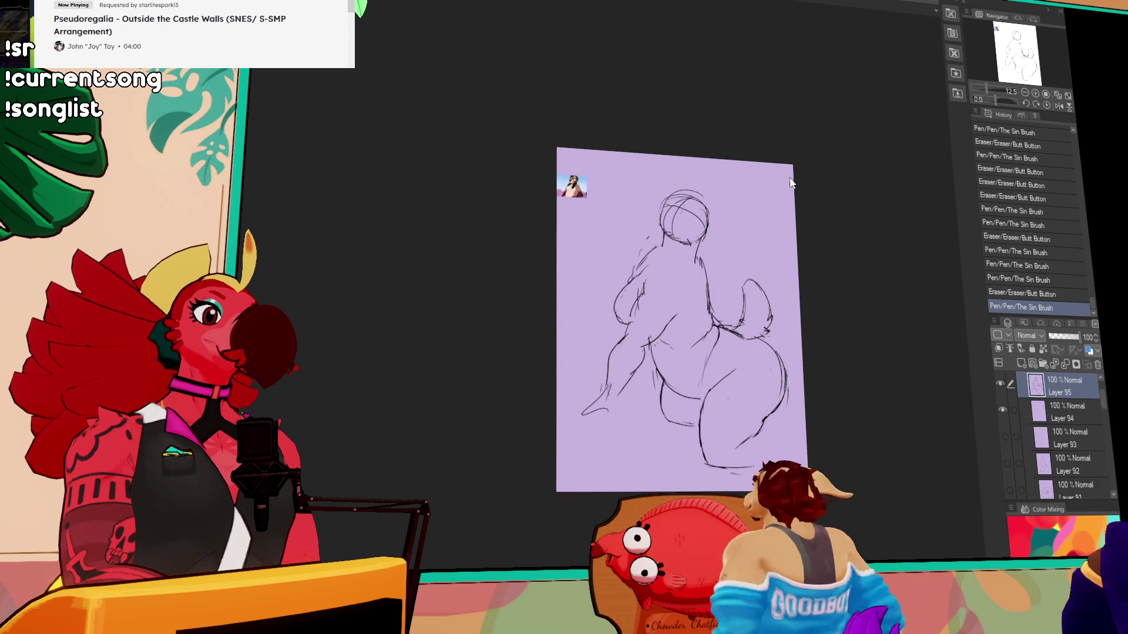
pyautogui.moveTo(708, 193); pyautogui.dragTo(715, 196)
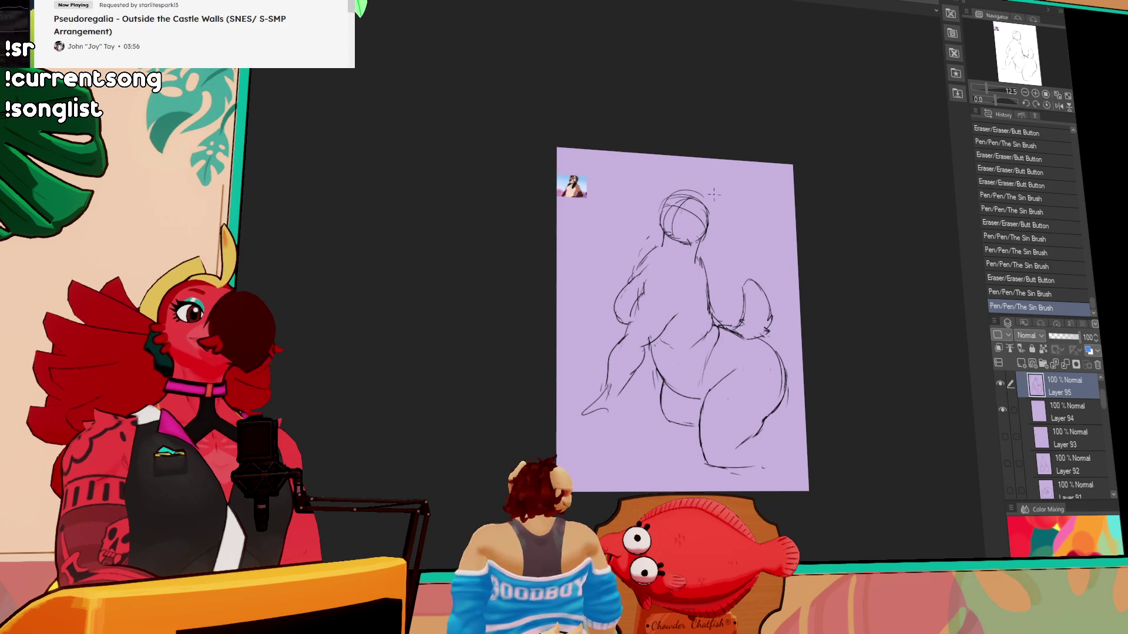
pyautogui.moveTo(845, 56); pyautogui.dragTo(897, 148)
# - Zoom via the Navigator, then draw a rounded bun with an inner line and neck strokes
pyautogui.click(1038, 92)
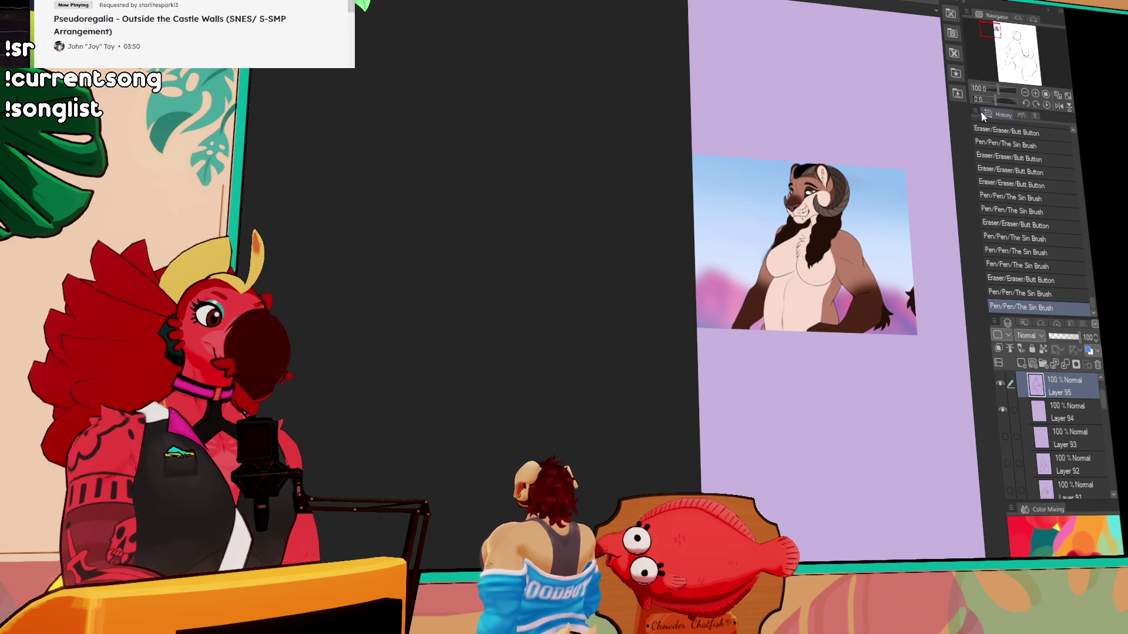
pyautogui.click(1025, 96)
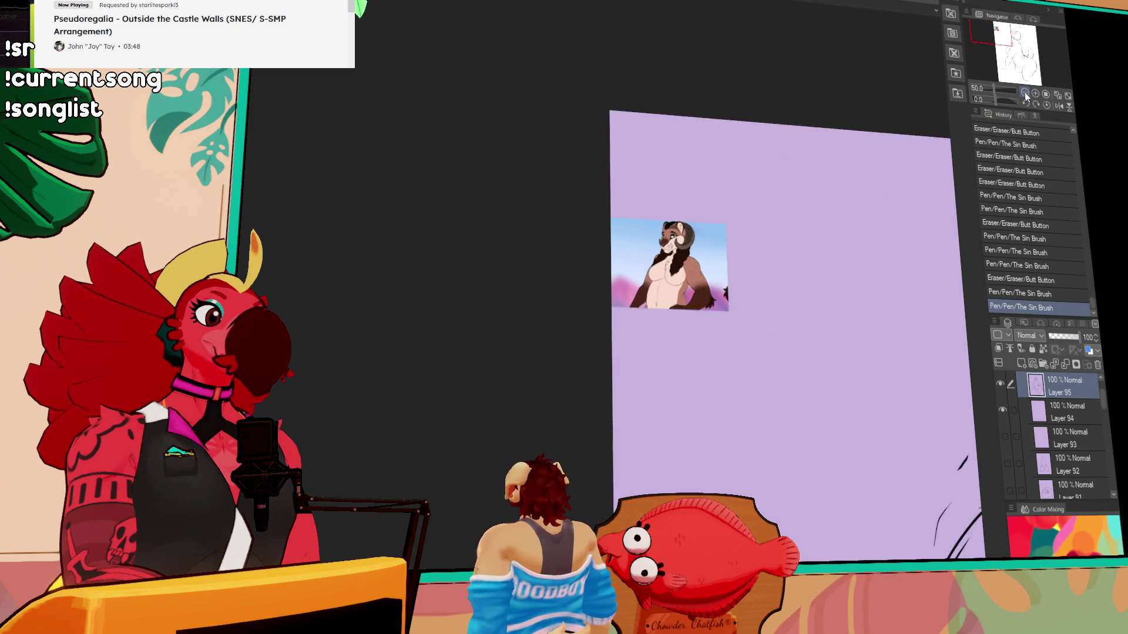
pyautogui.click(1025, 96)
pyautogui.moveTo(930, 239); pyautogui.dragTo(750, 177)
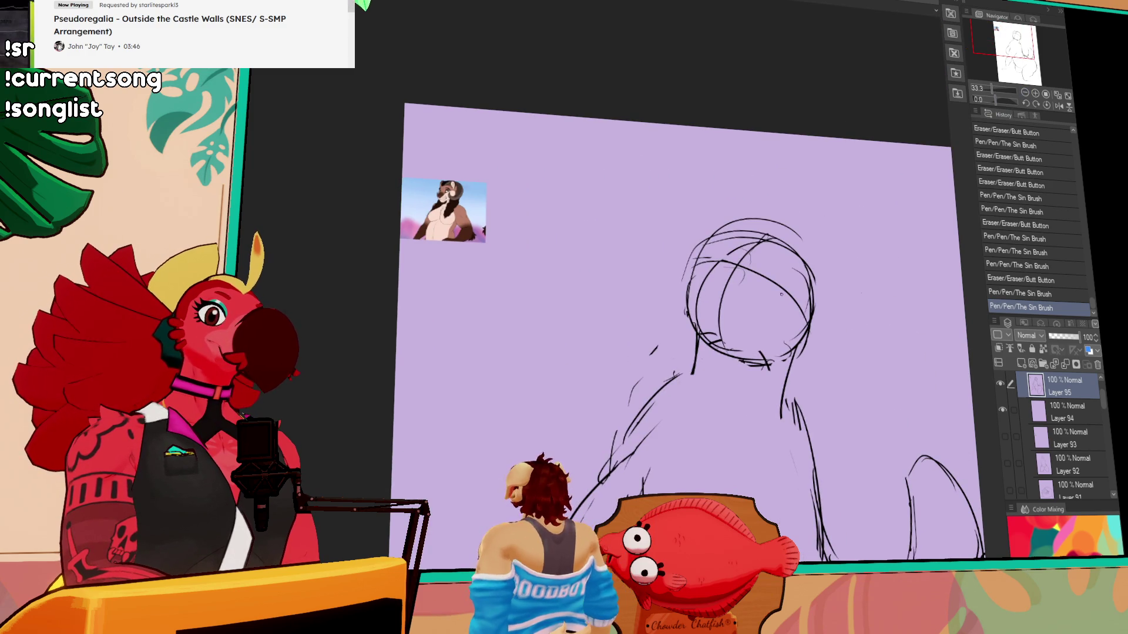
pyautogui.moveTo(847, 335); pyautogui.dragTo(798, 391)
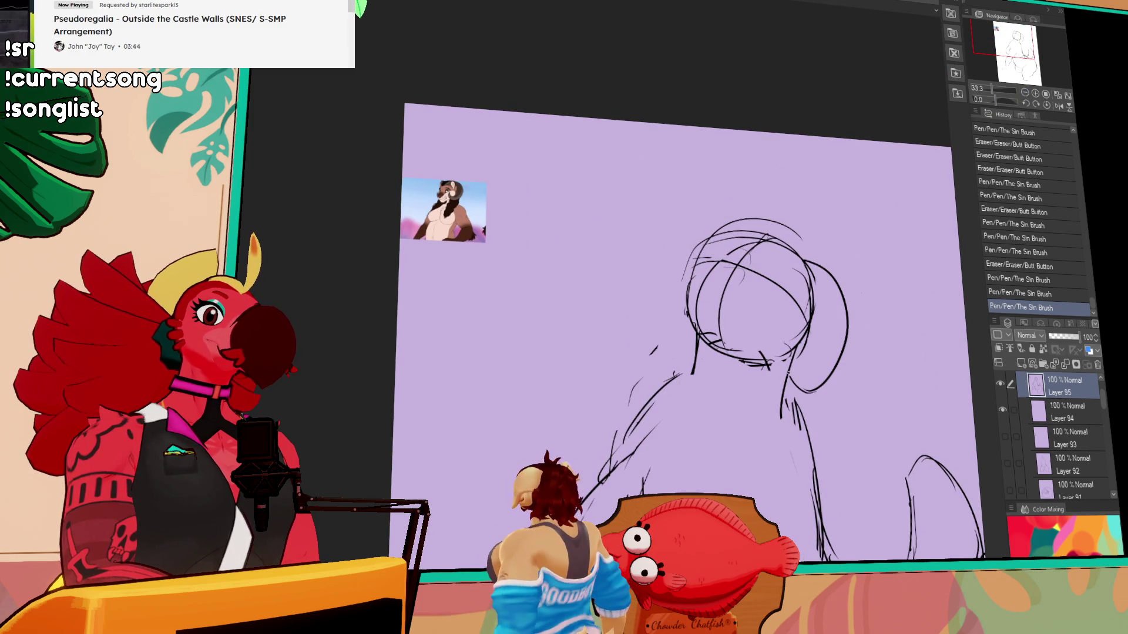
pyautogui.moveTo(787, 318); pyautogui.dragTo(800, 390)
pyautogui.moveTo(816, 353); pyautogui.dragTo(812, 343)
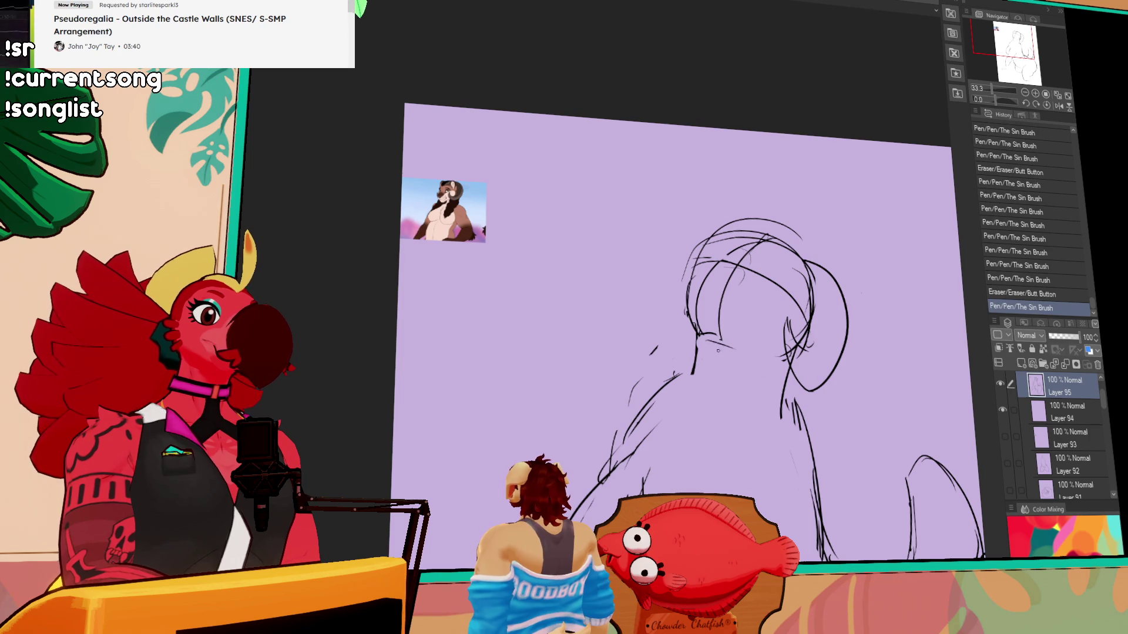
pyautogui.moveTo(691, 335)
pyautogui.mouseDown()
pyautogui.moveTo(681, 376)
pyautogui.moveTo(731, 347)
pyautogui.mouseUp()
# - Rework the small marks near the waist and draw a curved contour down the back
pyautogui.scroll(-1, 802, 330)
pyautogui.moveTo(803, 329); pyautogui.dragTo(755, 206)
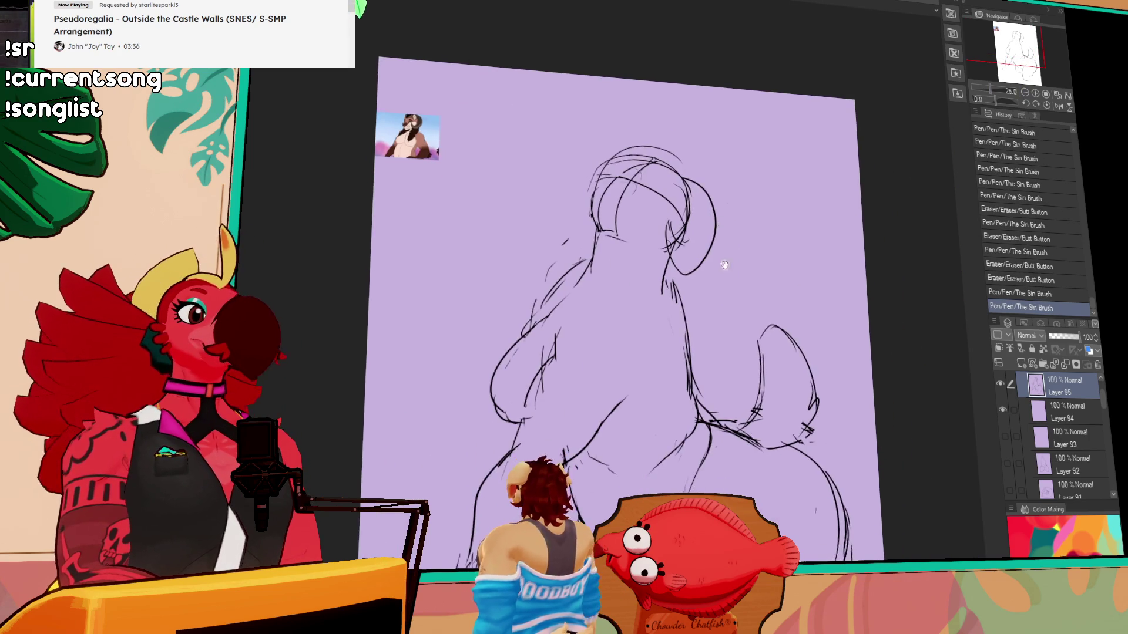
pyautogui.moveTo(567, 320); pyautogui.dragTo(558, 297)
pyautogui.moveTo(549, 345)
pyautogui.mouseDown()
pyautogui.moveTo(558, 317)
pyautogui.moveTo(519, 406)
pyautogui.mouseUp()
pyautogui.hotkey('ctrl', 'z')
pyautogui.moveTo(563, 311)
pyautogui.mouseDown()
pyautogui.moveTo(549, 328)
pyautogui.moveTo(568, 308)
pyautogui.mouseUp()
pyautogui.moveTo(673, 292); pyautogui.dragTo(617, 379)
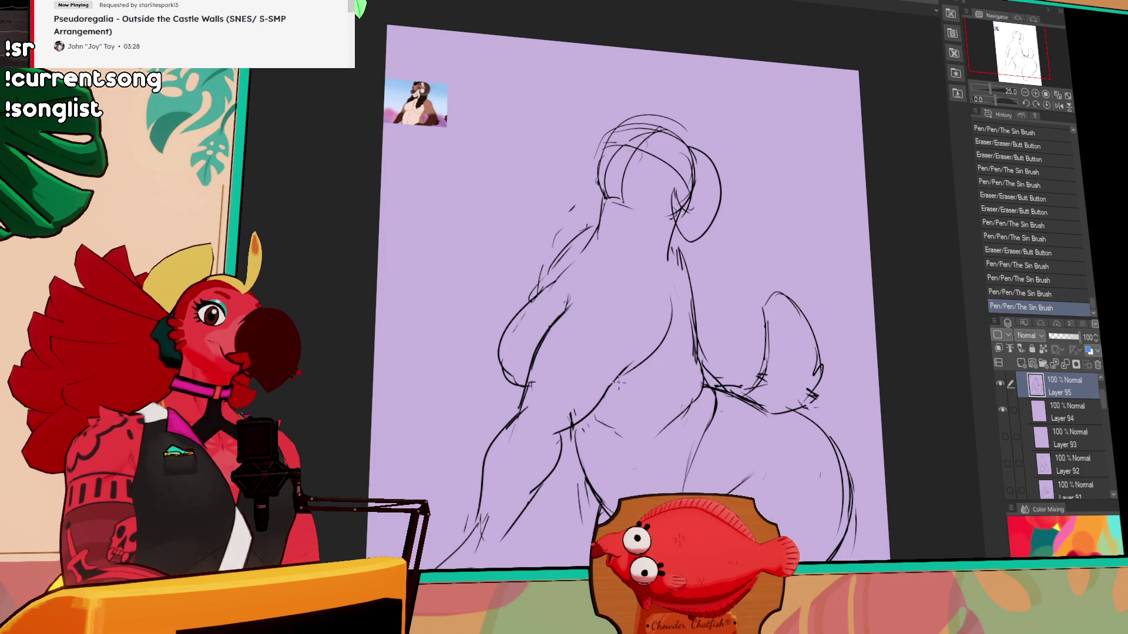
# - Erase the old upper-back lines and redraw the back contour as a cleaner curve
pyautogui.press('e')
pyautogui.moveTo(570, 298); pyautogui.dragTo(549, 335)
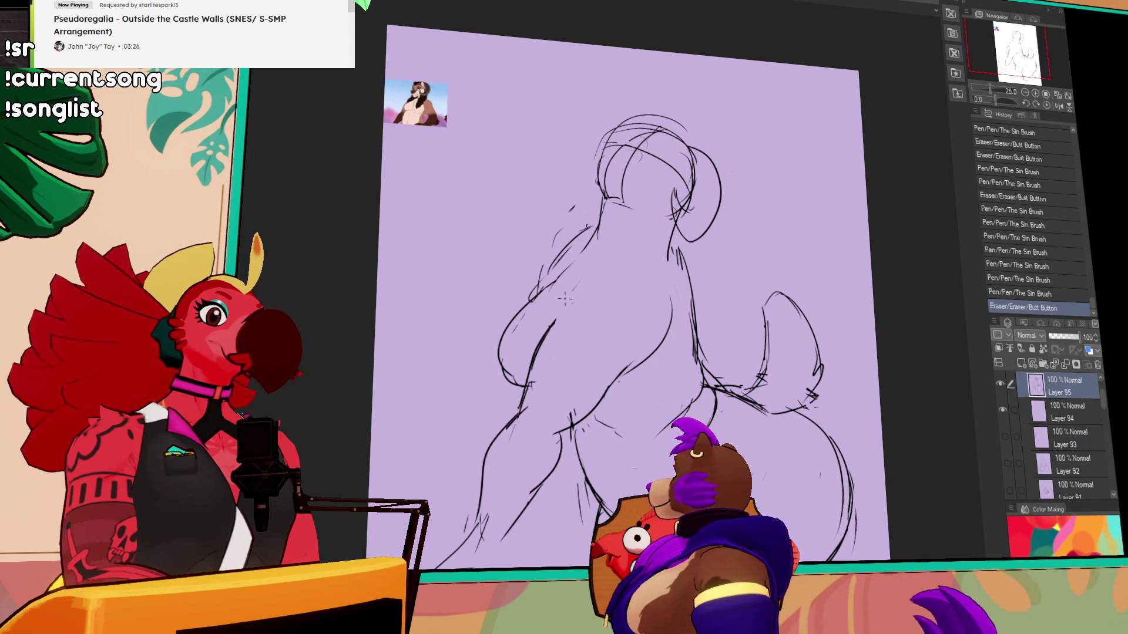
pyautogui.moveTo(646, 339); pyautogui.dragTo(610, 379)
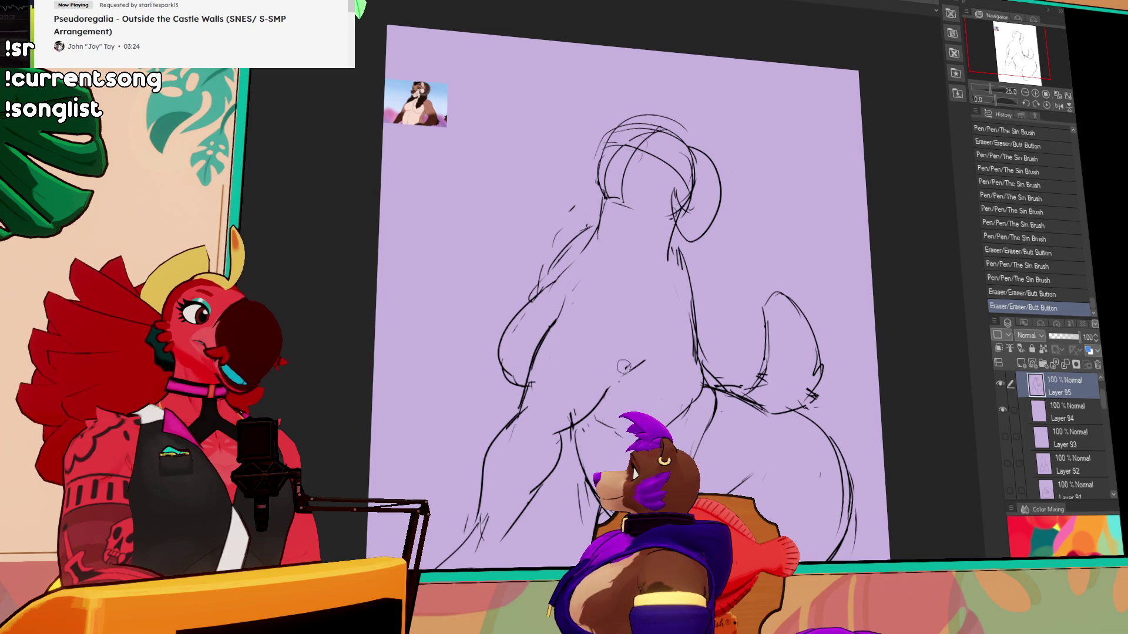
pyautogui.moveTo(662, 304); pyautogui.dragTo(605, 389)
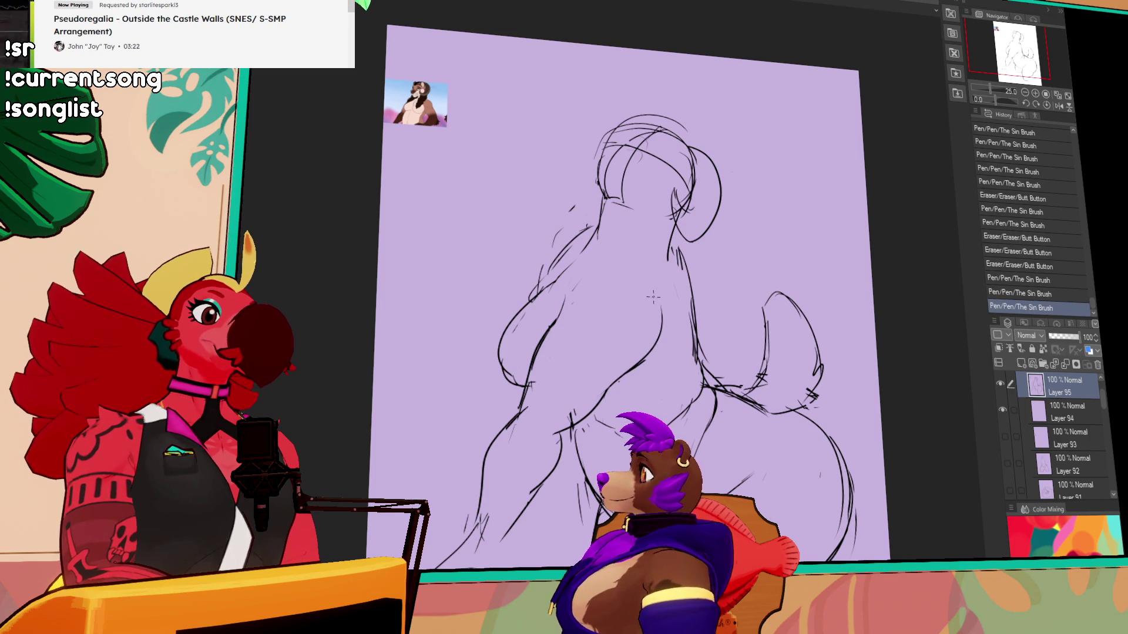
pyautogui.moveTo(672, 249); pyautogui.dragTo(675, 262)
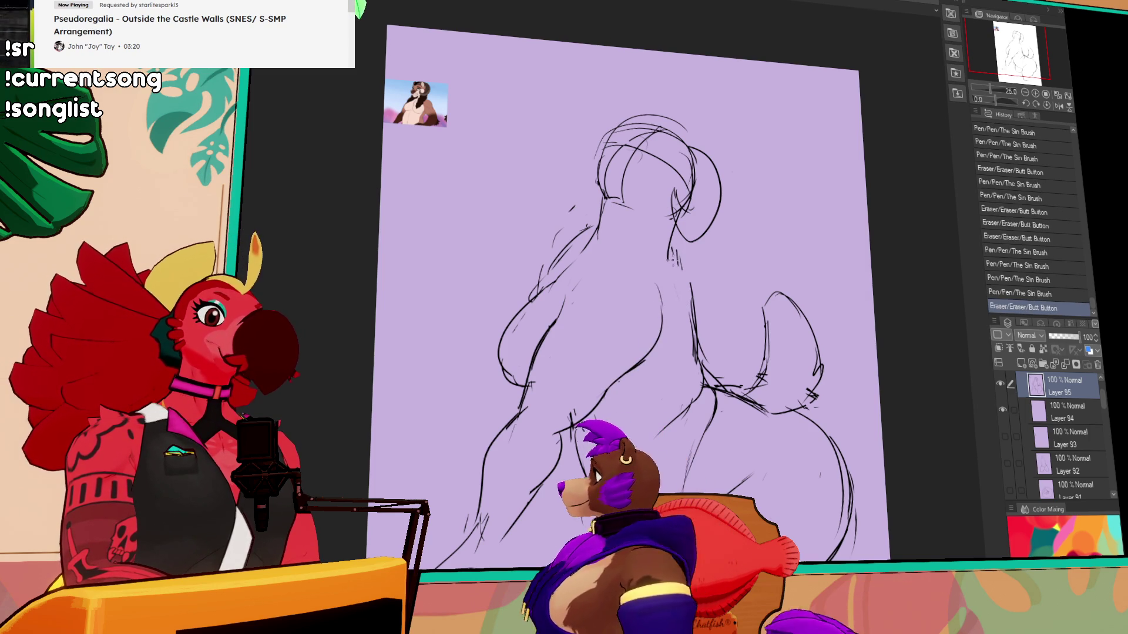
# - Lasso the left torso section, move it right, deselect, and erase leftover lines
pyautogui.moveTo(522, 397)
pyautogui.mouseDown()
pyautogui.moveTo(670, 287)
pyautogui.moveTo(613, 408)
pyautogui.moveTo(440, 546)
pyautogui.mouseUp()
pyautogui.moveTo(658, 334); pyautogui.dragTo(676, 333)
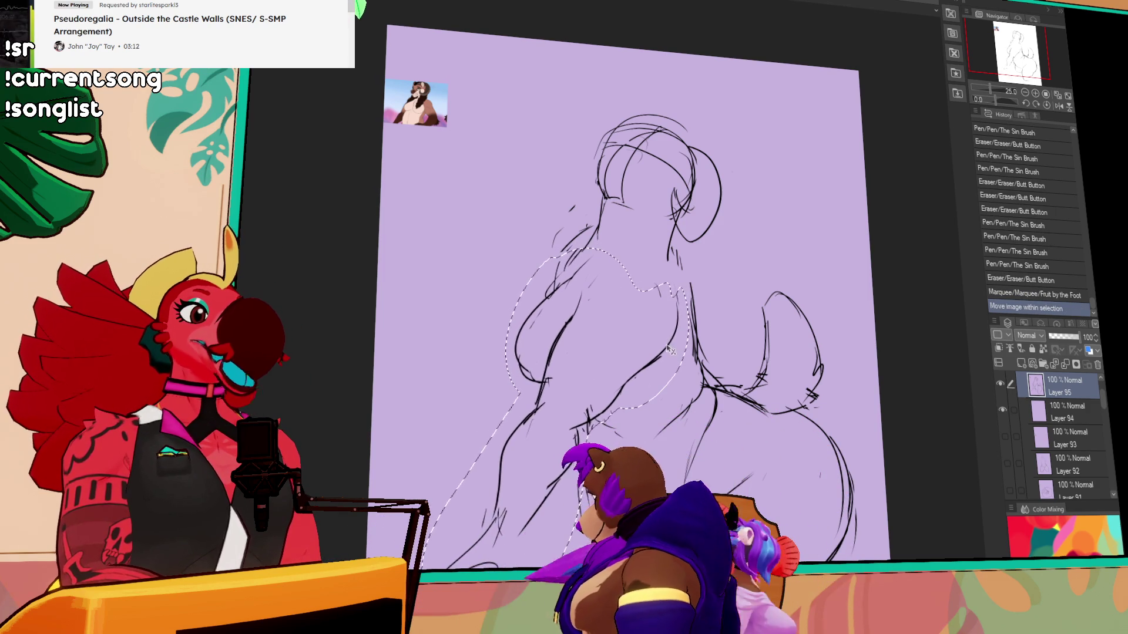
pyautogui.hotkey('ctrl', 'd')
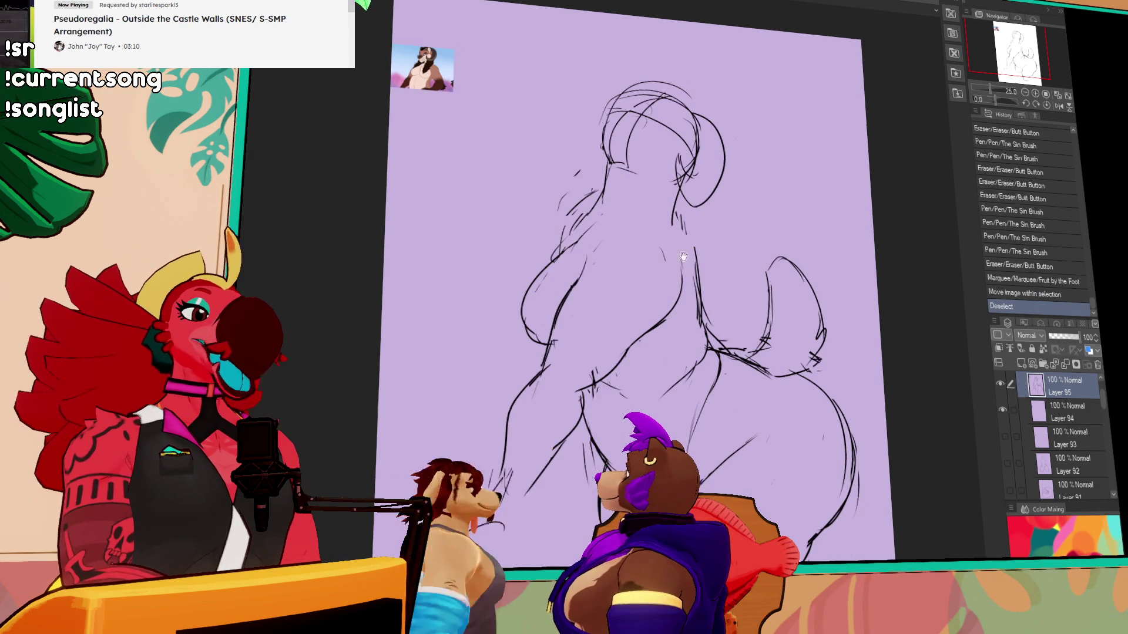
pyautogui.moveTo(570, 396); pyautogui.dragTo(591, 411)
# - Flip the view horizontally and rework the chest strokes, undoing the last one
pyautogui.moveTo(737, 288)
pyautogui.mouseDown()
pyautogui.moveTo(735, 275)
pyautogui.moveTo(760, 293)
pyautogui.mouseUp()
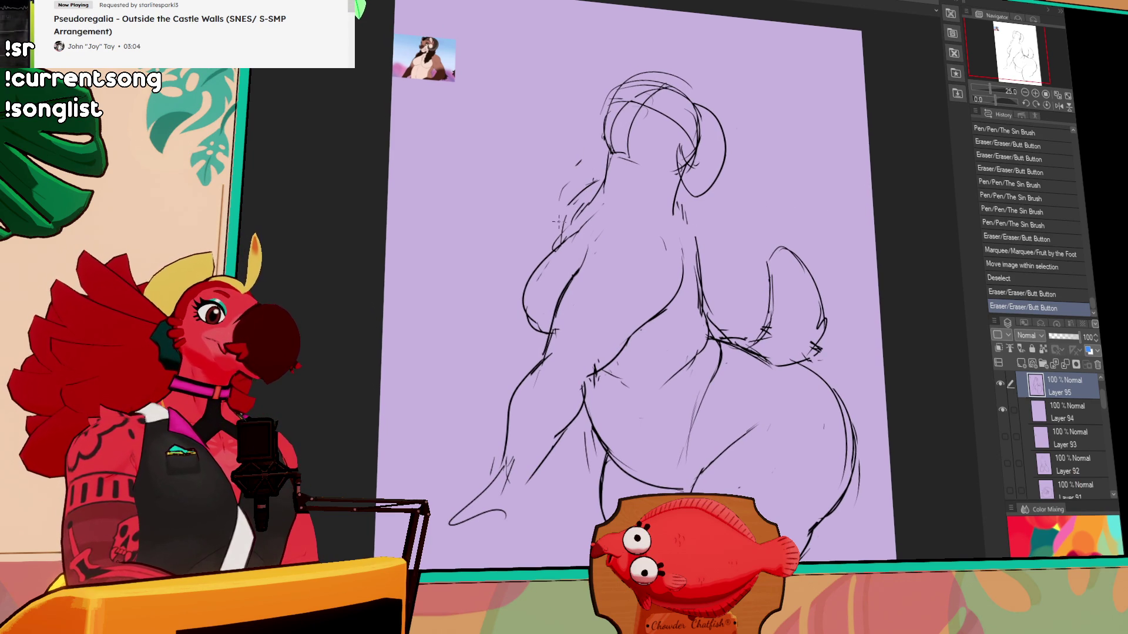
pyautogui.moveTo(558, 216); pyautogui.dragTo(563, 224)
pyautogui.press('h')
pyautogui.moveTo(643, 306); pyautogui.dragTo(622, 325)
pyautogui.moveTo(617, 284)
pyautogui.mouseDown()
pyautogui.moveTo(646, 300)
pyautogui.moveTo(617, 291)
pyautogui.mouseUp()
pyautogui.hotkey('ctrl', 'z')
# - Redraw the chest outline and lower chest strokes, erasing stray marks nearby
pyautogui.moveTo(602, 234); pyautogui.dragTo(656, 294)
pyautogui.moveTo(614, 206)
pyautogui.mouseDown()
pyautogui.moveTo(655, 284)
pyautogui.moveTo(653, 318)
pyautogui.mouseUp()
pyautogui.moveTo(700, 277); pyautogui.dragTo(639, 320)
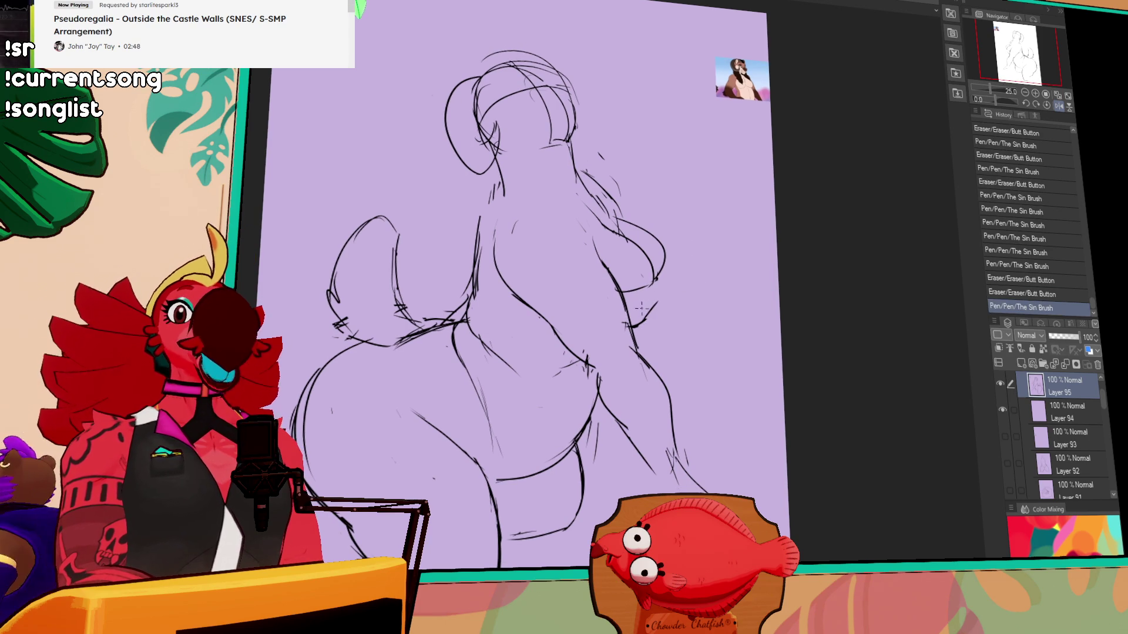
pyautogui.moveTo(667, 280); pyautogui.dragTo(671, 291)
pyautogui.moveTo(634, 329)
pyautogui.mouseDown()
pyautogui.moveTo(622, 356)
pyautogui.moveTo(643, 370)
pyautogui.mouseUp()
pyautogui.moveTo(652, 320)
pyautogui.mouseDown()
pyautogui.moveTo(645, 328)
pyautogui.moveTo(657, 319)
pyautogui.mouseUp()
pyautogui.hotkey('ctrl', 'z')
pyautogui.moveTo(673, 262); pyautogui.dragTo(658, 309)
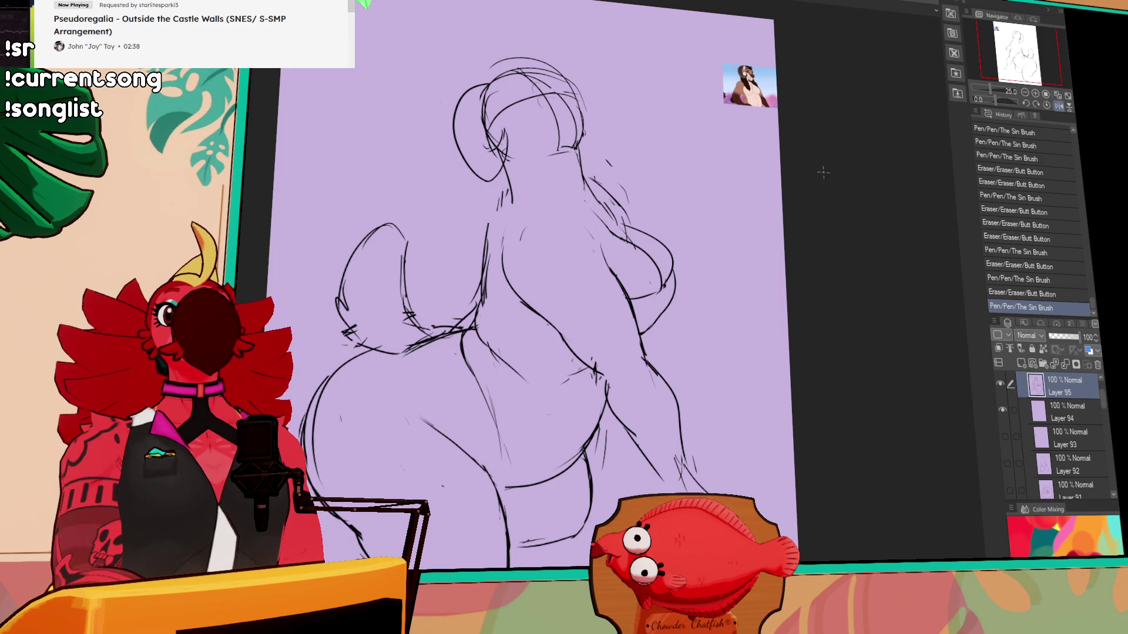
# - Erase stray marks and the scribbled end of the lower-left contour
pyautogui.scroll(-5, 802, 252)
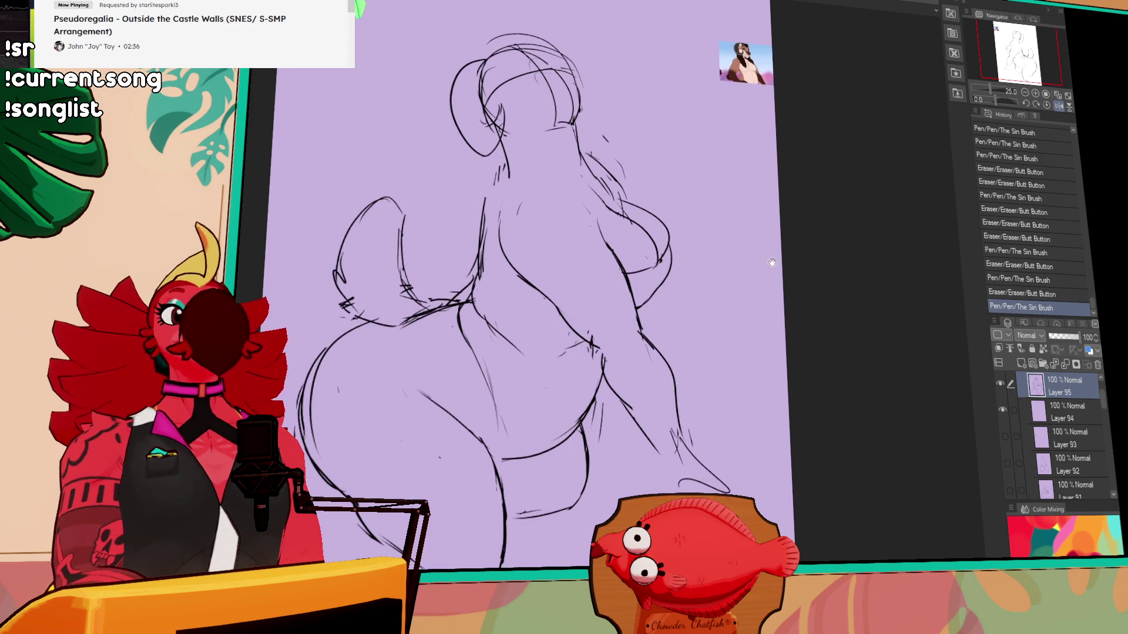
pyautogui.moveTo(532, 381); pyautogui.dragTo(561, 376)
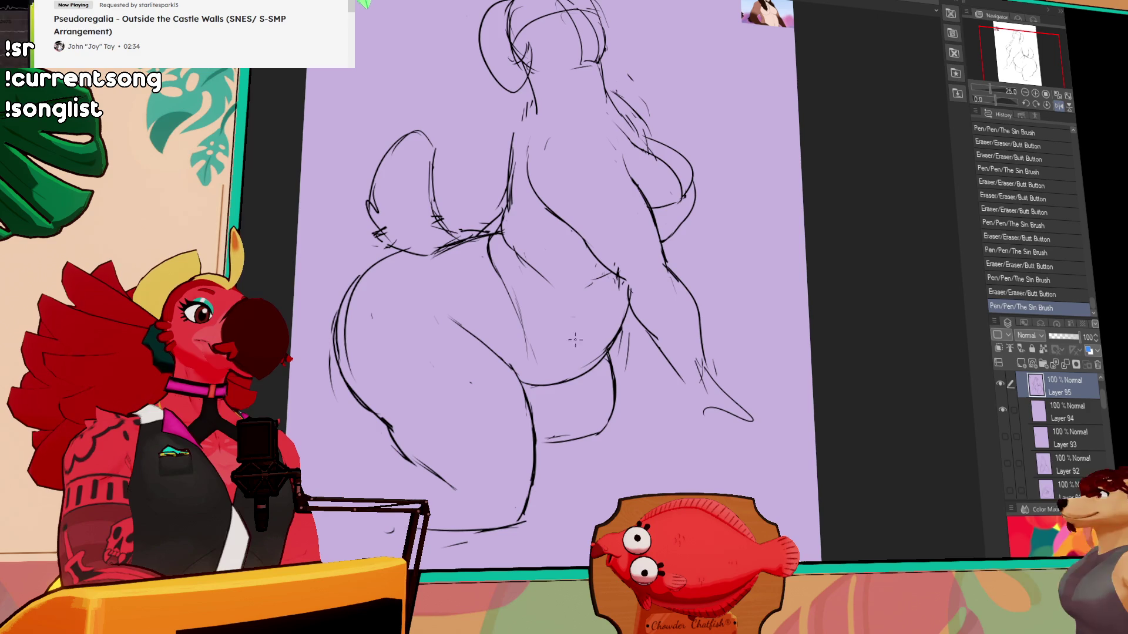
pyautogui.scroll(-5, 477, 374)
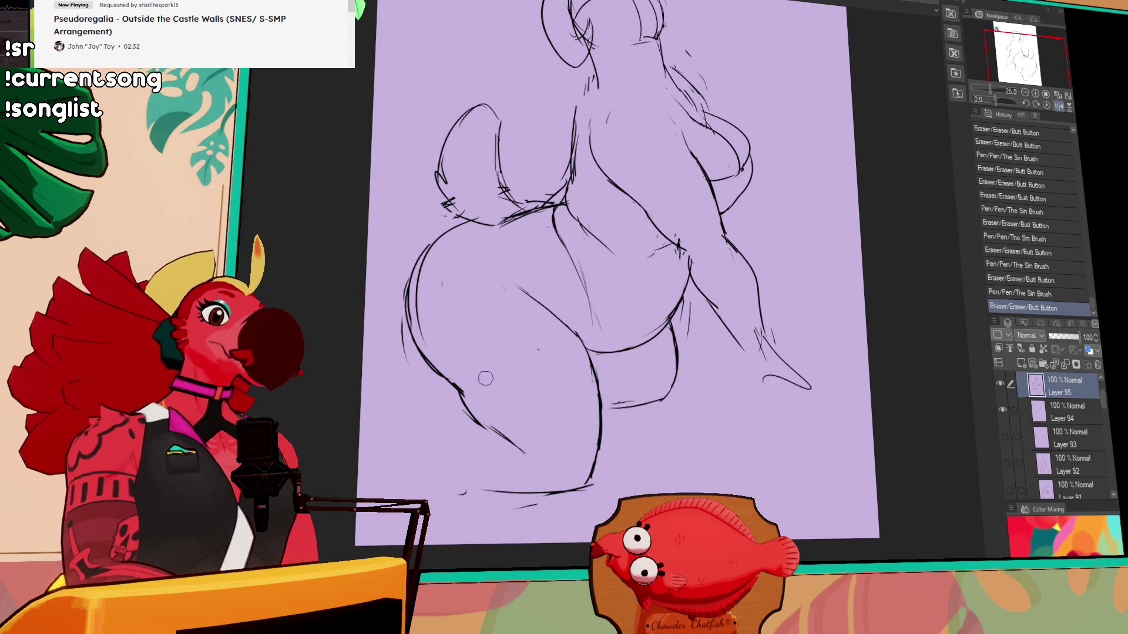
pyautogui.moveTo(497, 434); pyautogui.dragTo(463, 376)
pyautogui.moveTo(486, 428)
pyautogui.mouseDown()
pyautogui.moveTo(449, 391)
pyautogui.moveTo(502, 434)
pyautogui.mouseUp()
pyautogui.hotkey('ctrl', 'z')
pyautogui.moveTo(458, 391); pyautogui.dragTo(529, 453)
# - Extend the lower-left contour and redraw the bottom contour as one longer line
pyautogui.moveTo(579, 408); pyautogui.dragTo(581, 401)
pyautogui.moveTo(467, 482); pyautogui.dragTo(505, 481)
pyautogui.moveTo(500, 482); pyautogui.dragTo(530, 481)
pyautogui.moveTo(448, 481); pyautogui.dragTo(593, 478)
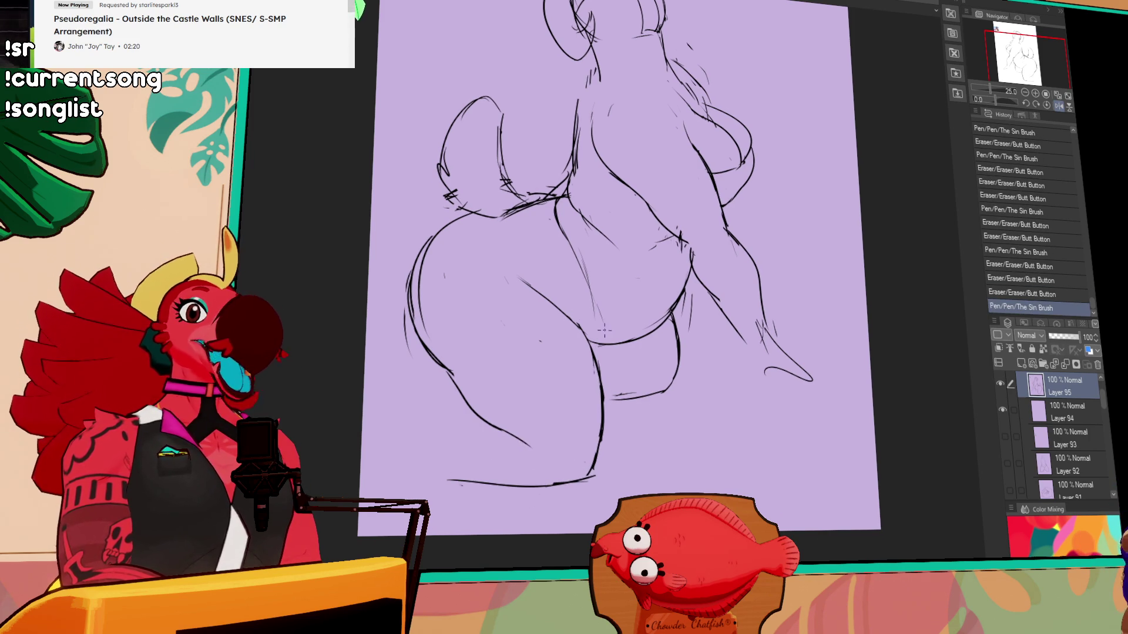
pyautogui.scroll(5, 710, 202)
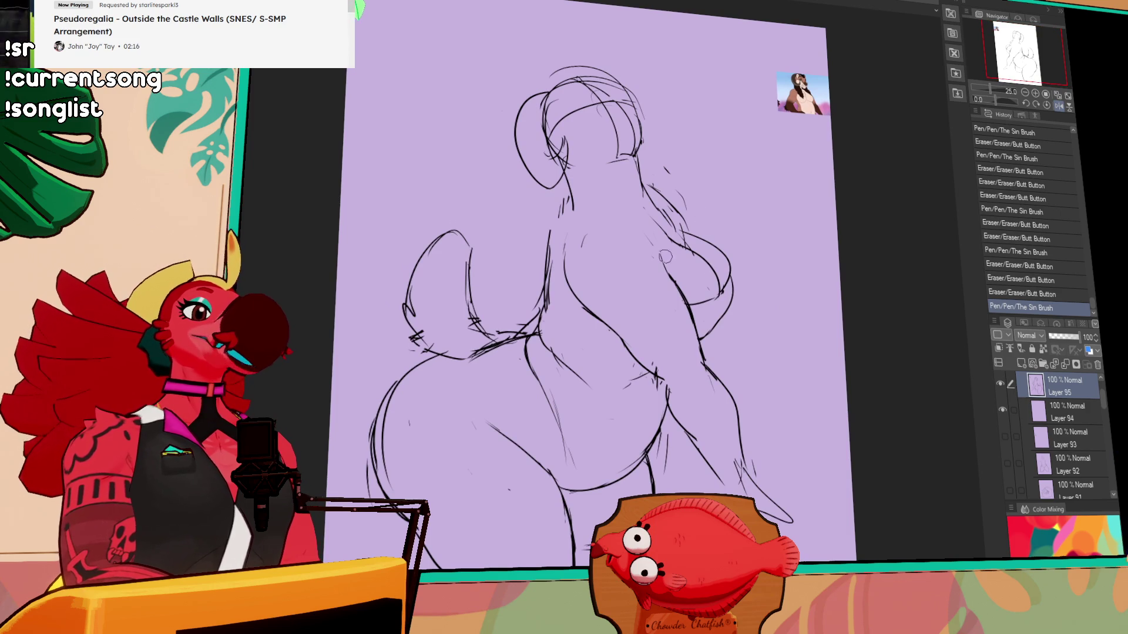
# - Erase upper-back lines, add marks near the shoulder, and rework the chest outline
pyautogui.moveTo(665, 260); pyautogui.dragTo(640, 242)
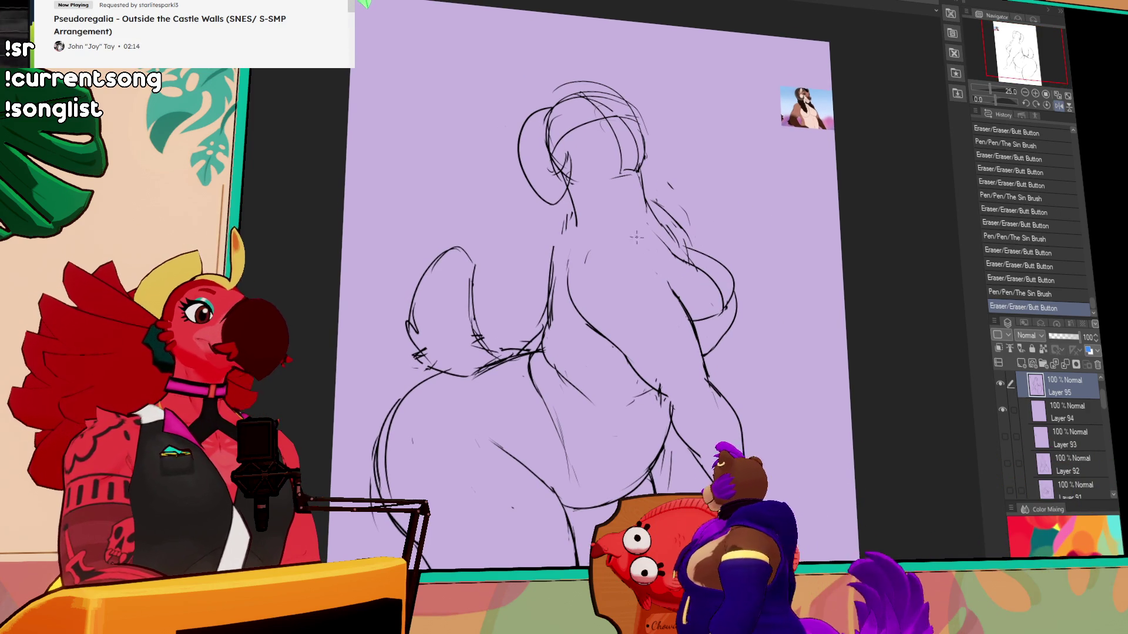
pyautogui.moveTo(555, 244); pyautogui.dragTo(555, 282)
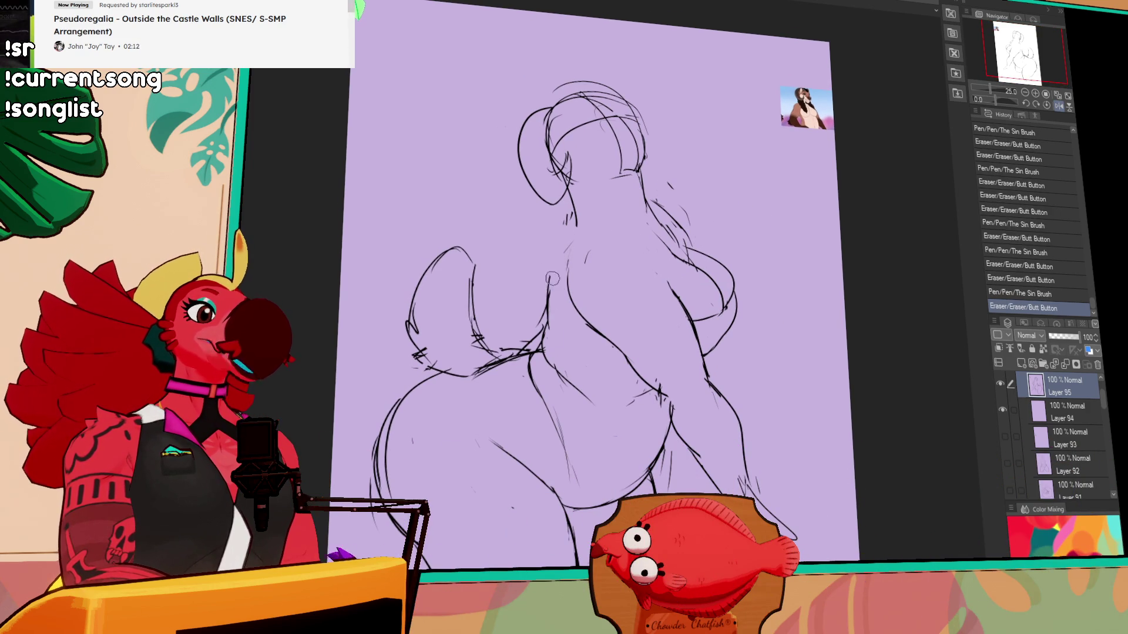
pyautogui.moveTo(568, 219); pyautogui.dragTo(571, 222)
pyautogui.moveTo(566, 216); pyautogui.dragTo(569, 223)
pyautogui.moveTo(657, 201)
pyautogui.mouseDown()
pyautogui.moveTo(694, 231)
pyautogui.moveTo(691, 246)
pyautogui.moveTo(718, 191)
pyautogui.mouseUp()
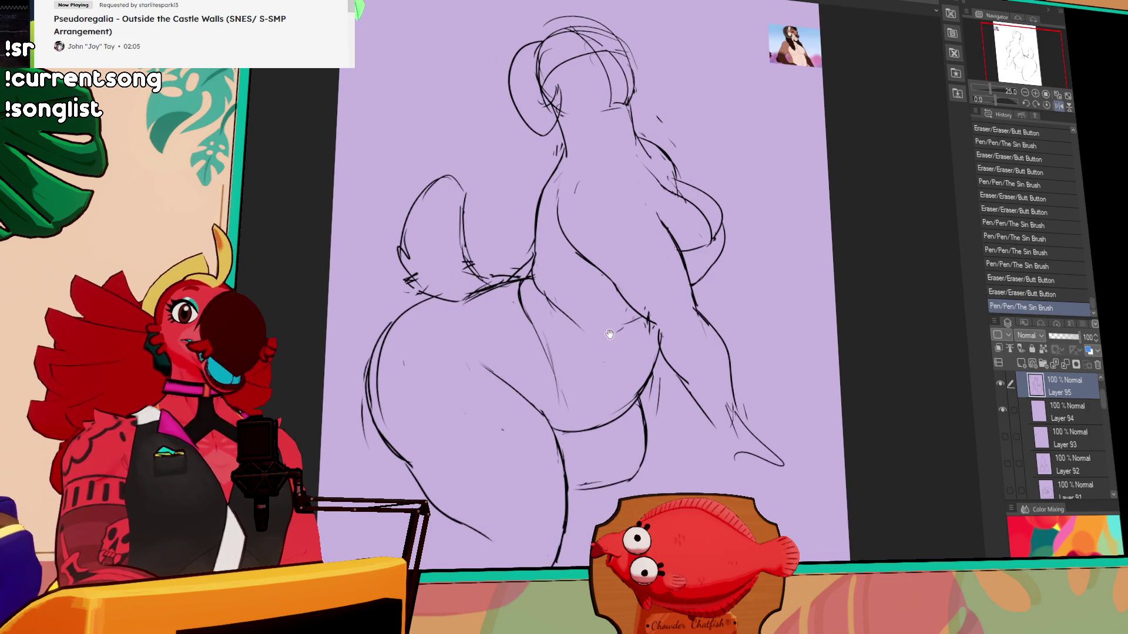
pyautogui.moveTo(707, 257); pyautogui.dragTo(714, 286)
pyautogui.moveTo(385, 405)
pyautogui.mouseDown()
pyautogui.moveTo(389, 439)
pyautogui.moveTo(394, 373)
pyautogui.mouseUp()
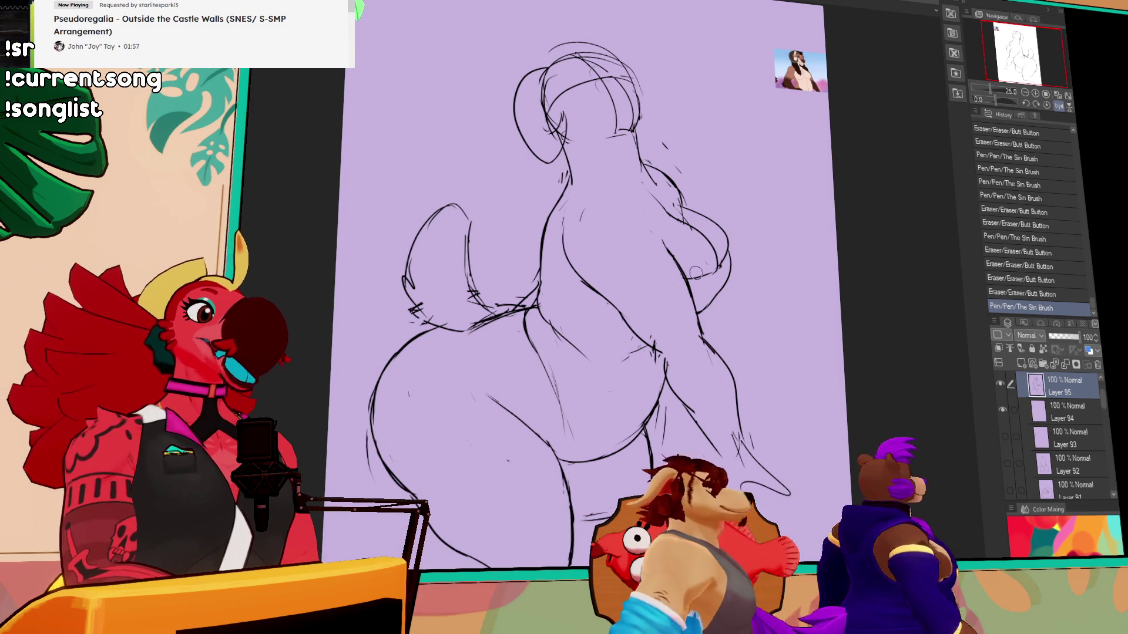
# - Erase small marks near the chest, toggling undo and redo to compare results
pyautogui.moveTo(699, 267)
pyautogui.mouseDown()
pyautogui.moveTo(691, 282)
pyautogui.moveTo(714, 269)
pyautogui.mouseUp()
pyautogui.hotkey('ctrl', 'z')
pyautogui.hotkey('ctrl', 'y')
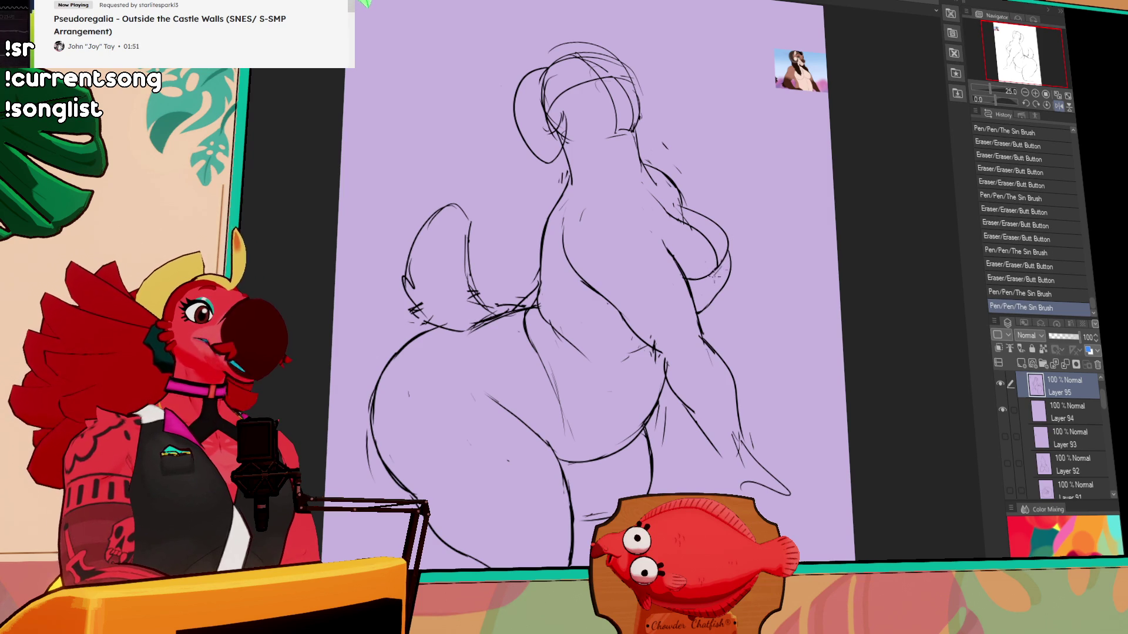
pyautogui.moveTo(721, 269)
pyautogui.mouseDown()
pyautogui.moveTo(733, 267)
pyautogui.moveTo(694, 252)
pyautogui.mouseUp()
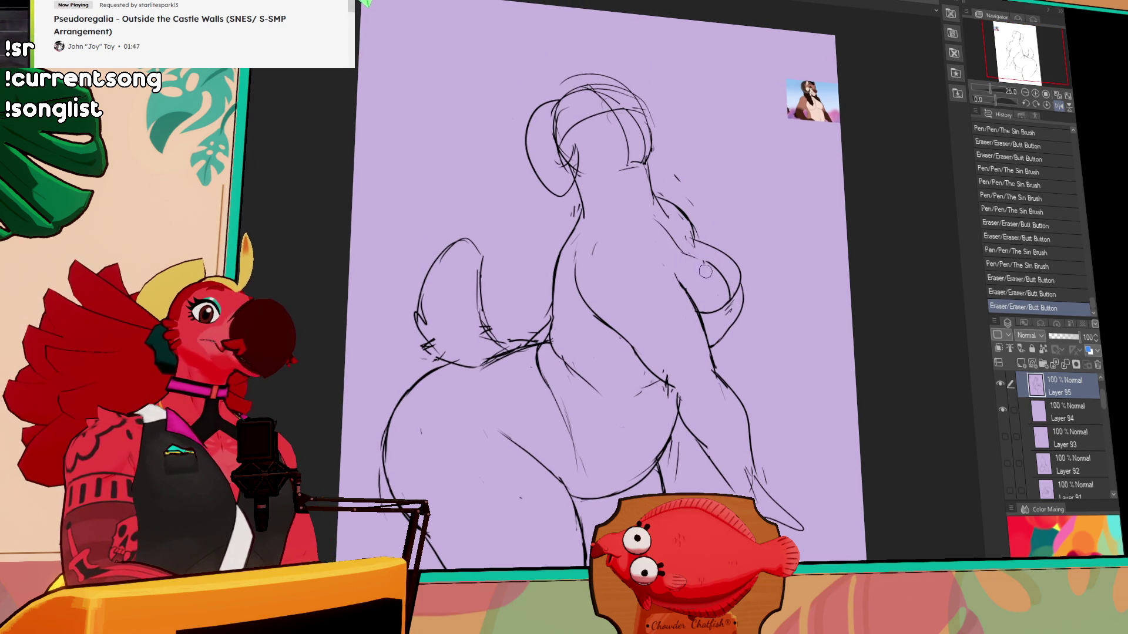
pyautogui.hotkey('ctrl', 'z')
pyautogui.moveTo(702, 251)
pyautogui.mouseDown()
pyautogui.moveTo(701, 223)
pyautogui.moveTo(687, 223)
pyautogui.mouseUp()
pyautogui.hotkey('ctrl', 'z')
pyautogui.hotkey('ctrl', 'z')
pyautogui.hotkey('ctrl', 'y')
pyautogui.hotkey('ctrl', 'z')
pyautogui.hotkey('ctrl', 'y')
pyautogui.hotkey('ctrl', 'z')
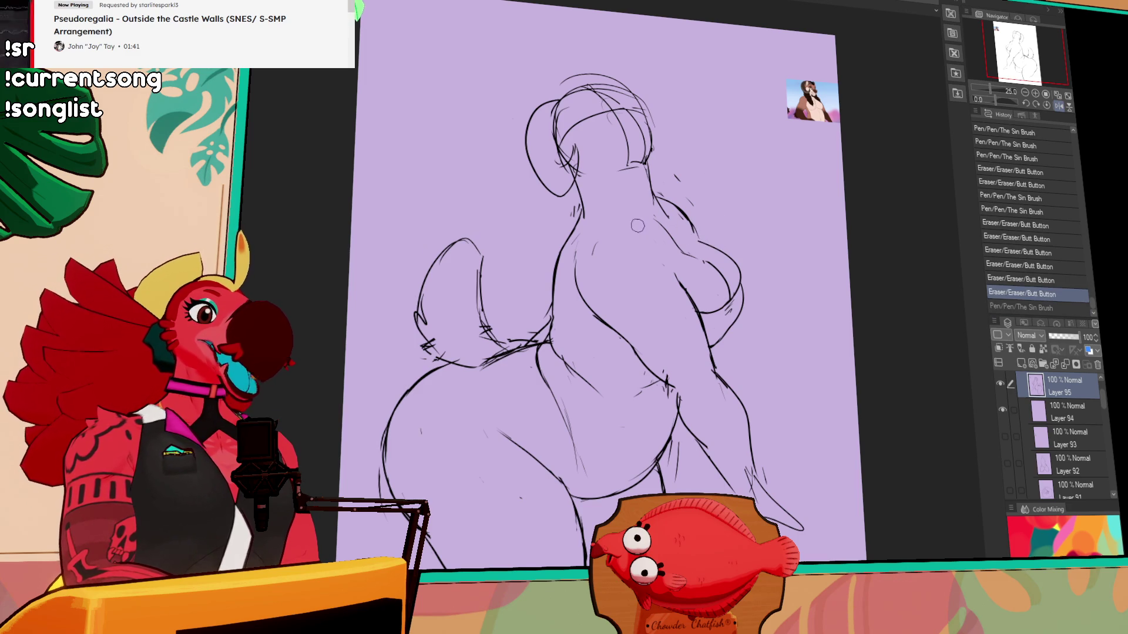
# - Try a short back-contour stroke, compare it with undo/redo, remove it, then trace the torso's right side
pyautogui.moveTo(664, 235); pyautogui.dragTo(676, 256)
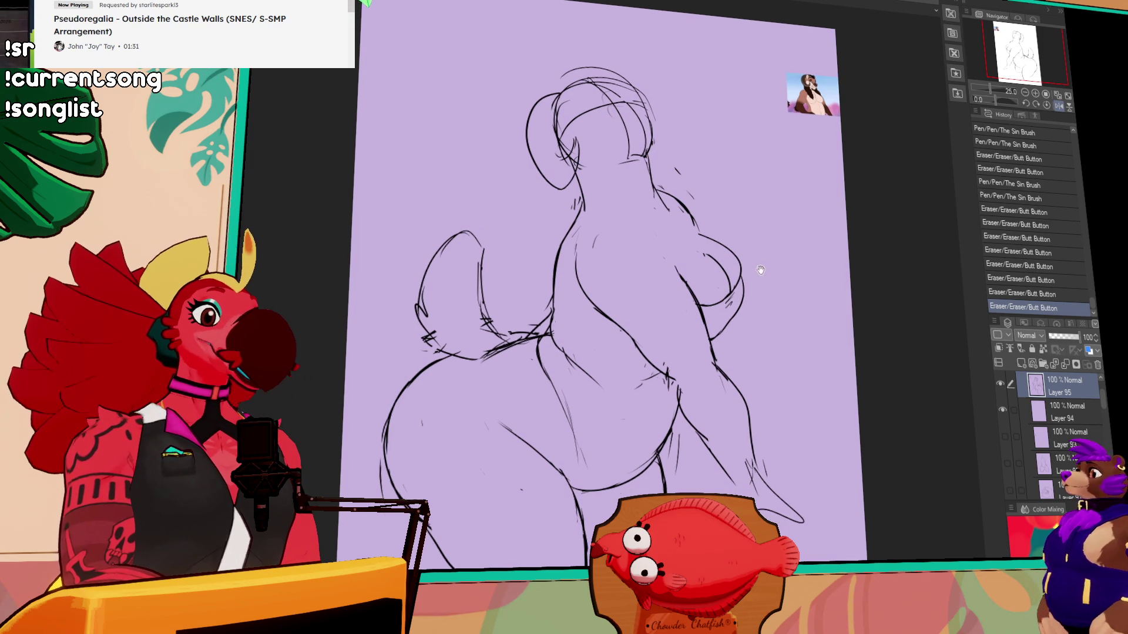
pyautogui.moveTo(675, 276); pyautogui.dragTo(667, 250)
pyautogui.hotkey('ctrl', 'z')
pyautogui.hotkey('ctrl', 'y')
pyautogui.hotkey('ctrl', 'z')
pyautogui.hotkey('ctrl', 'y')
pyautogui.hotkey('ctrl', 'z')
pyautogui.hotkey('ctrl', 'y')
pyautogui.hotkey('ctrl', 'z')
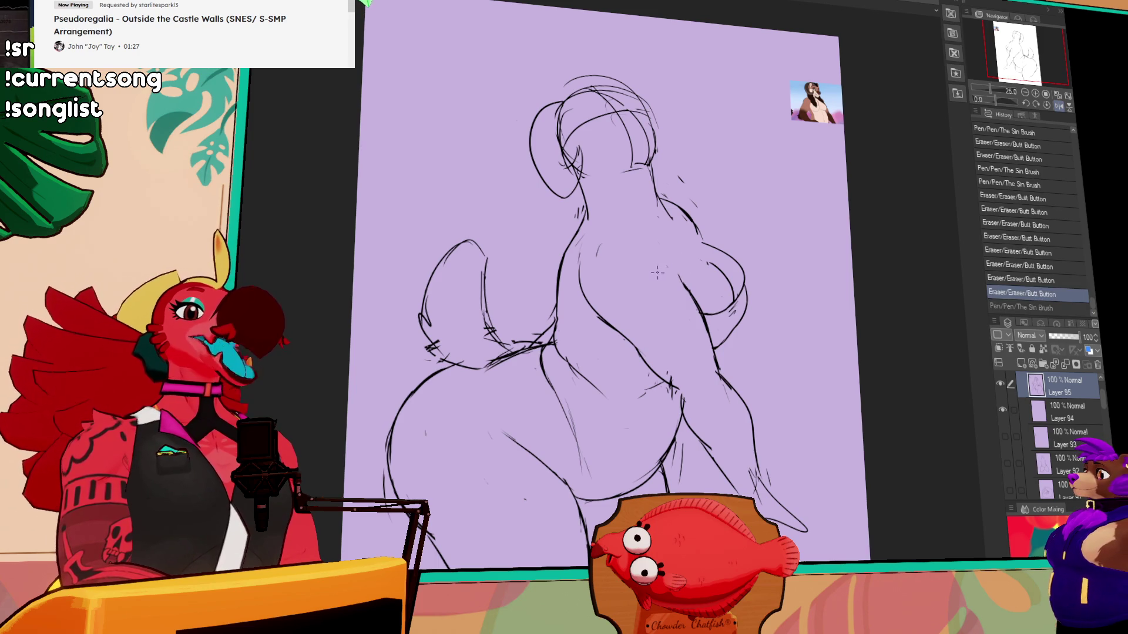
pyautogui.moveTo(593, 293)
pyautogui.mouseDown()
pyautogui.moveTo(750, 399)
pyautogui.moveTo(630, 365)
pyautogui.mouseUp()
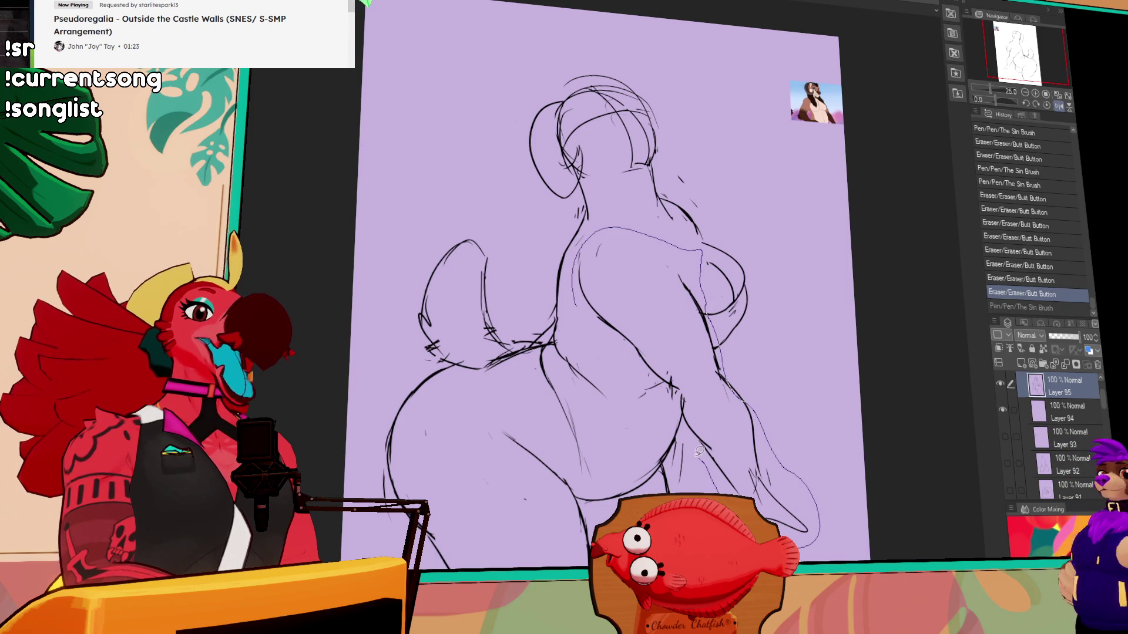
# - Shift the lassoed right torso side into place, deselect, and touch up the neck lines
pyautogui.moveTo(722, 368); pyautogui.dragTo(715, 363)
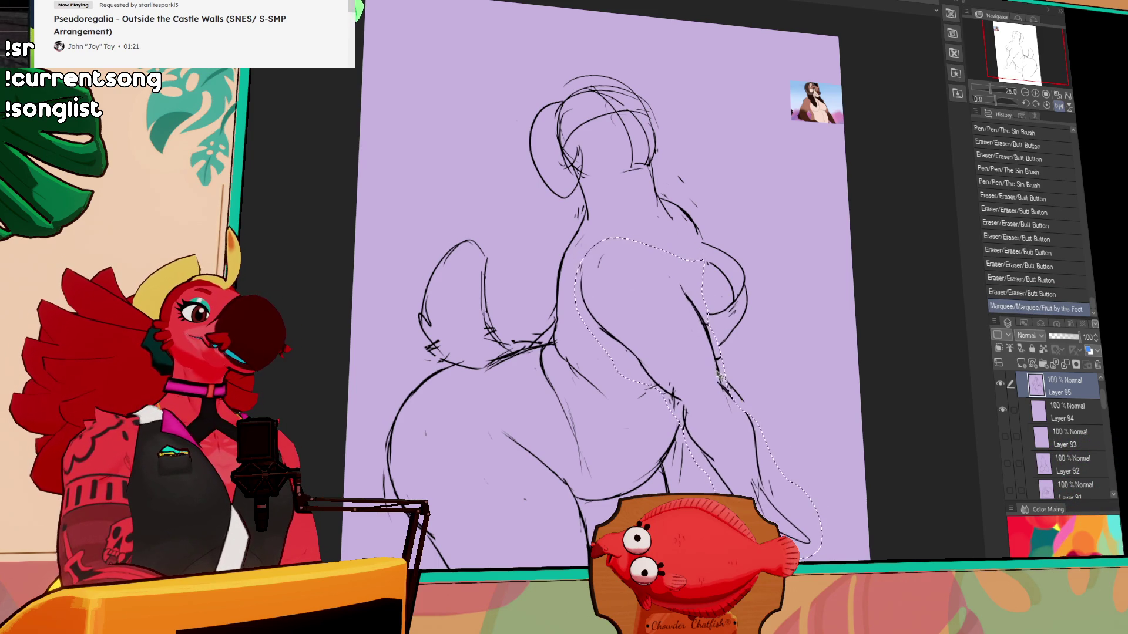
pyautogui.hotkey('ctrl', 'd')
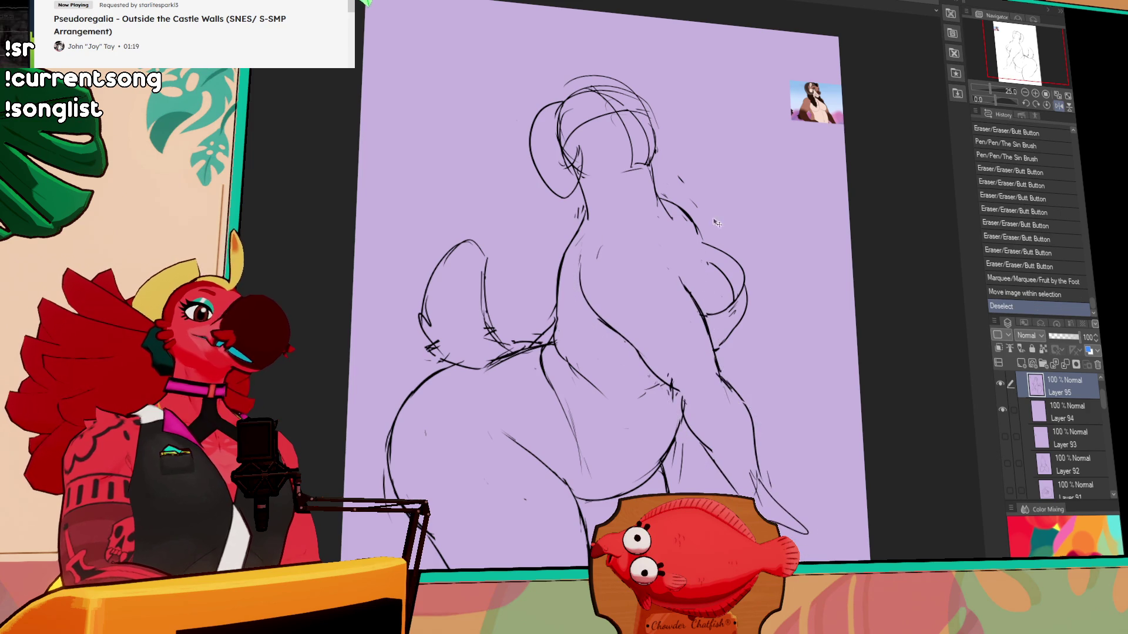
pyautogui.moveTo(652, 170)
pyautogui.mouseDown()
pyautogui.moveTo(655, 200)
pyautogui.moveTo(654, 189)
pyautogui.mouseUp()
pyautogui.moveTo(574, 183); pyautogui.dragTo(581, 191)
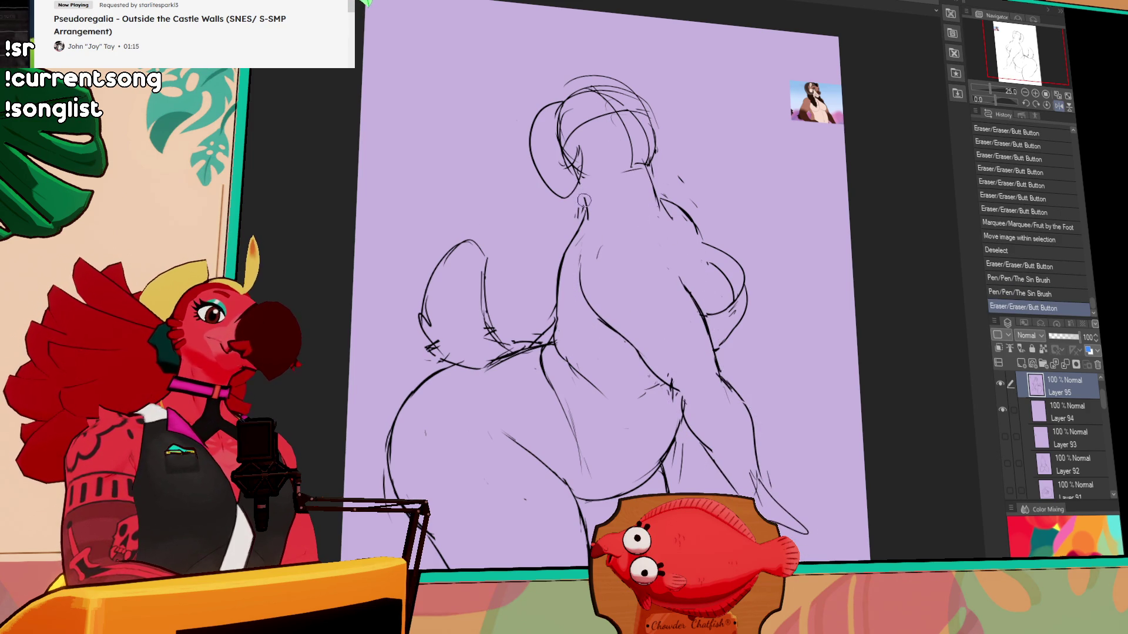
pyautogui.hotkey('ctrl', 'z')
# - Lasso and reposition the head, then erase and redraw small marks at the shoulder
pyautogui.moveTo(500, 152)
pyautogui.mouseDown()
pyautogui.moveTo(643, 158)
pyautogui.moveTo(655, 174)
pyautogui.mouseUp()
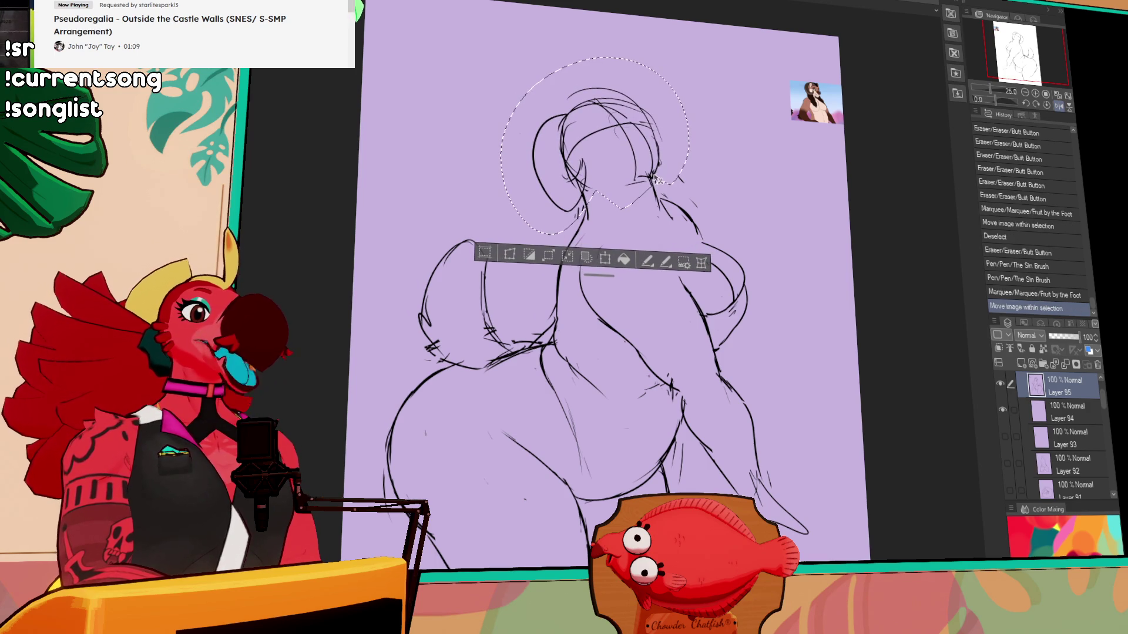
pyautogui.hotkey('ctrl', 'd')
pyautogui.moveTo(664, 208); pyautogui.dragTo(677, 222)
pyautogui.moveTo(670, 205)
pyautogui.mouseDown()
pyautogui.moveTo(711, 241)
pyautogui.moveTo(706, 256)
pyautogui.moveTo(702, 241)
pyautogui.mouseUp()
pyautogui.hotkey('ctrl', 'z')
pyautogui.hotkey('ctrl', 'z')
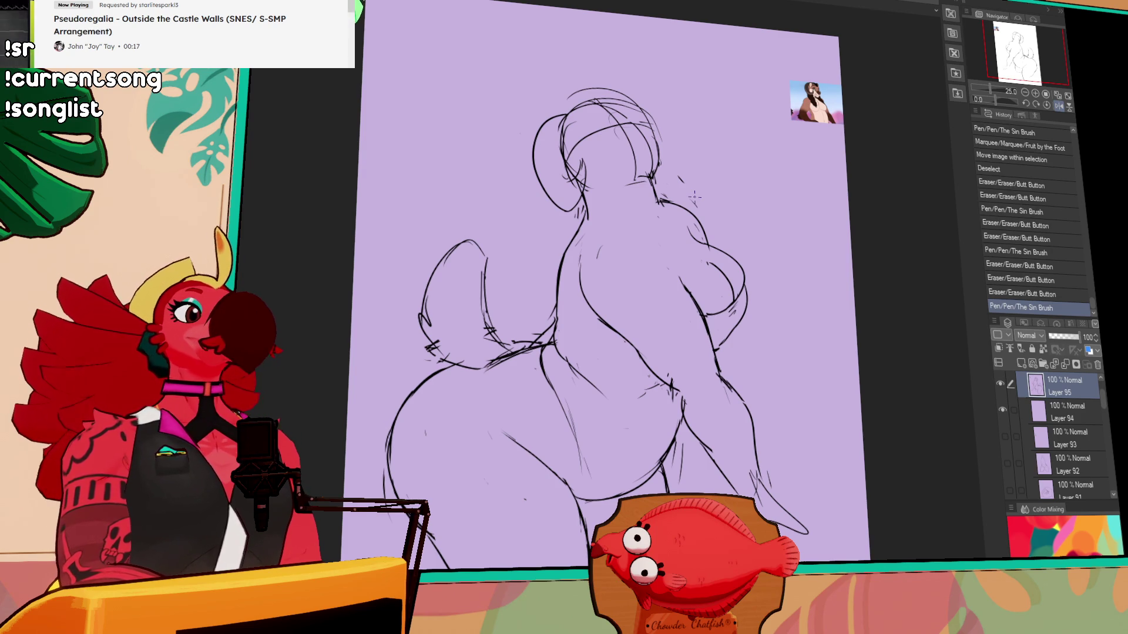
pyautogui.moveTo(693, 199); pyautogui.dragTo(700, 206)
# - Rework the right shoulder lines and draw curves along the torso's left side
pyautogui.moveTo(702, 253); pyautogui.dragTo(719, 270)
pyautogui.moveTo(684, 226); pyautogui.dragTo(704, 235)
pyautogui.moveTo(693, 232); pyautogui.dragTo(708, 240)
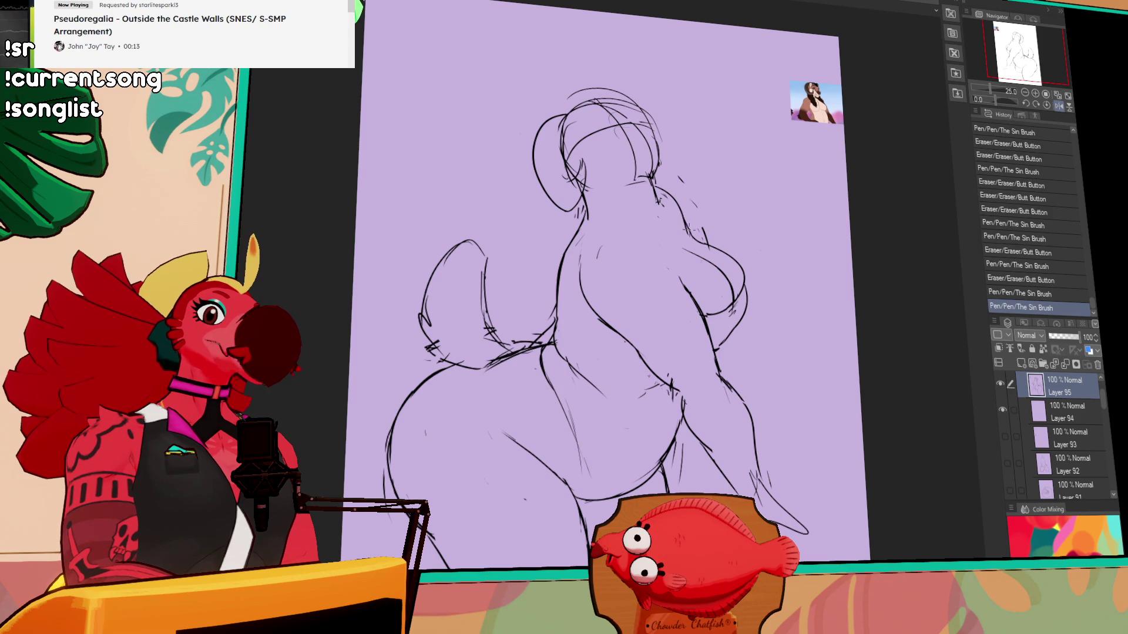
pyautogui.moveTo(584, 218)
pyautogui.mouseDown()
pyautogui.moveTo(532, 250)
pyautogui.moveTo(512, 329)
pyautogui.mouseUp()
pyautogui.moveTo(514, 276); pyautogui.dragTo(510, 318)
pyautogui.moveTo(683, 216)
pyautogui.mouseDown()
pyautogui.moveTo(695, 227)
pyautogui.moveTo(704, 215)
pyautogui.mouseUp()
pyautogui.moveTo(701, 216); pyautogui.dragTo(712, 194)
# - Refine the torso's right side contour and erase a stray mark on its left edge
pyautogui.moveTo(668, 263); pyautogui.dragTo(681, 293)
pyautogui.moveTo(684, 276); pyautogui.dragTo(702, 311)
pyautogui.moveTo(699, 253); pyautogui.dragTo(713, 276)
pyautogui.moveTo(702, 264); pyautogui.dragTo(723, 318)
pyautogui.moveTo(676, 267); pyautogui.dragTo(698, 306)
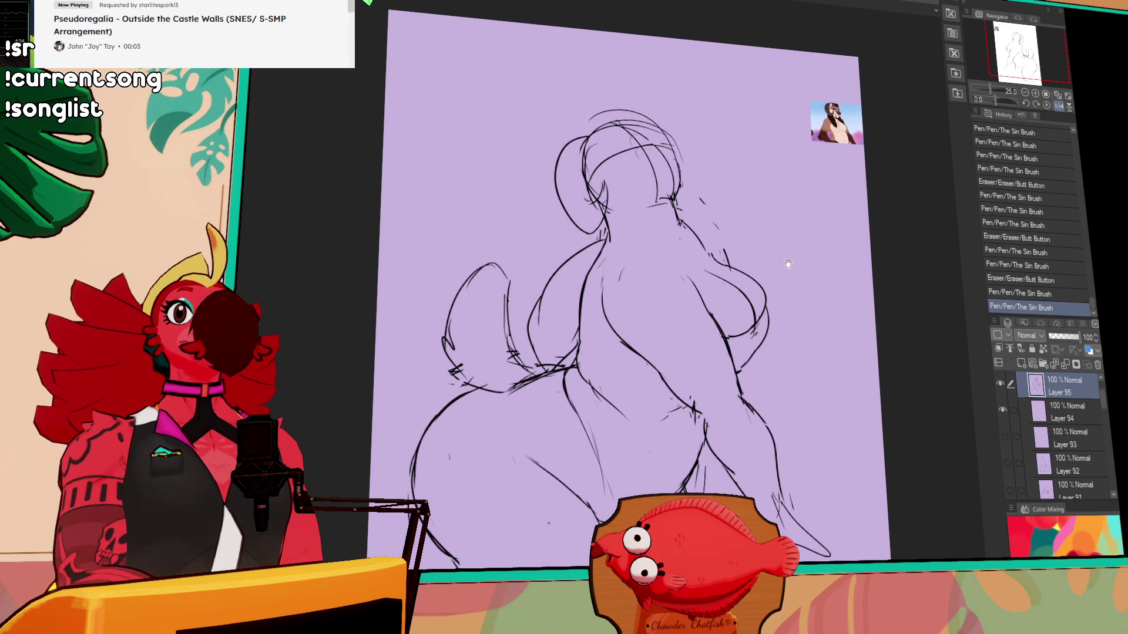
pyautogui.moveTo(611, 273)
pyautogui.mouseDown()
pyautogui.moveTo(594, 271)
pyautogui.moveTo(620, 236)
pyautogui.moveTo(607, 251)
pyautogui.mouseUp()
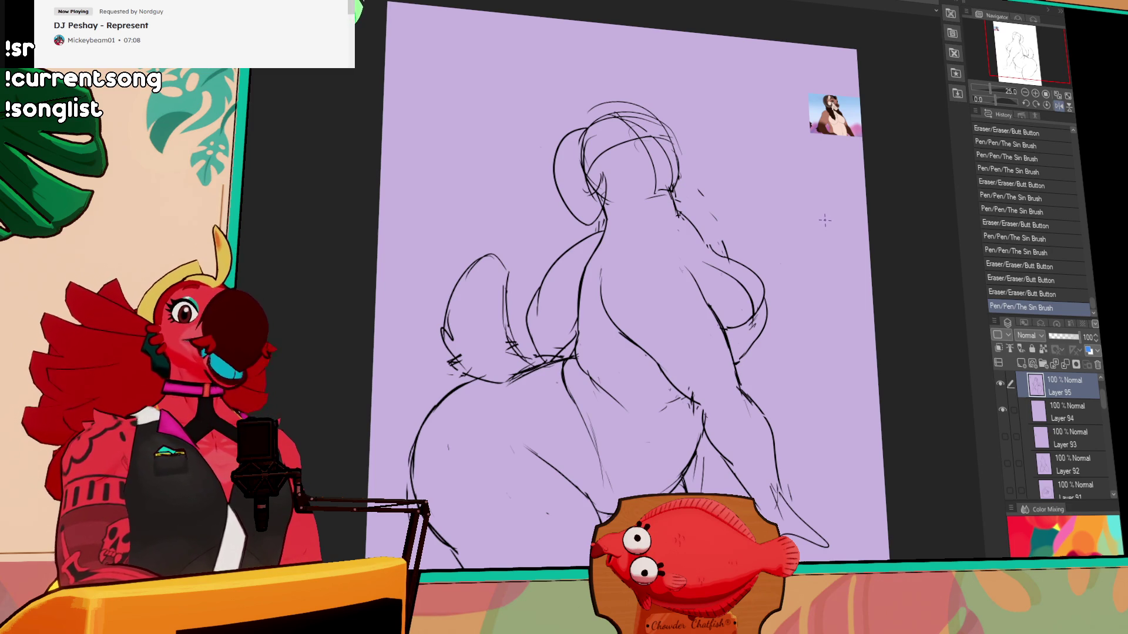
# - Erase stray sketch lines around the lower part of the figure
pyautogui.moveTo(751, 320); pyautogui.dragTo(755, 287)
pyautogui.moveTo(580, 383)
pyautogui.mouseDown()
pyautogui.moveTo(605, 431)
pyautogui.moveTo(596, 397)
pyautogui.mouseUp()
pyautogui.hotkey('ctrl', 'z')
pyautogui.moveTo(598, 400); pyautogui.dragTo(600, 405)
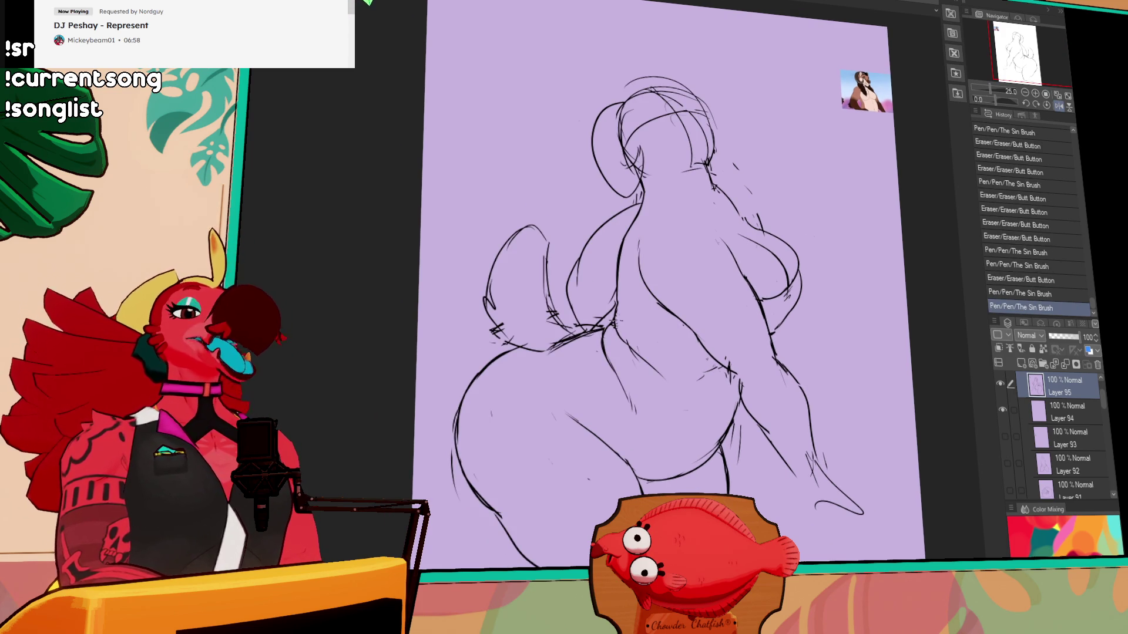
pyautogui.moveTo(673, 322); pyautogui.dragTo(725, 304)
pyautogui.press('e')
pyautogui.moveTo(617, 320)
pyautogui.mouseDown()
pyautogui.moveTo(634, 325)
pyautogui.moveTo(590, 324)
pyautogui.moveTo(627, 321)
pyautogui.moveTo(630, 331)
pyautogui.mouseUp()
pyautogui.press('p')
pyautogui.press('e')
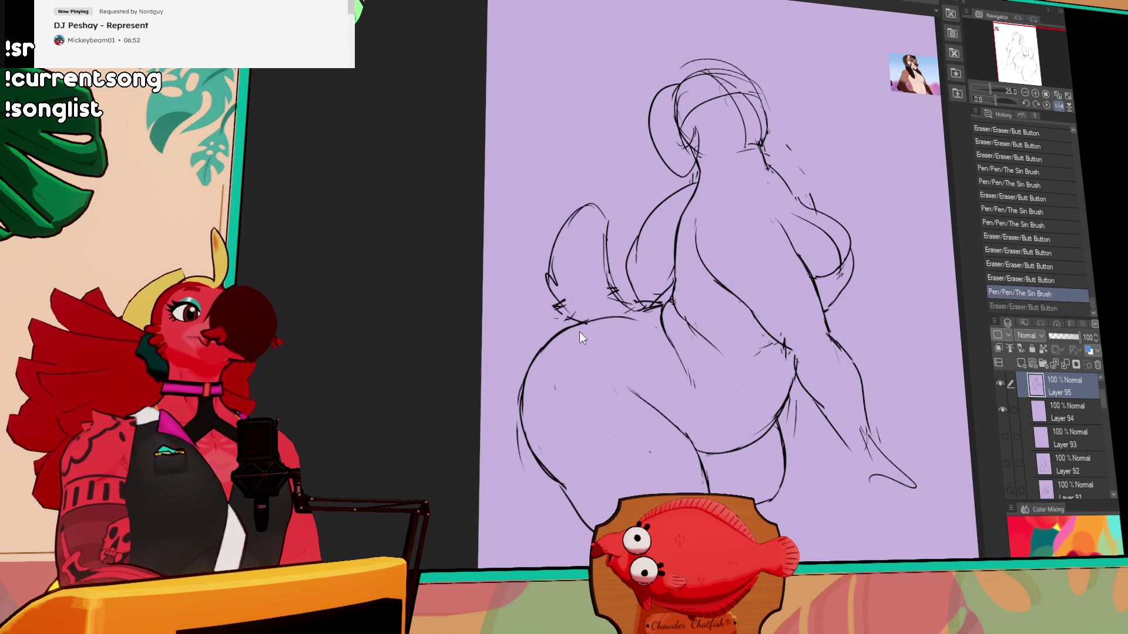
# - Erase the vertical line on the leg and try strokes near the hip and left ear
pyautogui.moveTo(749, 226); pyautogui.dragTo(740, 288)
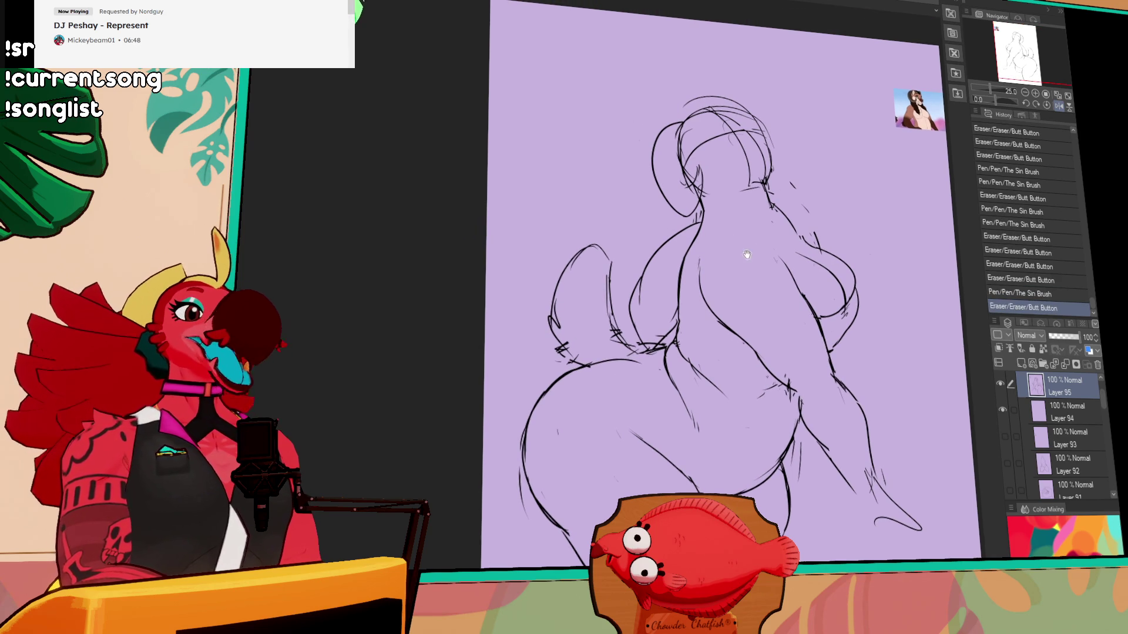
pyautogui.moveTo(608, 266); pyautogui.dragTo(609, 284)
pyautogui.moveTo(572, 238); pyautogui.dragTo(617, 282)
pyautogui.hotkey('ctrl', 'z')
pyautogui.moveTo(714, 243); pyautogui.dragTo(709, 268)
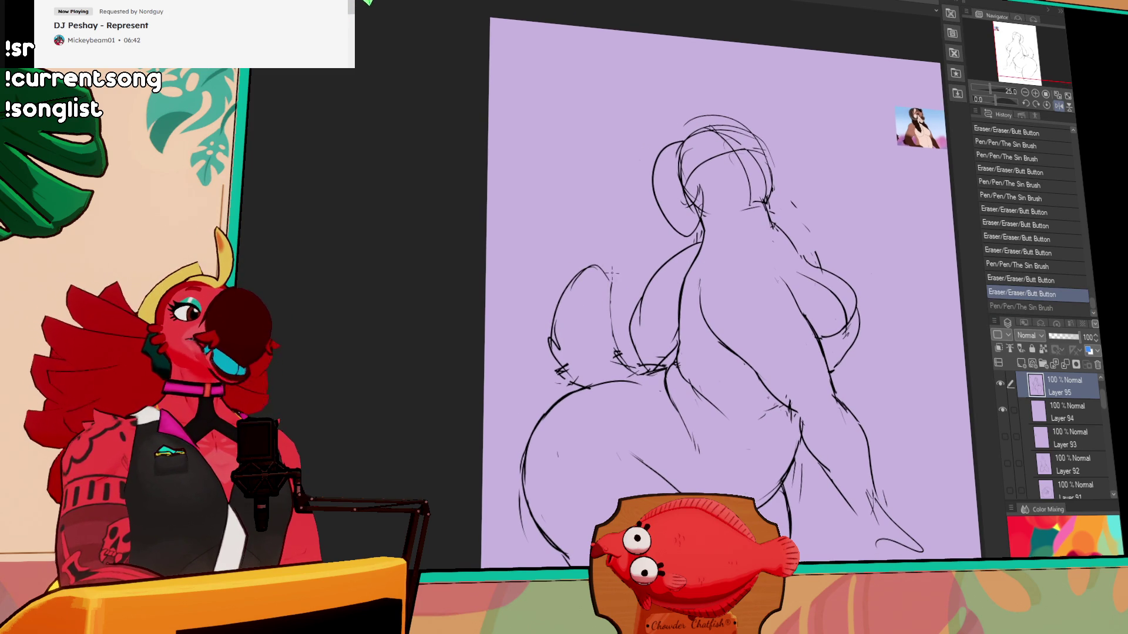
pyautogui.moveTo(566, 289); pyautogui.dragTo(610, 268)
pyautogui.hotkey('ctrl', 'z')
pyautogui.hotkey('ctrl', 'z')
pyautogui.hotkey('ctrl', 'y')
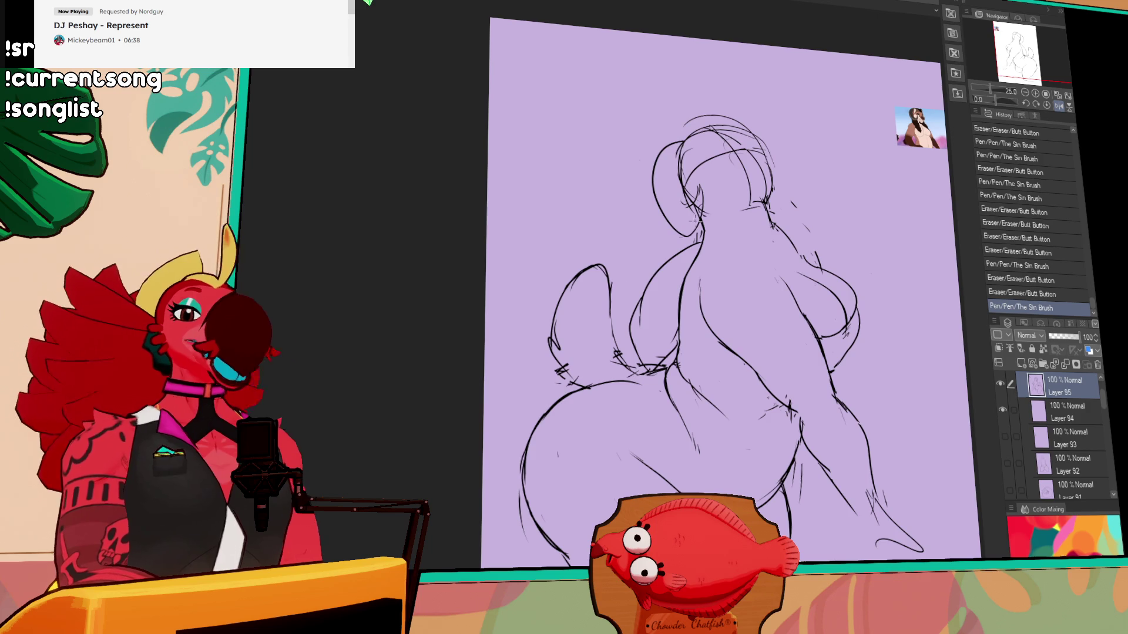
# - Clean up lower-body sketch lines, rework the right shoulder, and redraw the left shoulder stroke
pyautogui.moveTo(810, 232); pyautogui.dragTo(846, 191)
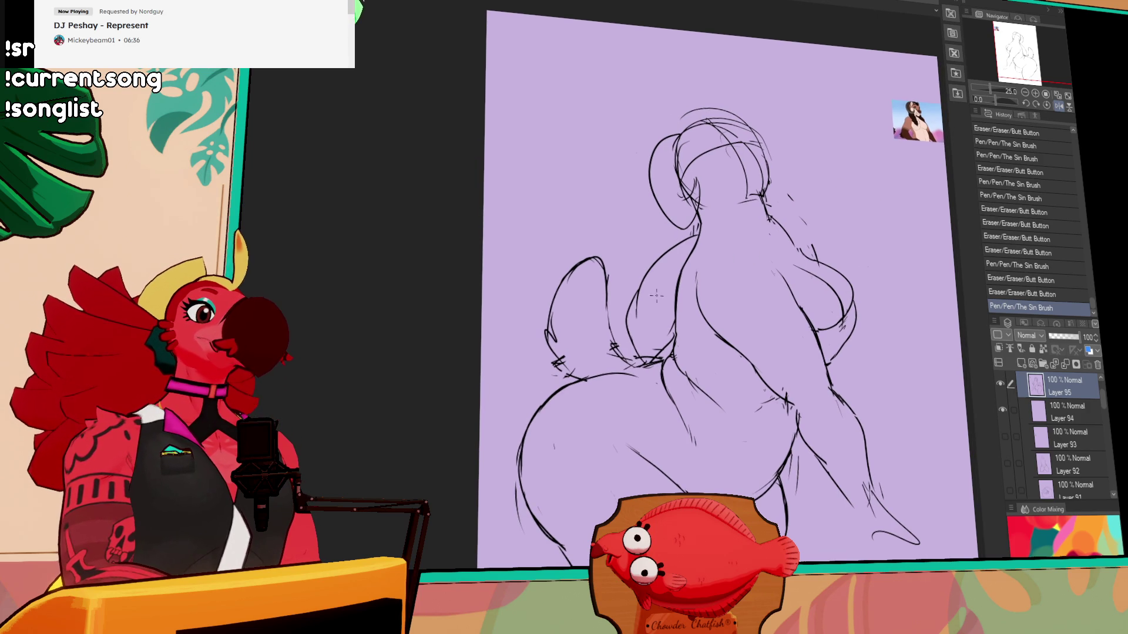
pyautogui.moveTo(634, 319); pyautogui.dragTo(641, 281)
pyautogui.moveTo(675, 247)
pyautogui.mouseDown()
pyautogui.moveTo(664, 260)
pyautogui.moveTo(693, 248)
pyautogui.mouseUp()
pyautogui.moveTo(779, 220); pyautogui.dragTo(790, 230)
pyautogui.moveTo(787, 228); pyautogui.dragTo(817, 246)
pyautogui.moveTo(786, 195); pyautogui.dragTo(805, 227)
pyautogui.moveTo(655, 268); pyautogui.dragTo(684, 241)
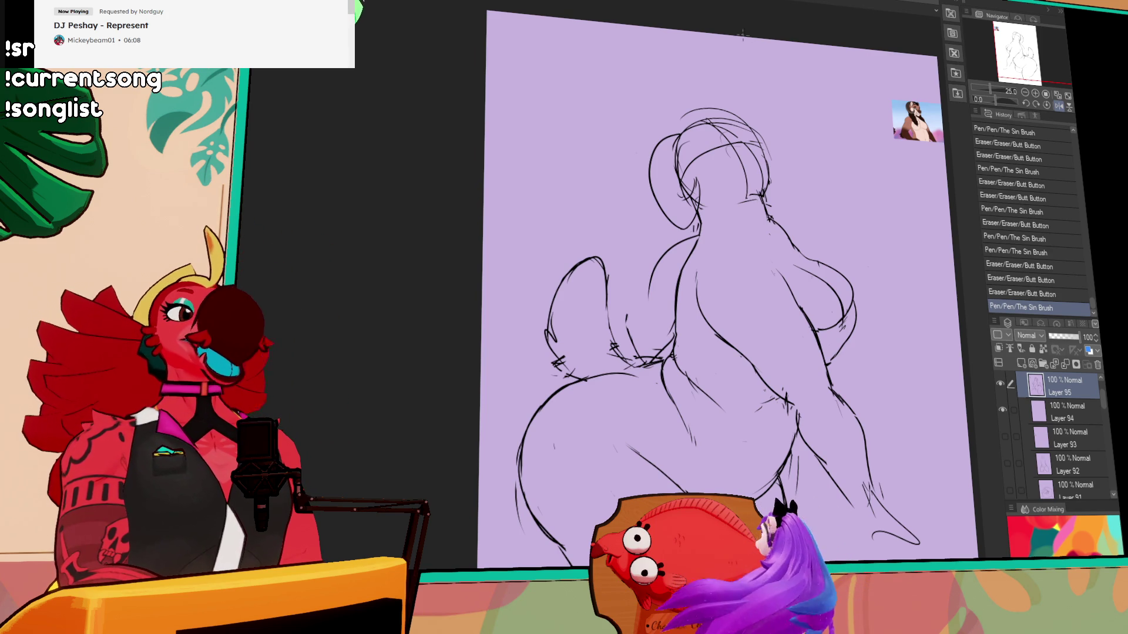
pyautogui.click(1059, 107)
# - Flip the canvas horizontally to check proportions, discarding a trial correction stroke
pyautogui.click(1059, 107)
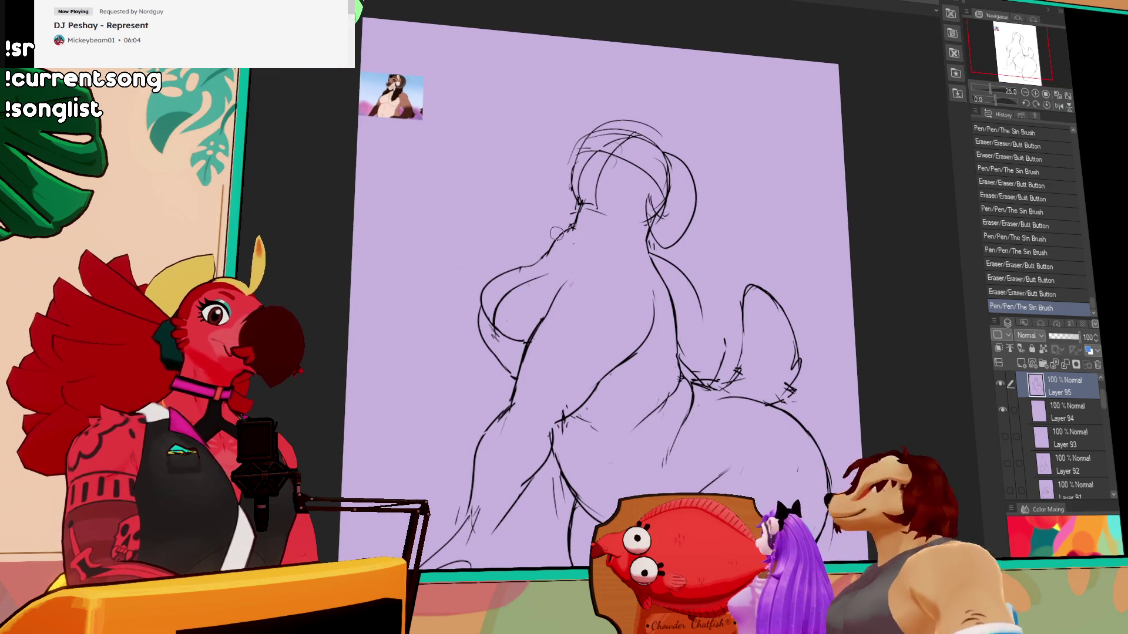
pyautogui.moveTo(573, 247); pyautogui.dragTo(506, 381)
pyautogui.click(545, 302)
pyautogui.hotkey('ctrl', 'z')
# - Lasso a group of lines and shift them down-left, then deselect
pyautogui.moveTo(530, 339); pyautogui.dragTo(549, 276)
pyautogui.moveTo(529, 317)
pyautogui.mouseDown()
pyautogui.moveTo(491, 373)
pyautogui.moveTo(556, 316)
pyautogui.moveTo(564, 293)
pyautogui.mouseUp()
pyautogui.hotkey('ctrl', 'd')
pyautogui.hotkey('ctrl', 'z')
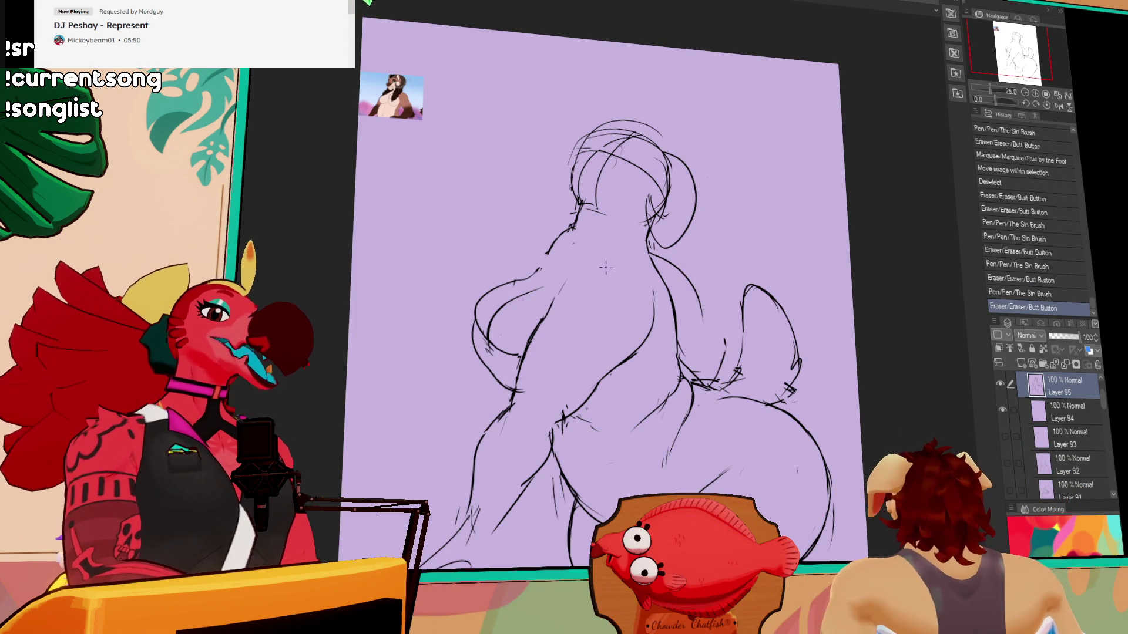
# - Lasso the chest, move it up and right, and lightly sketch the torso outline
pyautogui.moveTo(623, 264); pyautogui.dragTo(646, 248)
pyautogui.moveTo(571, 251); pyautogui.dragTo(520, 251)
pyautogui.moveTo(516, 292); pyautogui.dragTo(558, 266)
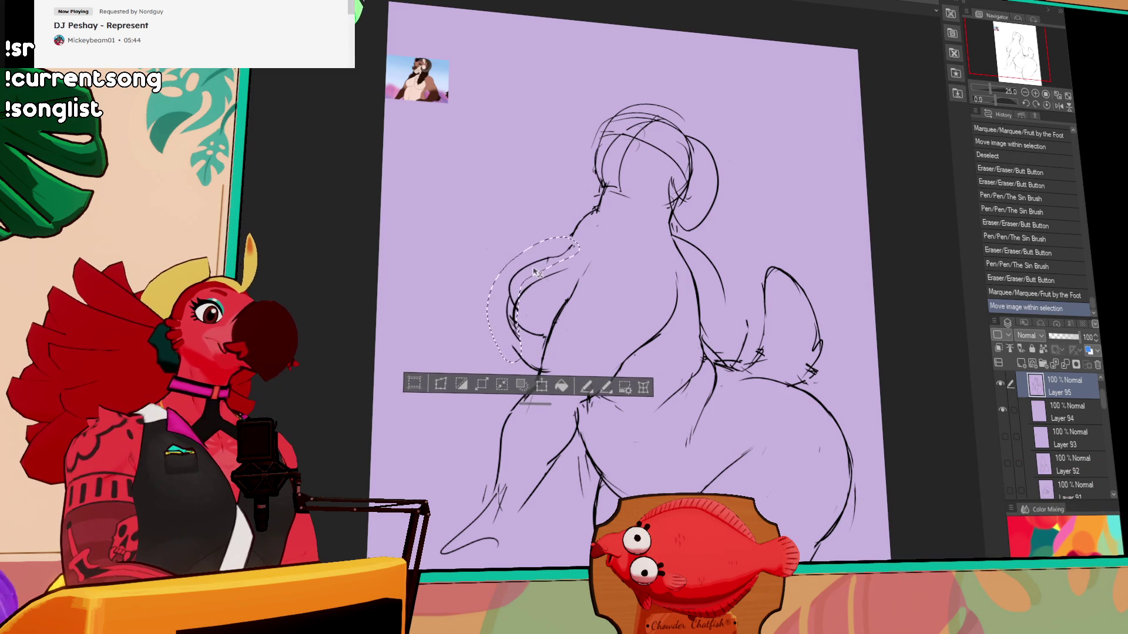
pyautogui.hotkey('ctrl', 'd')
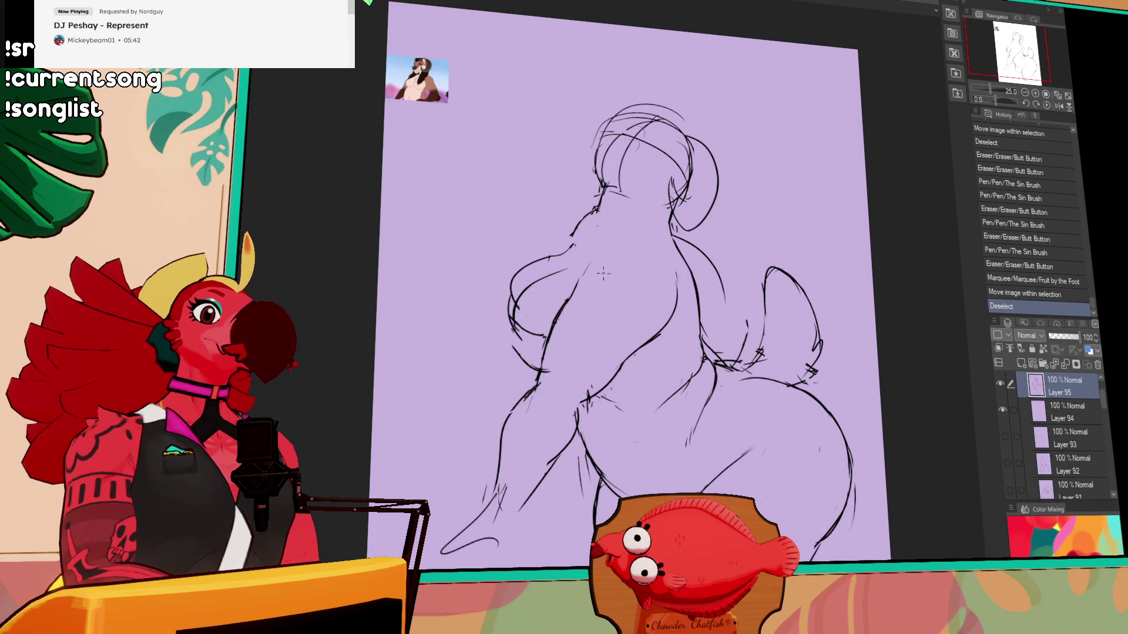
pyautogui.moveTo(659, 245)
pyautogui.mouseDown()
pyautogui.moveTo(594, 263)
pyautogui.moveTo(602, 340)
pyautogui.moveTo(669, 311)
pyautogui.mouseUp()
pyautogui.moveTo(608, 346)
pyautogui.mouseDown()
pyautogui.moveTo(642, 345)
pyautogui.moveTo(598, 235)
pyautogui.mouseUp()
pyautogui.moveTo(601, 246); pyautogui.dragTo(599, 241)
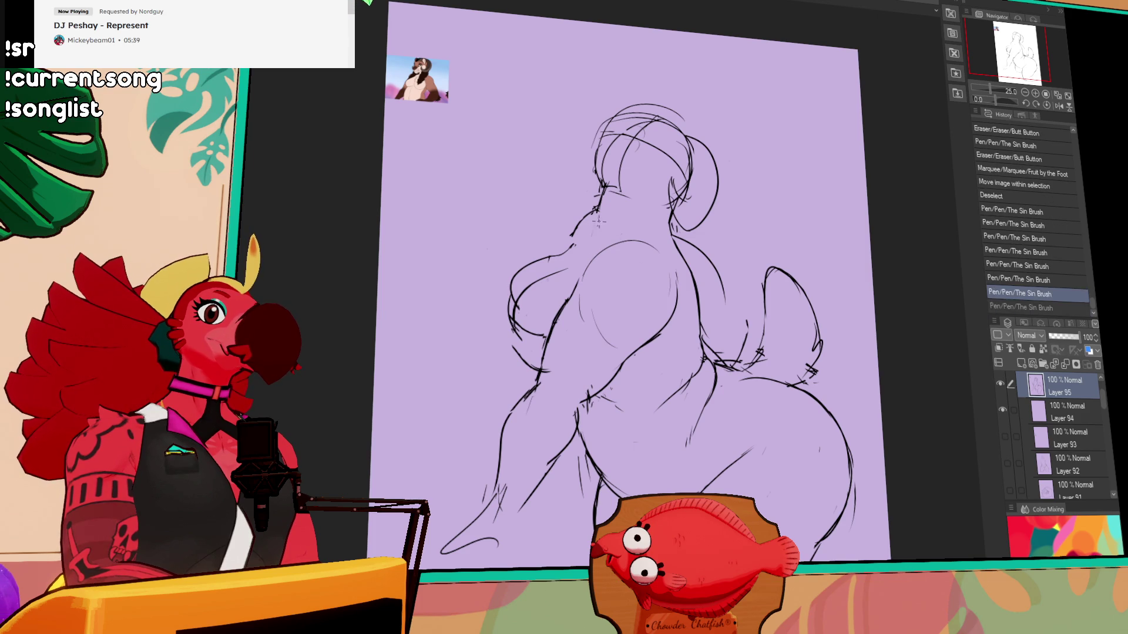
pyautogui.hotkey('ctrl', 'z')
pyautogui.hotkey('ctrl', 'z')
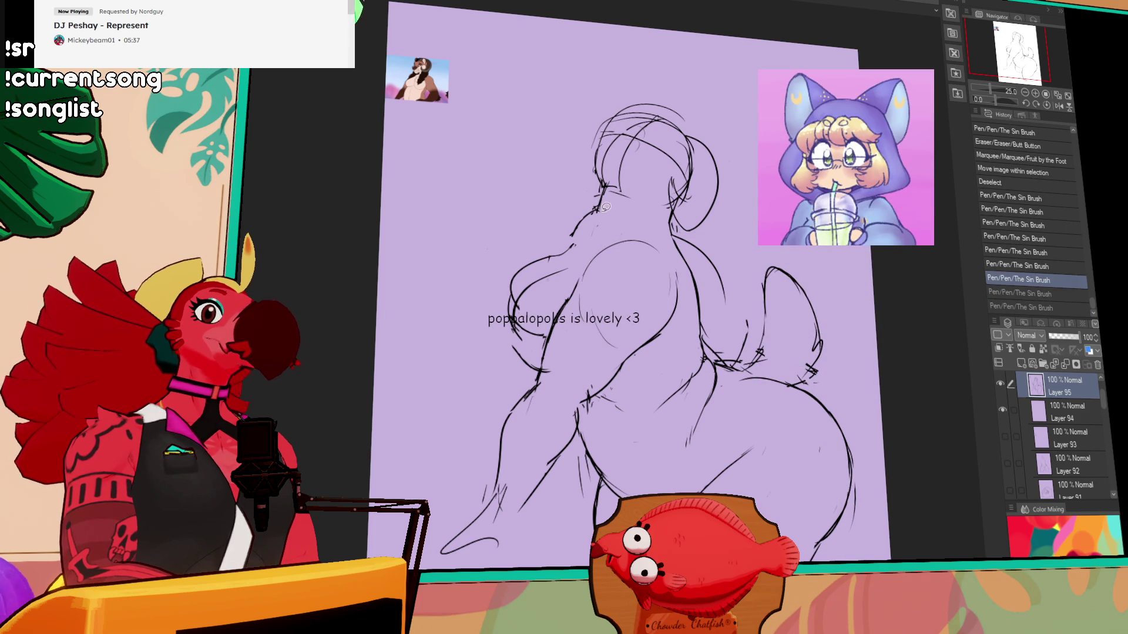
# - Nudge the lassoed head slightly right, then erase and redraw the neck and shoulder lines
pyautogui.moveTo(599, 200); pyautogui.dragTo(704, 229)
pyautogui.moveTo(637, 232)
pyautogui.mouseDown()
pyautogui.moveTo(599, 203)
pyautogui.moveTo(587, 216)
pyautogui.moveTo(596, 207)
pyautogui.mouseUp()
pyautogui.hotkey('ctrl', 'd')
pyautogui.moveTo(561, 250)
pyautogui.mouseDown()
pyautogui.moveTo(599, 206)
pyautogui.moveTo(580, 238)
pyautogui.mouseUp()
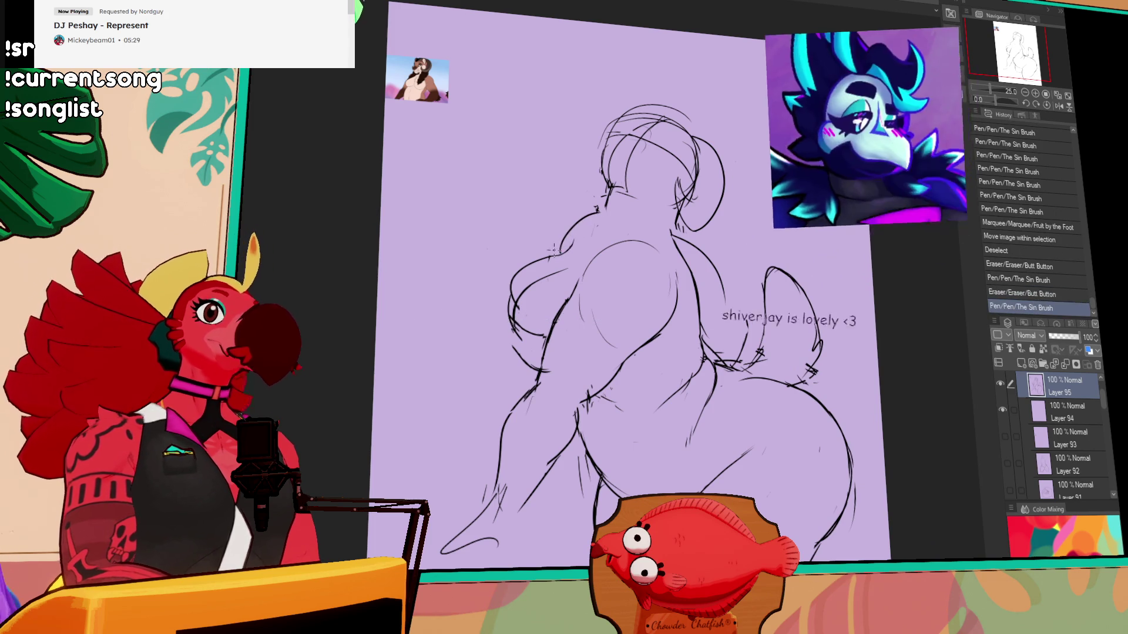
pyautogui.moveTo(751, 192); pyautogui.dragTo(746, 174)
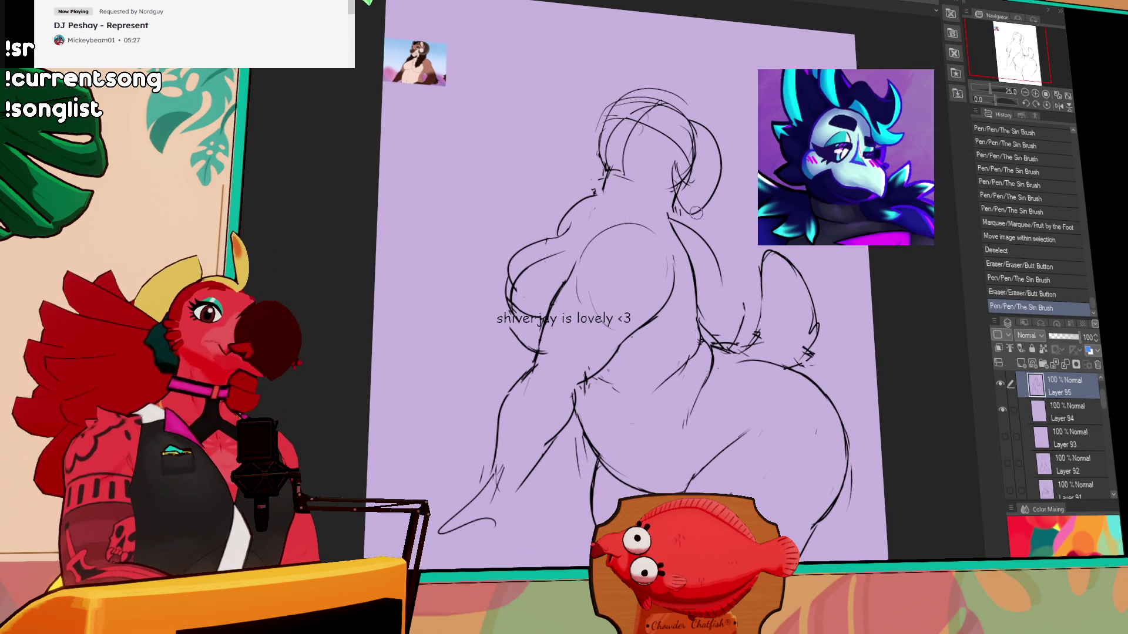
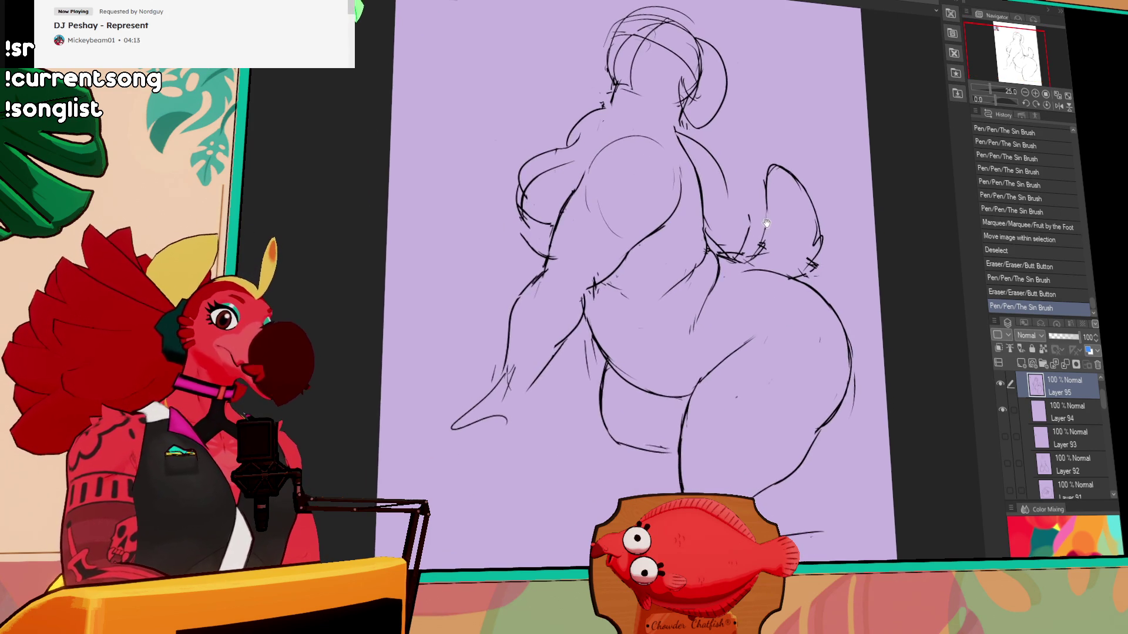
# - Undo the last neck stroke and redraw the neck and shoulder contour
pyautogui.moveTo(572, 217)
pyautogui.mouseDown()
pyautogui.moveTo(590, 198)
pyautogui.moveTo(572, 210)
pyautogui.mouseUp()
pyautogui.hotkey('ctrl', 'z')
pyautogui.hotkey('ctrl', 'y')
pyautogui.hotkey('ctrl', 'z')
pyautogui.moveTo(608, 171); pyautogui.dragTo(573, 211)
pyautogui.moveTo(610, 168); pyautogui.dragTo(573, 212)
# - Erase stray lines around the neck and touch up the neck line
pyautogui.moveTo(797, 83); pyautogui.dragTo(811, 121)
pyautogui.moveTo(649, 235)
pyautogui.mouseDown()
pyautogui.moveTo(658, 247)
pyautogui.moveTo(644, 228)
pyautogui.moveTo(634, 251)
pyautogui.moveTo(639, 235)
pyautogui.mouseUp()
pyautogui.moveTo(646, 220); pyautogui.dragTo(638, 233)
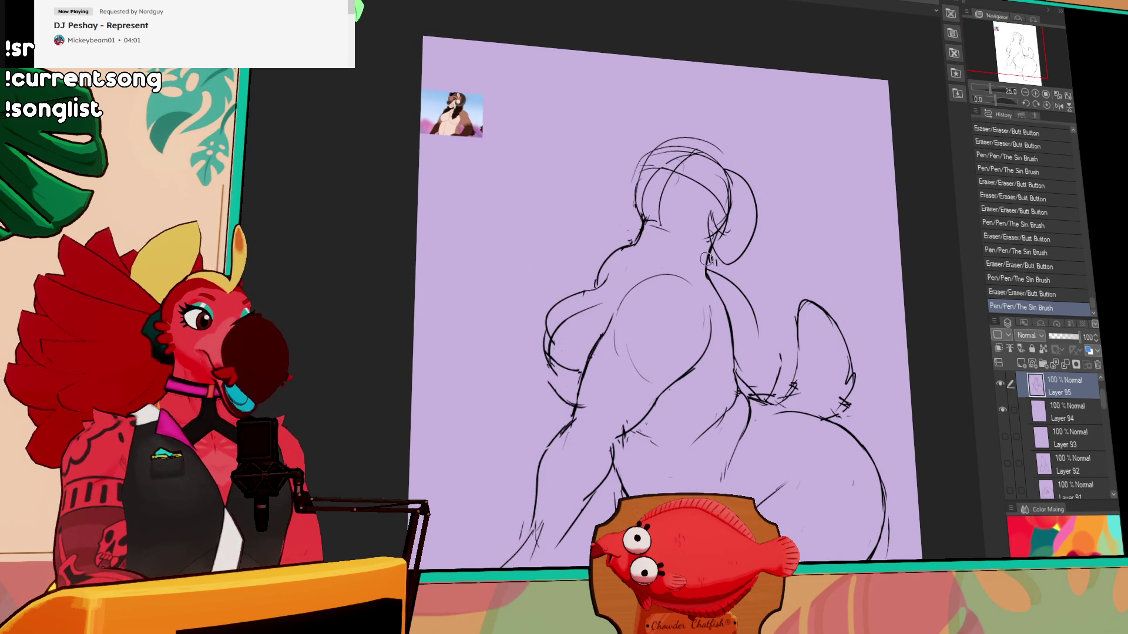
pyautogui.moveTo(702, 260); pyautogui.dragTo(725, 271)
pyautogui.moveTo(634, 290); pyautogui.dragTo(629, 282)
pyautogui.moveTo(640, 276)
pyautogui.mouseDown()
pyautogui.moveTo(652, 253)
pyautogui.moveTo(692, 249)
pyautogui.moveTo(624, 311)
pyautogui.moveTo(639, 276)
pyautogui.mouseUp()
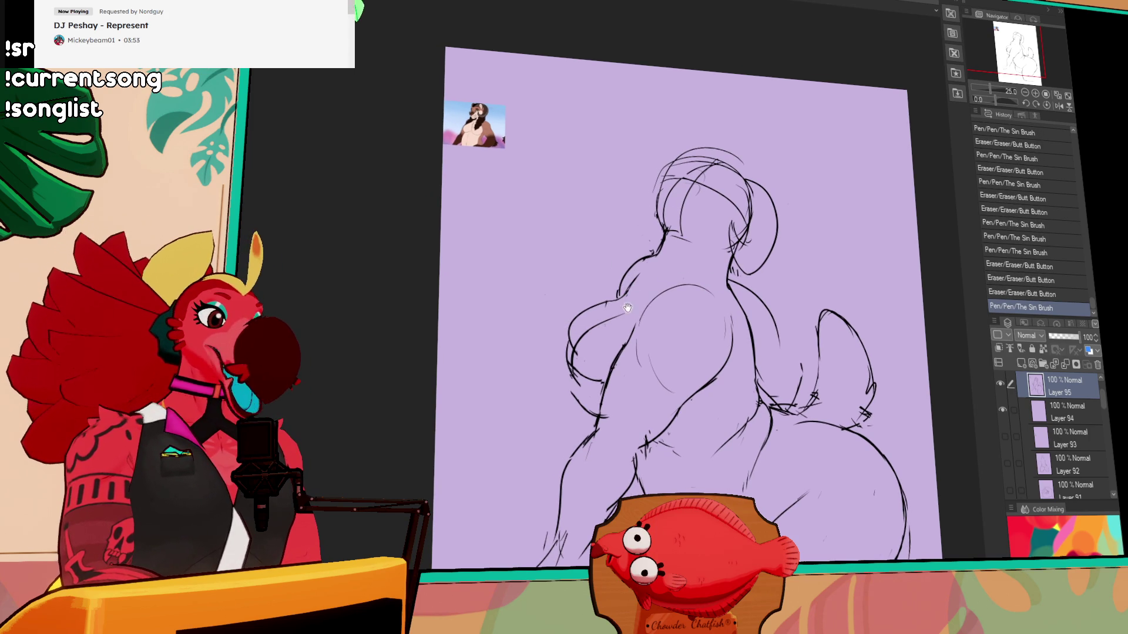
# - Erase part of the chest outline and redraw it with the pen
pyautogui.moveTo(622, 315); pyautogui.dragTo(621, 320)
pyautogui.hotkey('ctrl', 'z')
pyautogui.hotkey('ctrl', 'y')
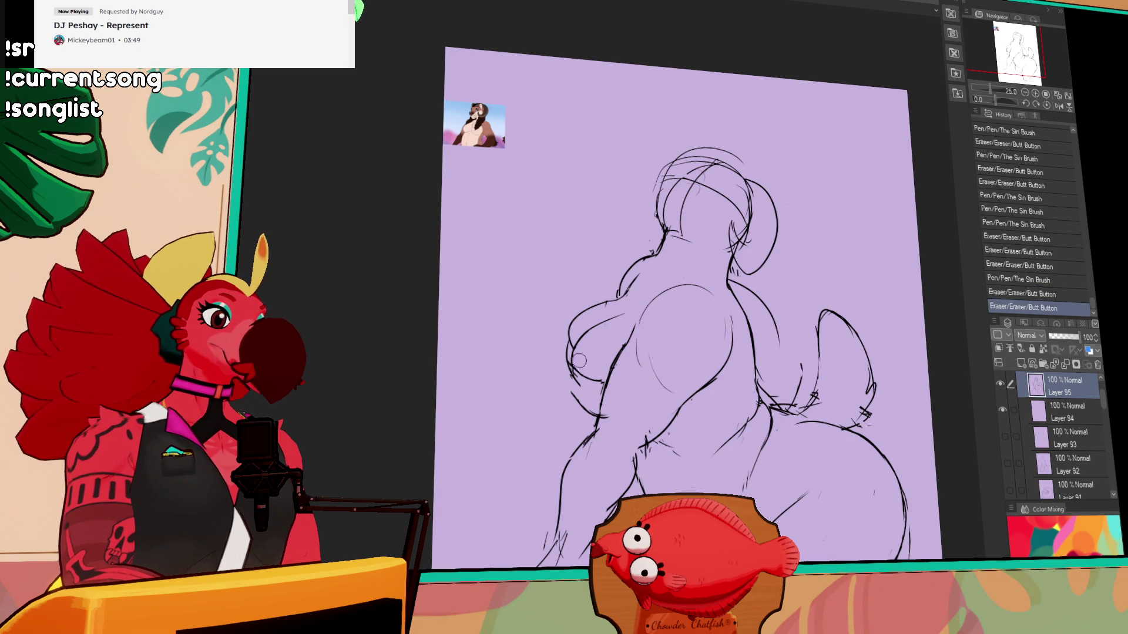
pyautogui.moveTo(583, 395)
pyautogui.mouseDown()
pyautogui.moveTo(573, 376)
pyautogui.moveTo(576, 397)
pyautogui.mouseUp()
pyautogui.press('p')
pyautogui.moveTo(769, 264); pyautogui.dragTo(774, 267)
pyautogui.scroll(-3, 666, 302)
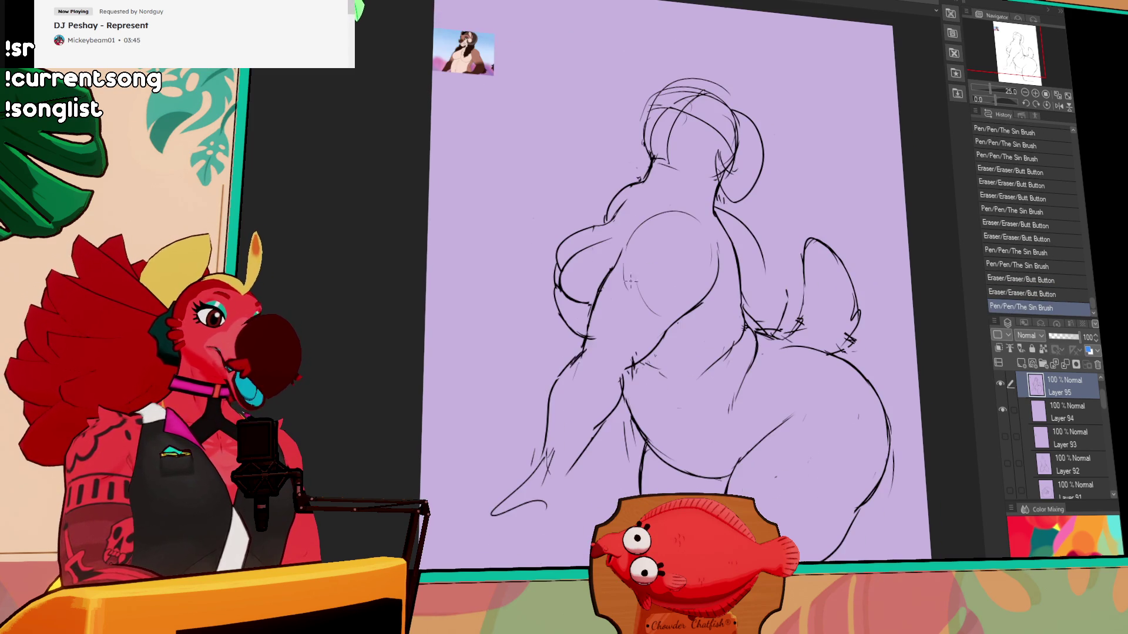
pyautogui.moveTo(594, 317); pyautogui.dragTo(587, 352)
pyautogui.moveTo(587, 352)
pyautogui.mouseDown()
pyautogui.moveTo(590, 370)
pyautogui.moveTo(586, 354)
pyautogui.moveTo(555, 385)
pyautogui.moveTo(621, 323)
pyautogui.moveTo(627, 358)
pyautogui.mouseUp()
pyautogui.moveTo(623, 353)
pyautogui.mouseDown()
pyautogui.moveTo(638, 362)
pyautogui.moveTo(630, 372)
pyautogui.moveTo(620, 360)
pyautogui.mouseUp()
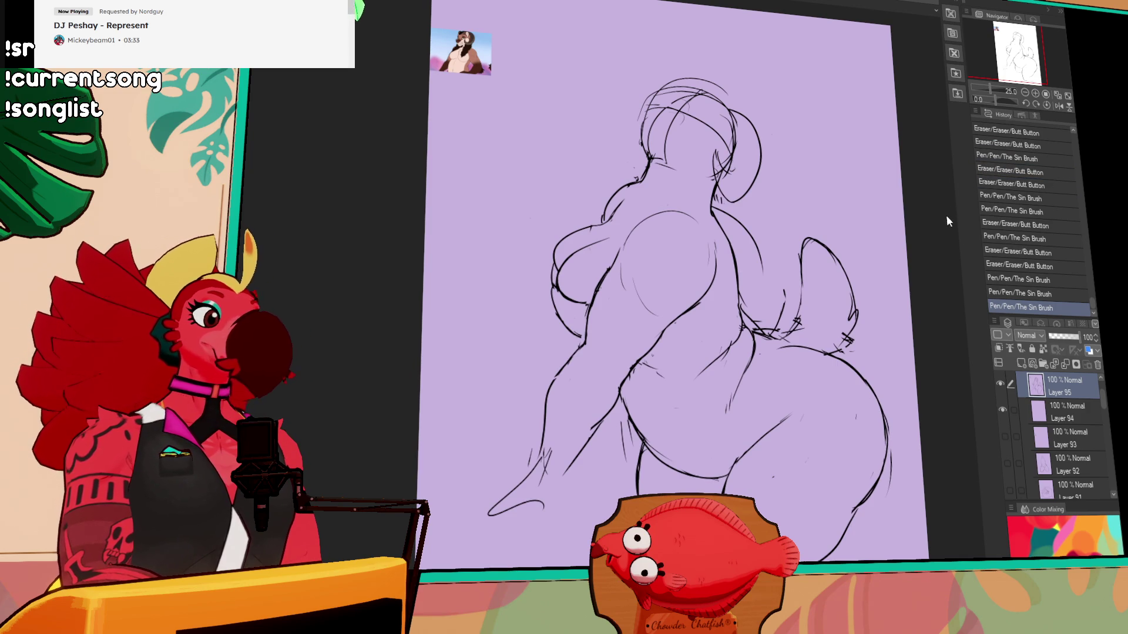
# - Dab small pen corrections along the back and body line
pyautogui.click(635, 294)
pyautogui.click(646, 308)
pyautogui.click(635, 293)
pyautogui.click(640, 306)
pyautogui.click(646, 315)
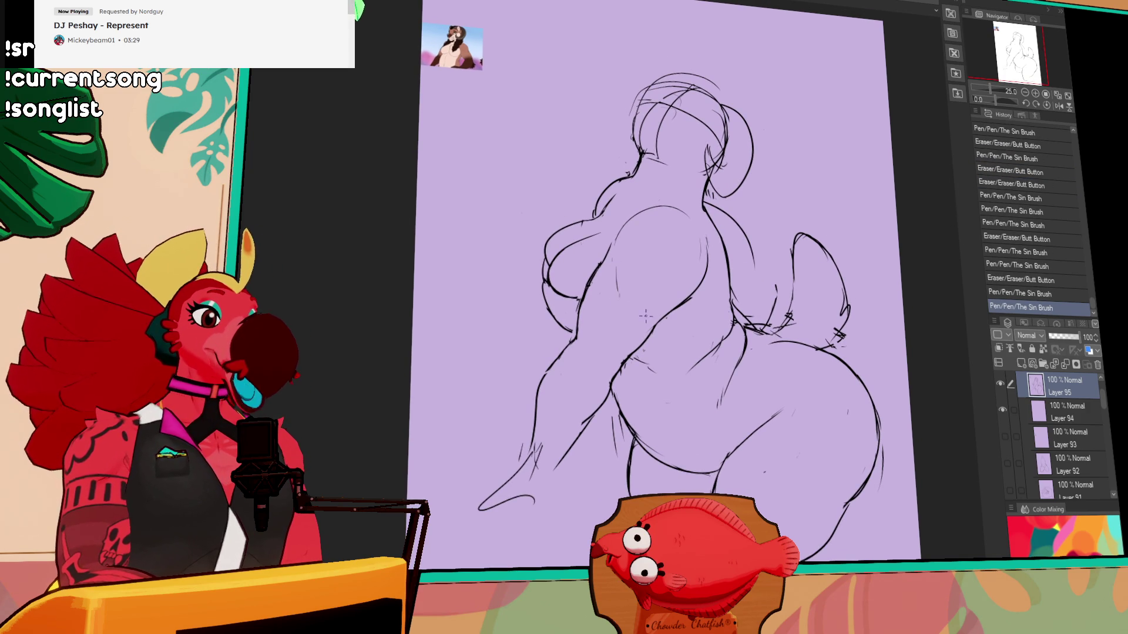
pyautogui.click(649, 319)
pyautogui.click(649, 319)
pyautogui.click(648, 317)
pyautogui.click(649, 317)
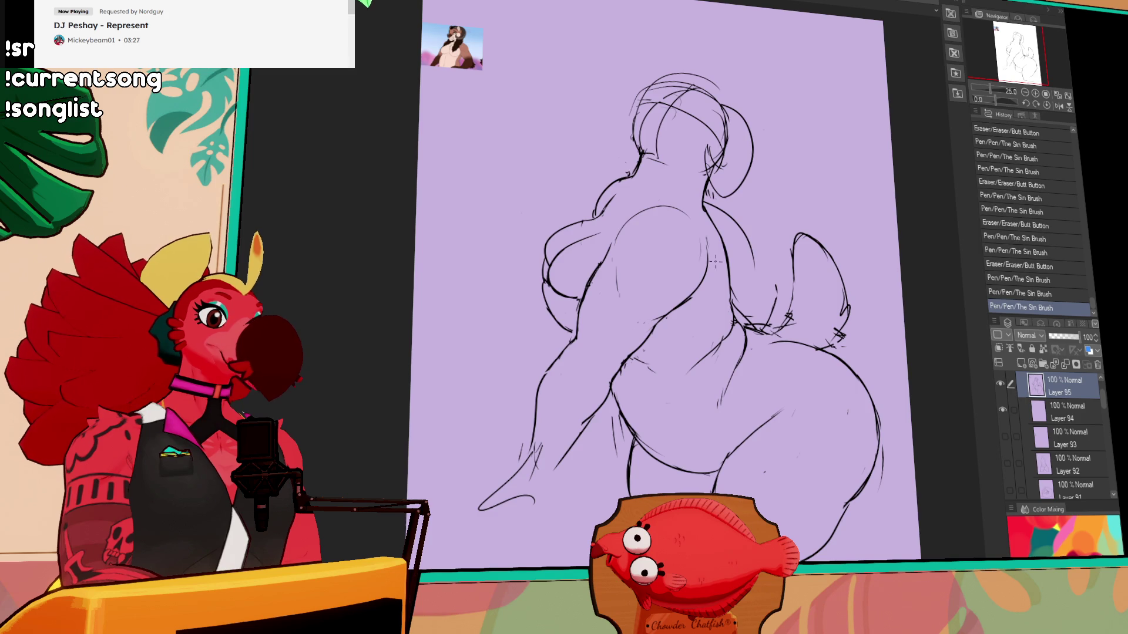
# - Erase tiny bits of linework and add a row of faint pen dabs
pyautogui.moveTo(772, 216); pyautogui.dragTo(780, 272)
pyautogui.click(638, 285)
pyautogui.click(640, 282)
pyautogui.click(631, 245)
pyautogui.click(640, 246)
pyautogui.click(646, 248)
pyautogui.click(652, 250)
pyautogui.click(657, 251)
pyautogui.click(662, 252)
# - Touch up the upper linework and erase small lines on the head
pyautogui.click(726, 188)
pyautogui.click(728, 187)
pyautogui.click(732, 188)
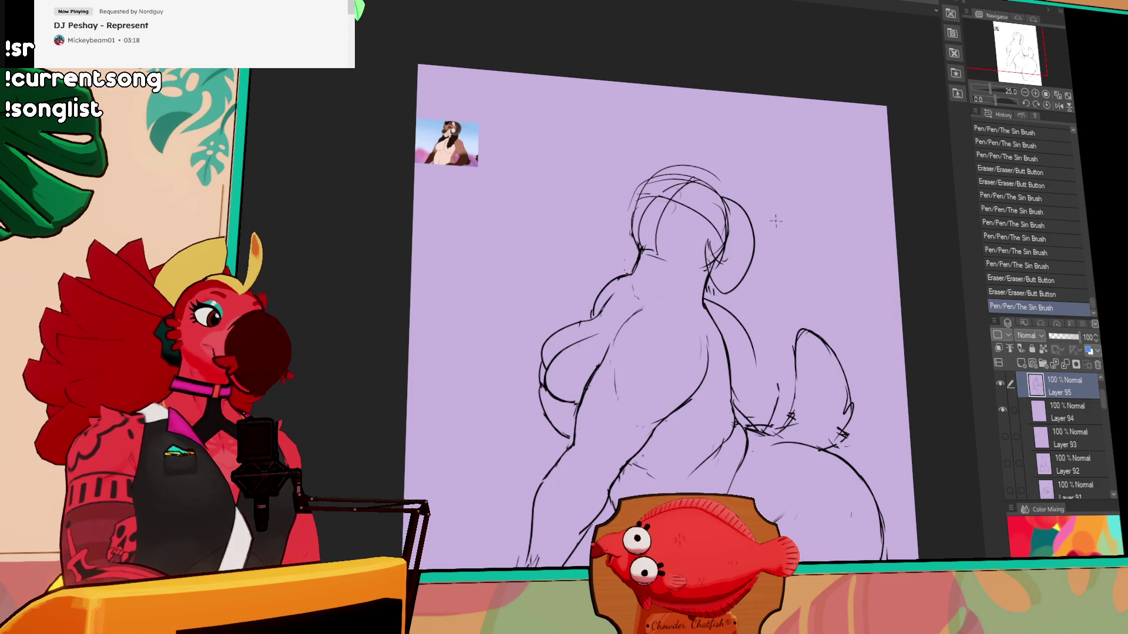
pyautogui.moveTo(712, 249); pyautogui.dragTo(722, 264)
# - Sketch the left ear and add short strokes near the torso and head
pyautogui.moveTo(610, 214); pyautogui.dragTo(633, 238)
pyautogui.hotkey('ctrl', 'z')
pyautogui.hotkey('ctrl', 'z')
pyautogui.hotkey('ctrl', 'y')
pyautogui.hotkey('ctrl', 'y')
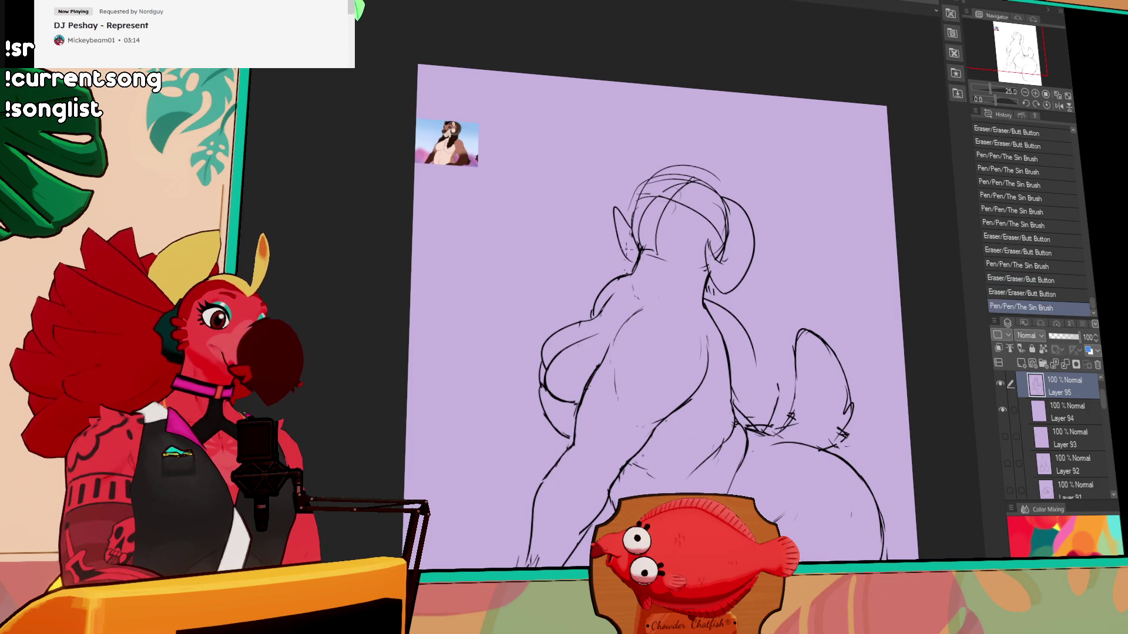
pyautogui.moveTo(676, 276); pyautogui.dragTo(681, 283)
pyautogui.moveTo(677, 279); pyautogui.dragTo(683, 285)
pyautogui.moveTo(753, 278); pyautogui.dragTo(752, 297)
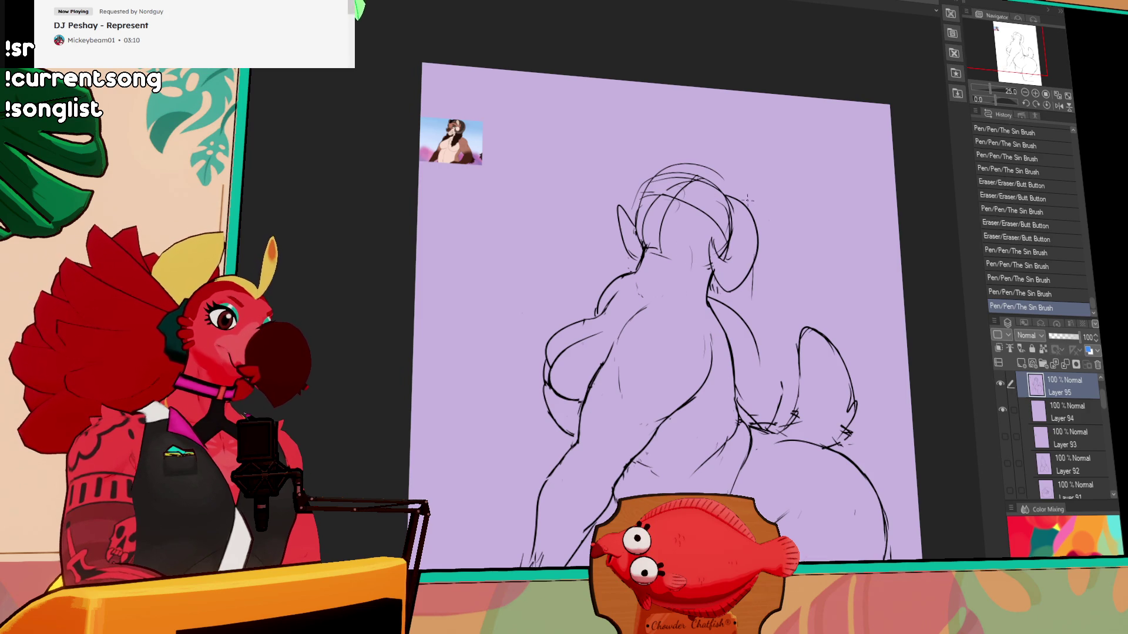
# - Redraw the right ear outline and rework the top-left head lines
pyautogui.moveTo(718, 191); pyautogui.dragTo(743, 227)
pyautogui.hotkey('ctrl', 'z')
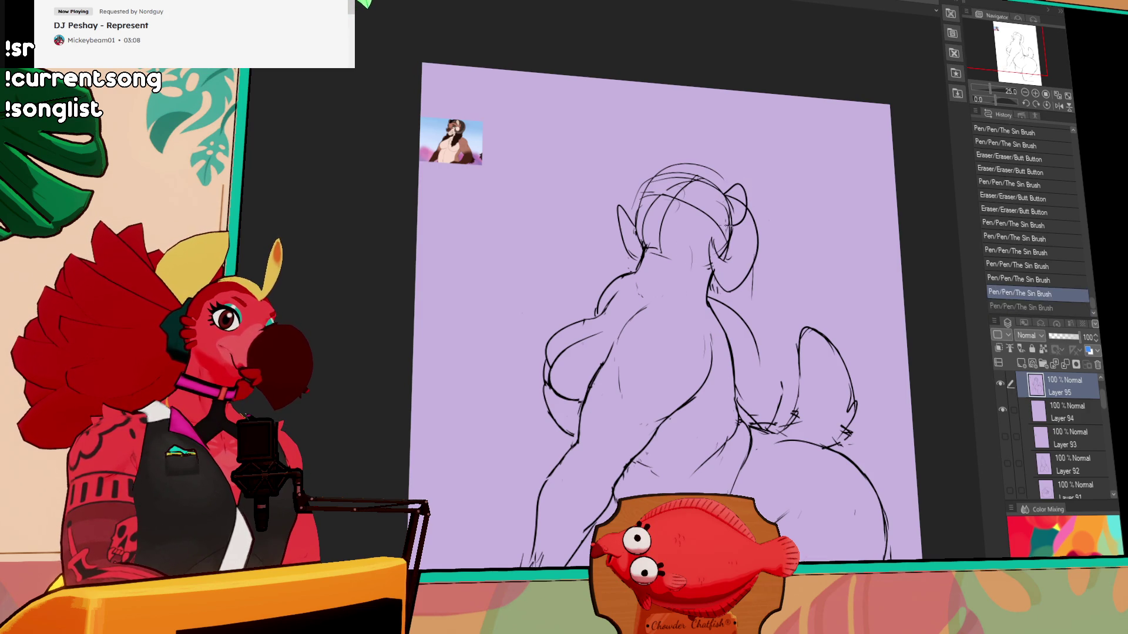
pyautogui.moveTo(702, 177); pyautogui.dragTo(719, 182)
pyautogui.moveTo(661, 209)
pyautogui.mouseDown()
pyautogui.moveTo(681, 164)
pyautogui.moveTo(646, 244)
pyautogui.mouseUp()
pyautogui.moveTo(647, 171); pyautogui.dragTo(670, 162)
pyautogui.moveTo(640, 194)
pyautogui.mouseDown()
pyautogui.moveTo(643, 232)
pyautogui.moveTo(649, 173)
pyautogui.moveTo(650, 230)
pyautogui.moveTo(663, 170)
pyautogui.mouseUp()
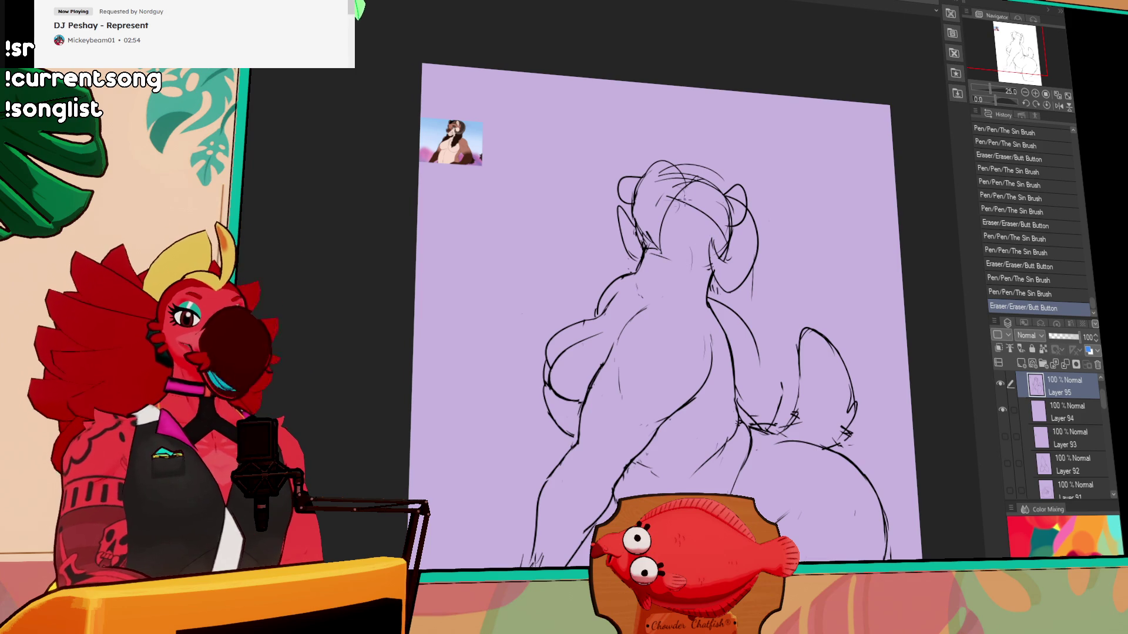
# - Erase stray hair lines on the head and redraw them
pyautogui.moveTo(699, 242); pyautogui.dragTo(711, 261)
pyautogui.moveTo(653, 200)
pyautogui.mouseDown()
pyautogui.moveTo(669, 211)
pyautogui.moveTo(665, 188)
pyautogui.moveTo(693, 173)
pyautogui.mouseUp()
pyautogui.moveTo(664, 176); pyautogui.dragTo(717, 219)
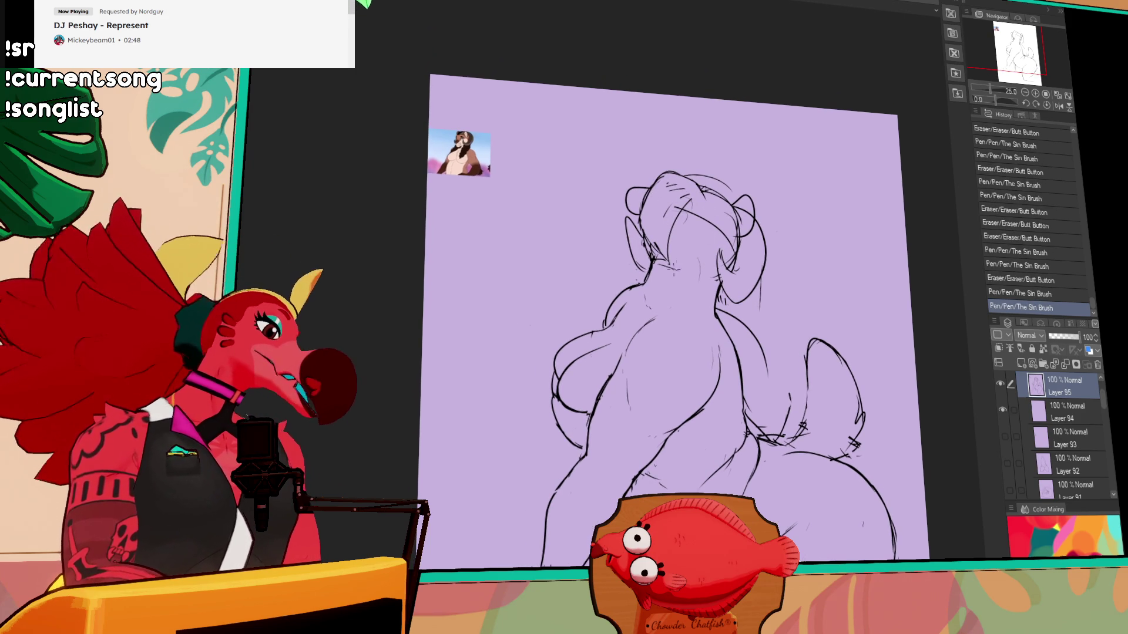
pyautogui.moveTo(698, 186); pyautogui.dragTo(704, 182)
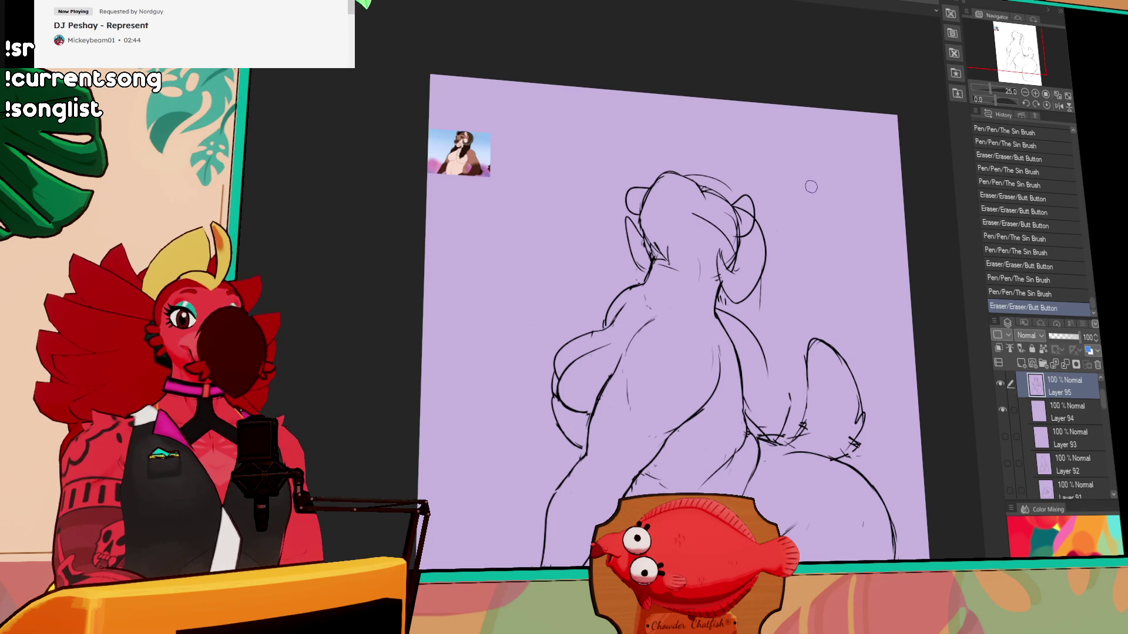
pyautogui.hotkey('ctrl', 'z')
# - Rework the top of the head, redraw the ear stroke and touch up neck lines
pyautogui.hotkey('ctrl', 'z')
pyautogui.hotkey('ctrl', 'z')
pyautogui.hotkey('ctrl', 'z')
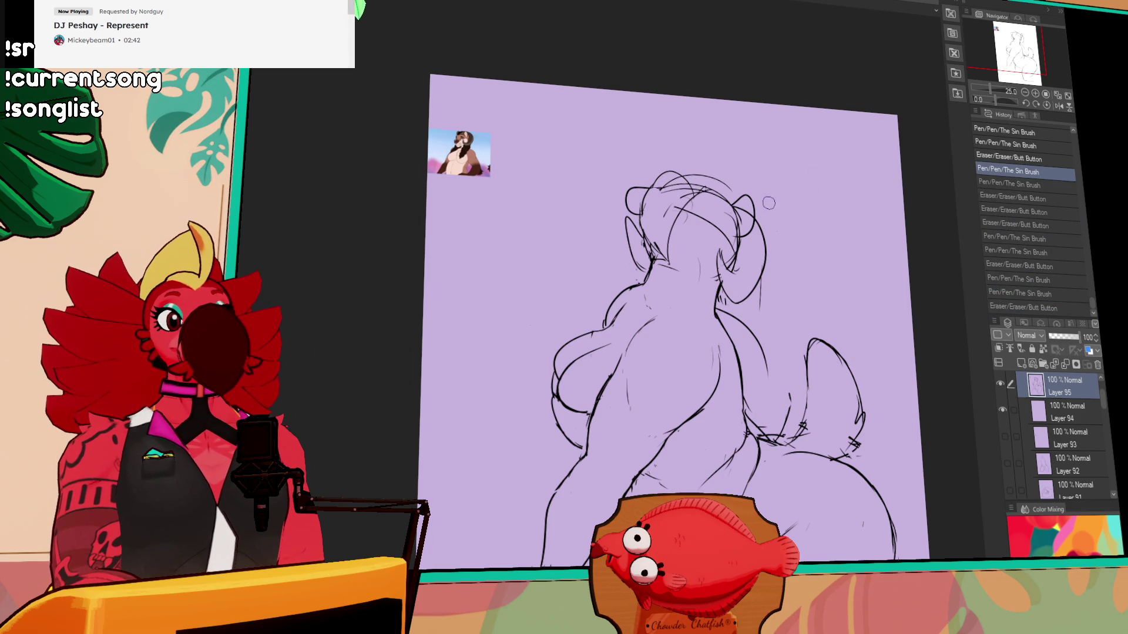
pyautogui.moveTo(759, 213); pyautogui.dragTo(712, 246)
pyautogui.moveTo(676, 194)
pyautogui.mouseDown()
pyautogui.moveTo(687, 197)
pyautogui.moveTo(648, 223)
pyautogui.moveTo(666, 227)
pyautogui.moveTo(667, 250)
pyautogui.mouseUp()
pyautogui.hotkey('ctrl', 'z')
pyautogui.moveTo(667, 211)
pyautogui.mouseDown()
pyautogui.moveTo(662, 253)
pyautogui.moveTo(681, 277)
pyautogui.mouseUp()
pyautogui.moveTo(681, 235)
pyautogui.mouseDown()
pyautogui.moveTo(672, 246)
pyautogui.moveTo(705, 223)
pyautogui.moveTo(684, 196)
pyautogui.moveTo(711, 183)
pyautogui.moveTo(690, 182)
pyautogui.moveTo(720, 179)
pyautogui.mouseUp()
pyautogui.hotkey('ctrl', 'z')
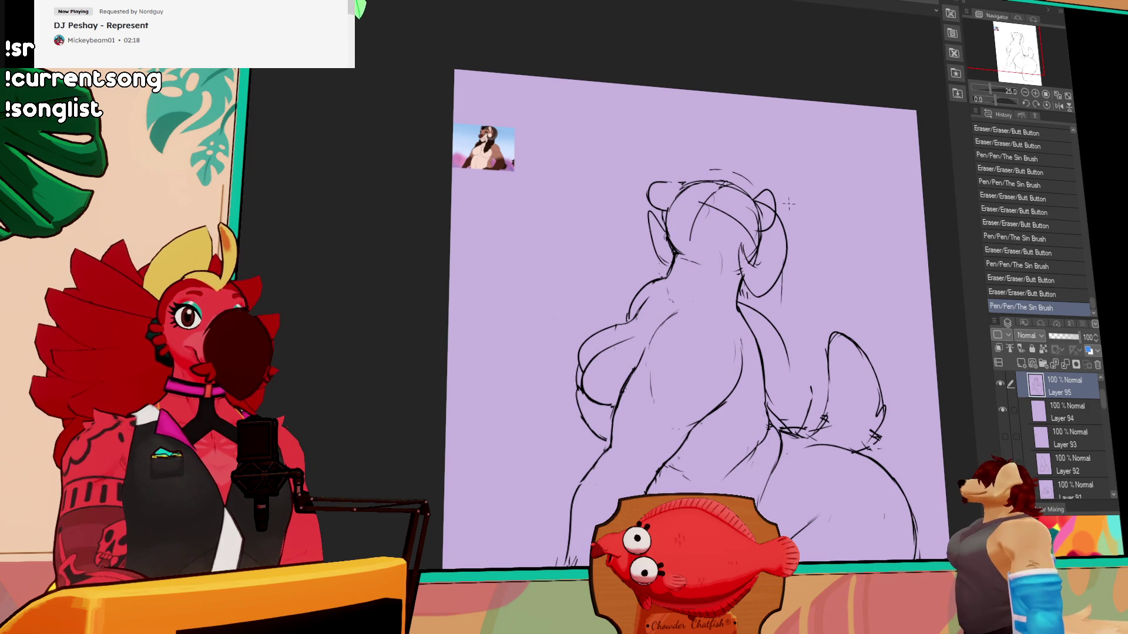
# - Refine the lines at the top of the head, undoing stray side marks
pyautogui.moveTo(675, 205)
pyautogui.mouseDown()
pyautogui.moveTo(686, 222)
pyautogui.moveTo(718, 205)
pyautogui.moveTo(758, 216)
pyautogui.moveTo(734, 209)
pyautogui.mouseUp()
pyautogui.moveTo(728, 208); pyautogui.dragTo(746, 211)
pyautogui.moveTo(775, 317); pyautogui.dragTo(780, 323)
pyautogui.moveTo(777, 320); pyautogui.dragTo(780, 327)
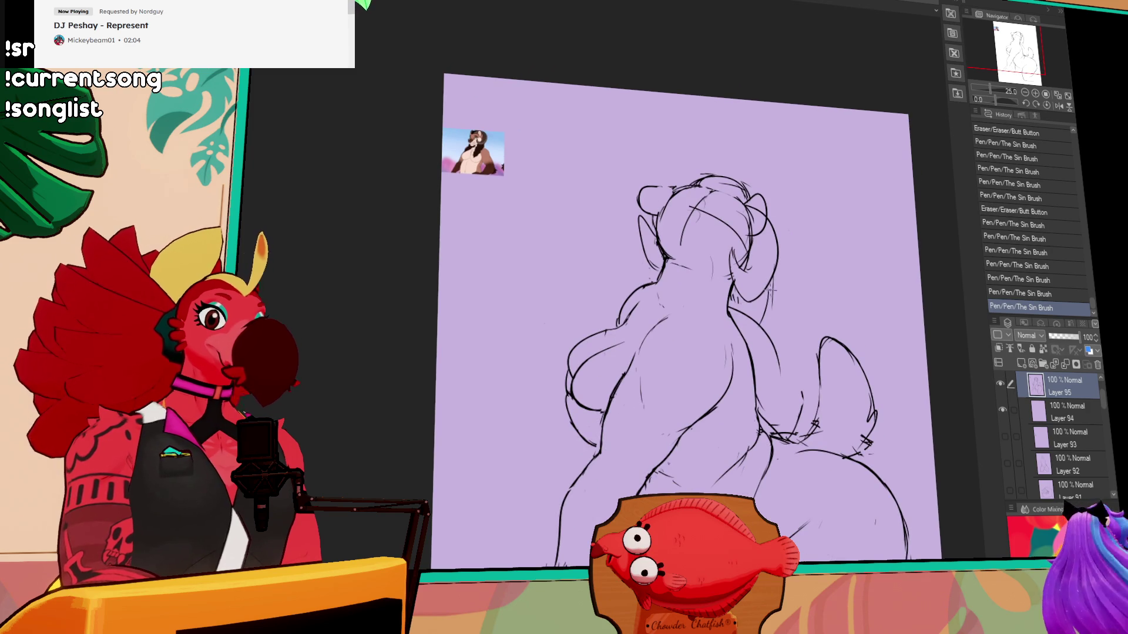
pyautogui.hotkey('ctrl', 'z')
# - Erase the crossing lines inside the head and draw new head lines
pyautogui.moveTo(734, 200)
pyautogui.mouseDown()
pyautogui.moveTo(703, 208)
pyautogui.moveTo(715, 194)
pyautogui.mouseUp()
pyautogui.moveTo(742, 230)
pyautogui.mouseDown()
pyautogui.moveTo(731, 238)
pyautogui.moveTo(762, 280)
pyautogui.moveTo(749, 293)
pyautogui.mouseUp()
pyautogui.moveTo(754, 193); pyautogui.dragTo(767, 229)
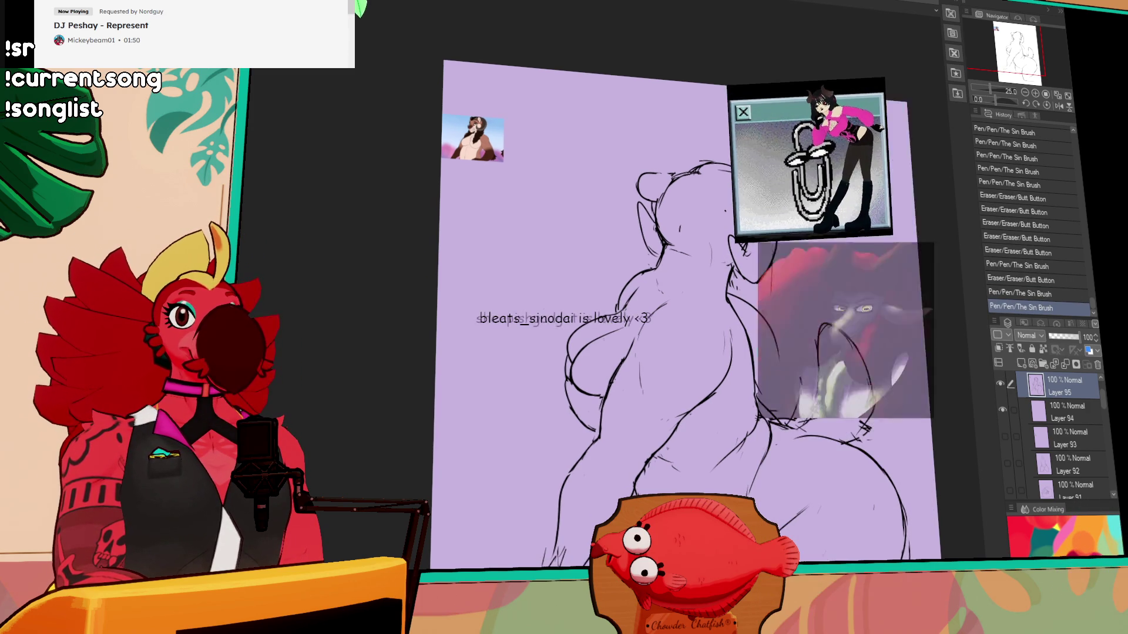
pyautogui.moveTo(760, 249); pyautogui.dragTo(775, 260)
# - Redraw the left ear and cheek, then draw contour lines down the face
pyautogui.moveTo(651, 222)
pyautogui.mouseDown()
pyautogui.moveTo(665, 235)
pyautogui.moveTo(660, 223)
pyautogui.moveTo(654, 257)
pyautogui.mouseUp()
pyautogui.moveTo(748, 219); pyautogui.dragTo(756, 224)
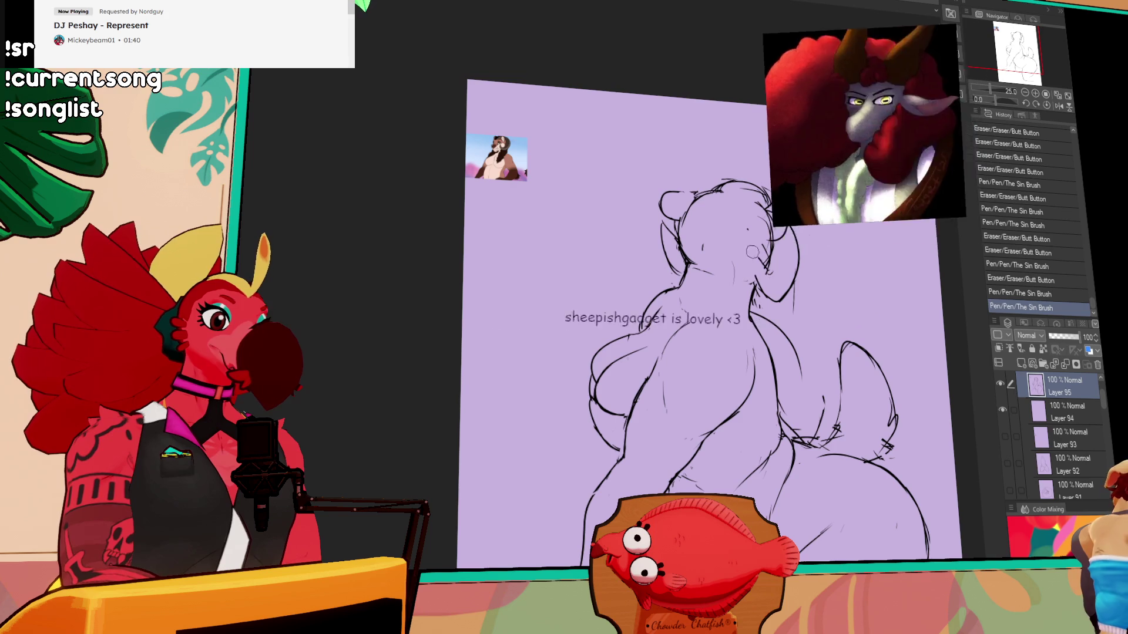
pyautogui.moveTo(658, 236); pyautogui.dragTo(670, 270)
pyautogui.moveTo(656, 238)
pyautogui.mouseDown()
pyautogui.moveTo(676, 282)
pyautogui.moveTo(684, 273)
pyautogui.mouseUp()
pyautogui.moveTo(732, 197)
pyautogui.mouseDown()
pyautogui.moveTo(717, 285)
pyautogui.moveTo(696, 276)
pyautogui.mouseUp()
pyautogui.moveTo(699, 261)
pyautogui.mouseDown()
pyautogui.moveTo(711, 280)
pyautogui.moveTo(731, 274)
pyautogui.mouseUp()
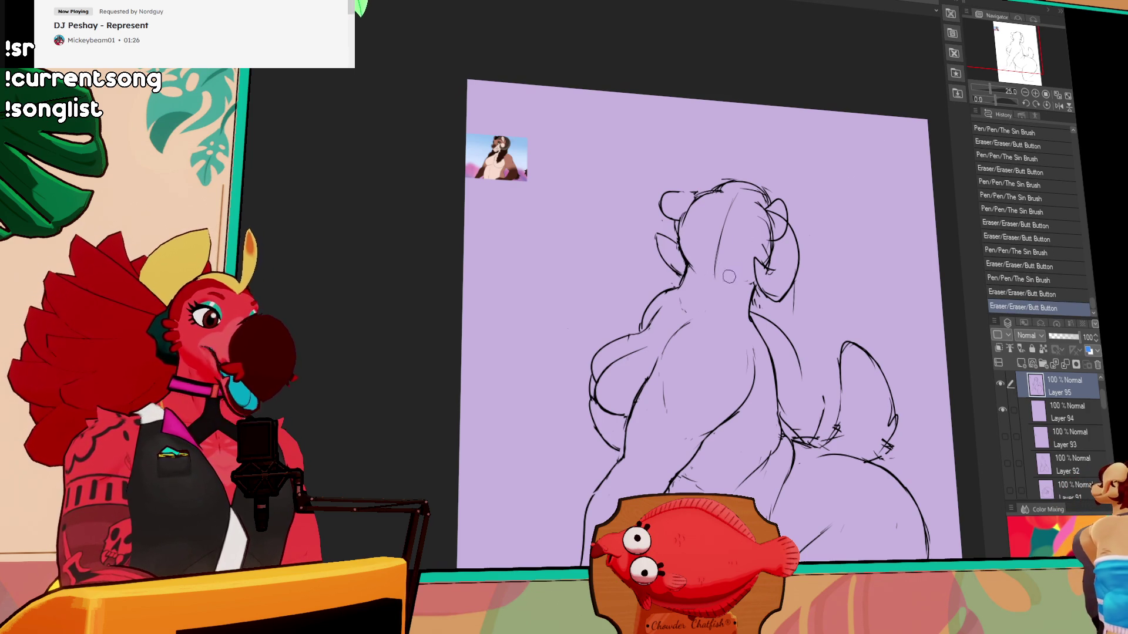
# - Erase small bits near the head, add face strokes and remove specks
pyautogui.moveTo(732, 189); pyautogui.dragTo(729, 194)
pyautogui.moveTo(729, 192)
pyautogui.mouseDown()
pyautogui.moveTo(704, 222)
pyautogui.moveTo(749, 215)
pyautogui.mouseUp()
pyautogui.moveTo(738, 222); pyautogui.dragTo(755, 219)
pyautogui.moveTo(750, 220); pyautogui.dragTo(807, 182)
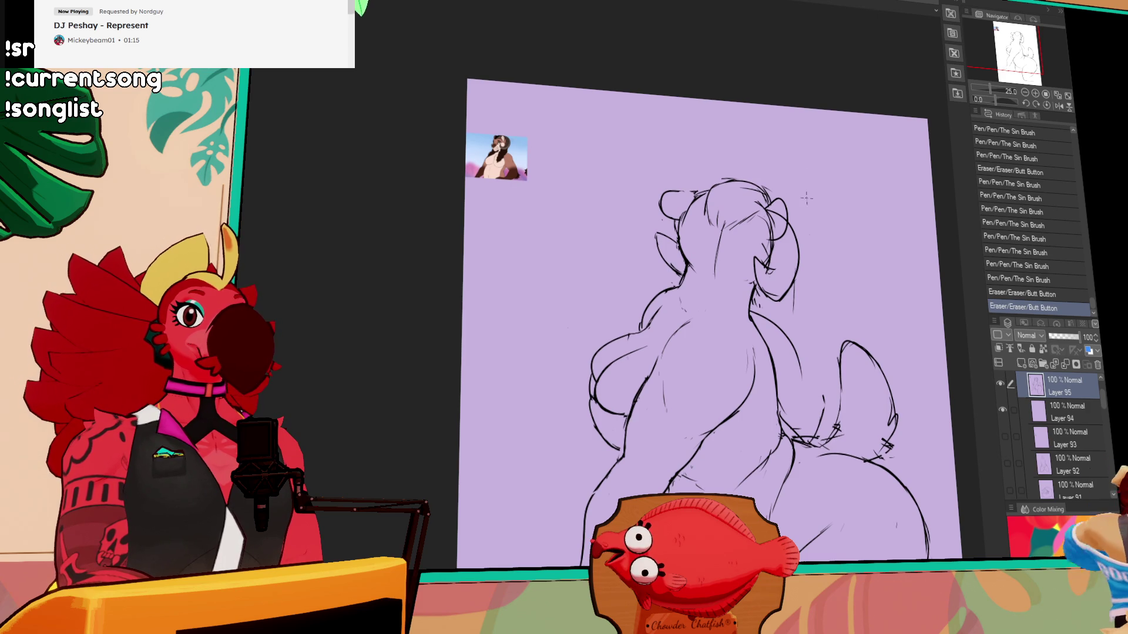
pyautogui.moveTo(796, 223)
pyautogui.mouseDown()
pyautogui.moveTo(789, 245)
pyautogui.moveTo(792, 209)
pyautogui.mouseUp()
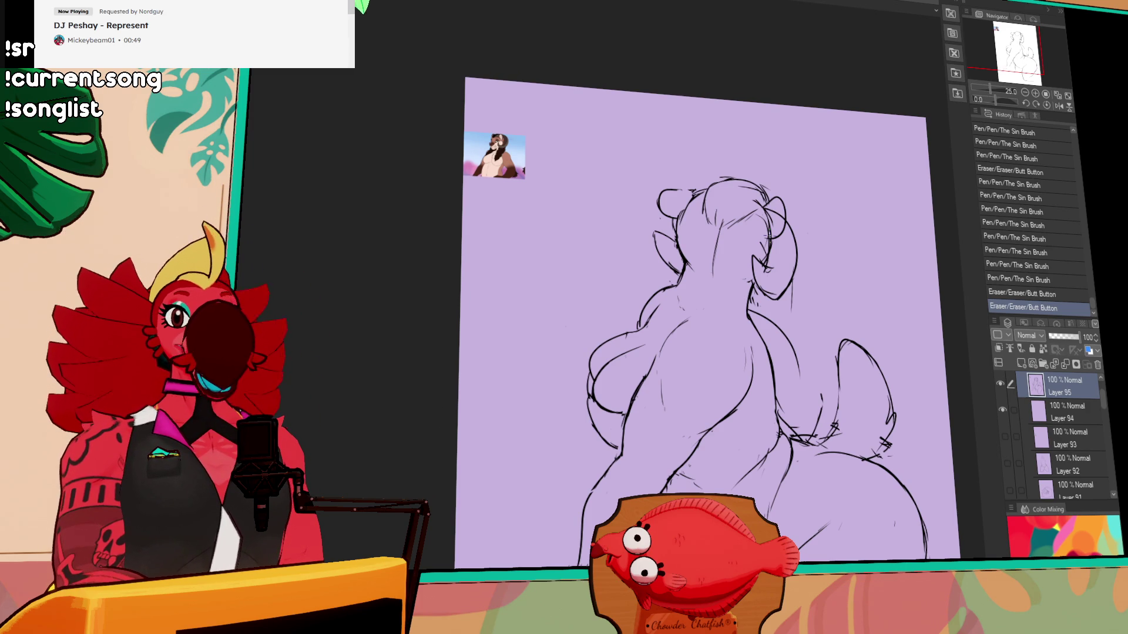
pyautogui.click(739, 230)
pyautogui.click(714, 277)
pyautogui.click(746, 109)
# - Redraw the left ear line, trim the head's right side, and flip the view horizontally
pyautogui.moveTo(659, 233)
pyautogui.mouseDown()
pyautogui.moveTo(678, 267)
pyautogui.moveTo(670, 259)
pyautogui.mouseUp()
pyautogui.moveTo(758, 261); pyautogui.dragTo(771, 273)
pyautogui.click(772, 253)
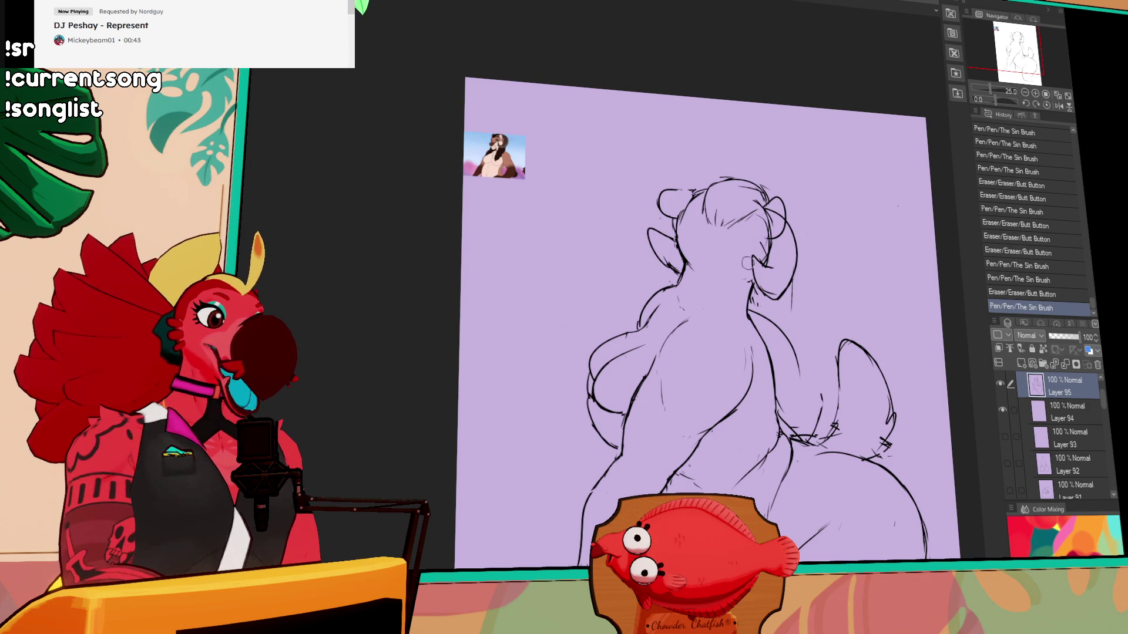
pyautogui.moveTo(662, 253); pyautogui.dragTo(679, 274)
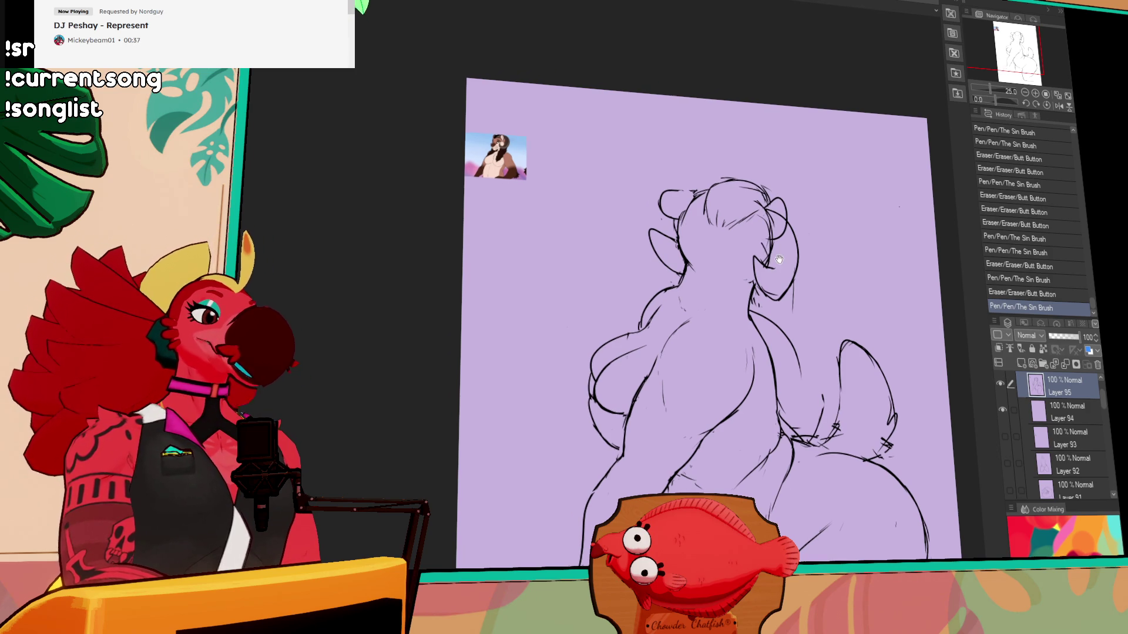
pyautogui.moveTo(757, 270); pyautogui.dragTo(746, 281)
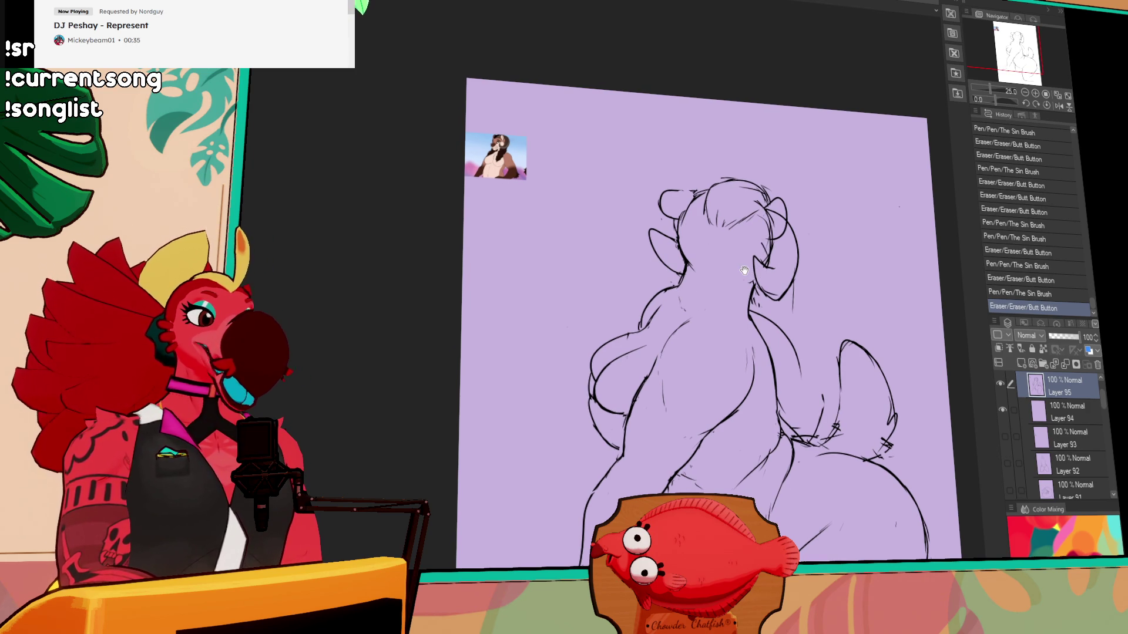
pyautogui.click(1058, 106)
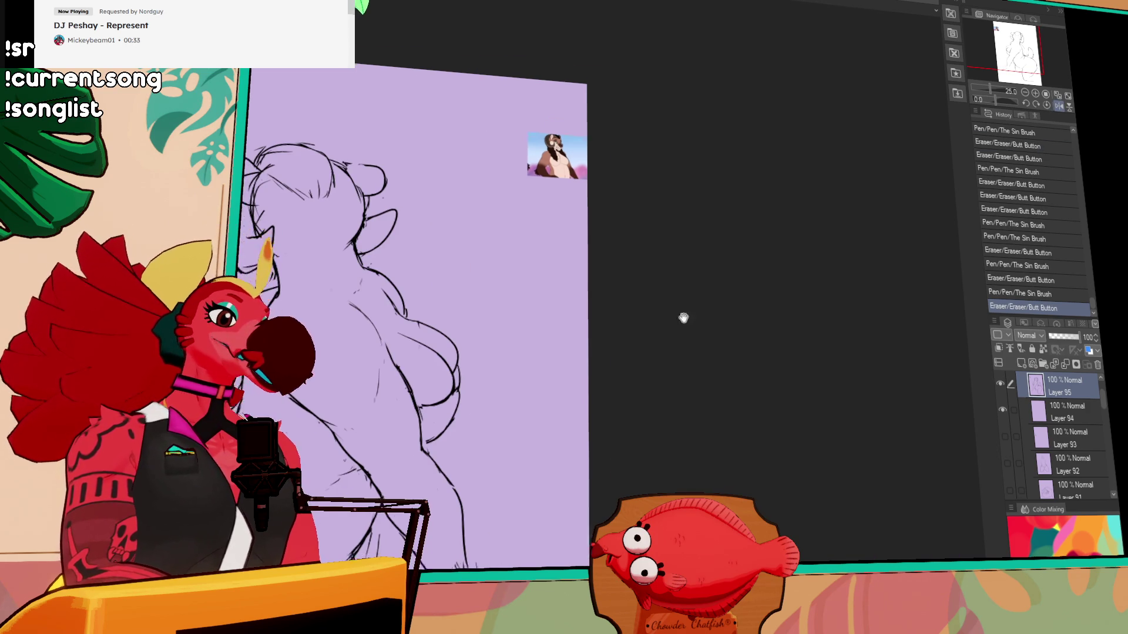
pyautogui.moveTo(674, 327); pyautogui.dragTo(868, 239)
pyautogui.moveTo(552, 173)
pyautogui.mouseDown()
pyautogui.moveTo(573, 185)
pyautogui.moveTo(564, 196)
pyautogui.mouseUp()
pyautogui.moveTo(643, 200); pyautogui.dragTo(649, 212)
pyautogui.moveTo(652, 217); pyautogui.dragTo(706, 222)
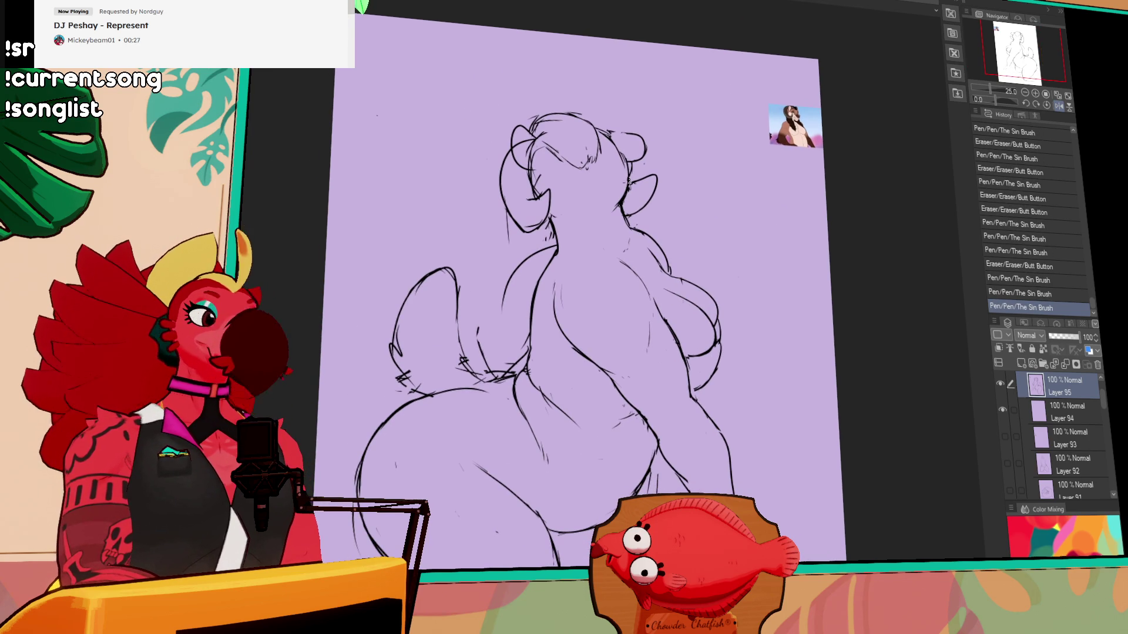
pyautogui.moveTo(565, 157)
pyautogui.mouseDown()
pyautogui.moveTo(573, 134)
pyautogui.moveTo(598, 160)
pyautogui.moveTo(547, 176)
pyautogui.moveTo(587, 207)
pyautogui.moveTo(566, 193)
pyautogui.moveTo(626, 203)
pyautogui.moveTo(617, 193)
pyautogui.mouseUp()
pyautogui.hotkey('ctrl', 'z')
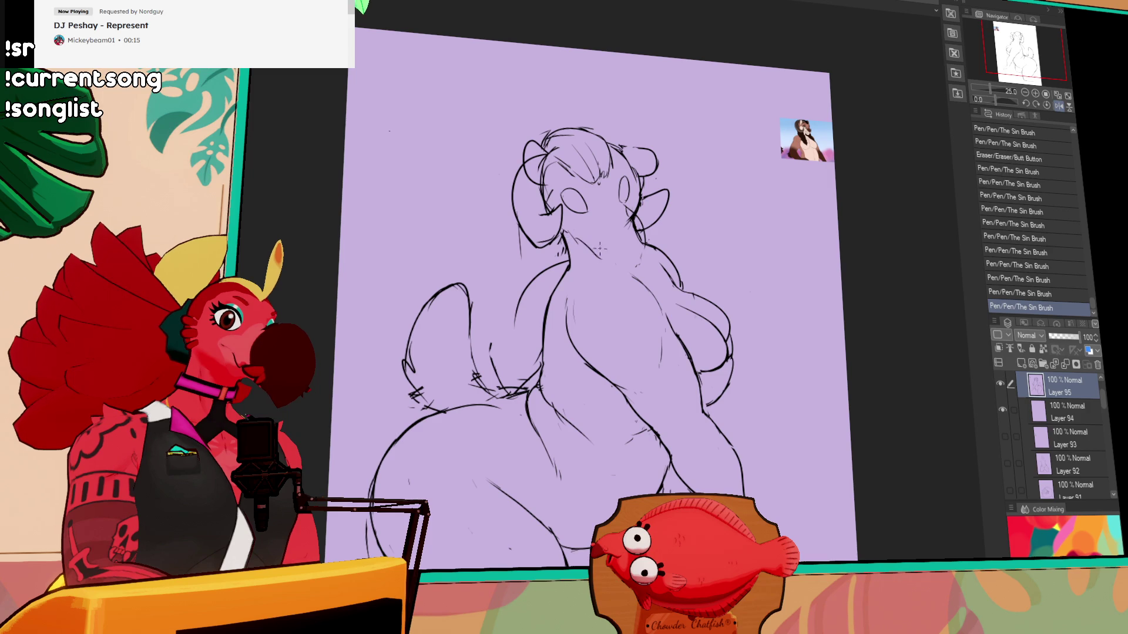
pyautogui.moveTo(615, 253); pyautogui.dragTo(633, 256)
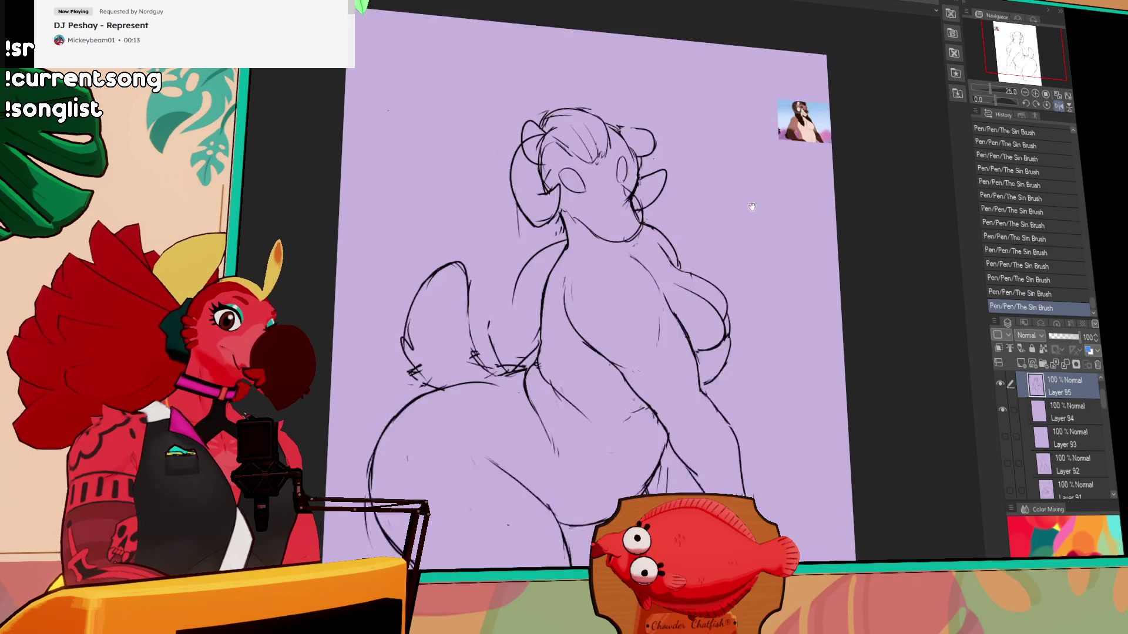
pyautogui.moveTo(615, 249); pyautogui.dragTo(617, 253)
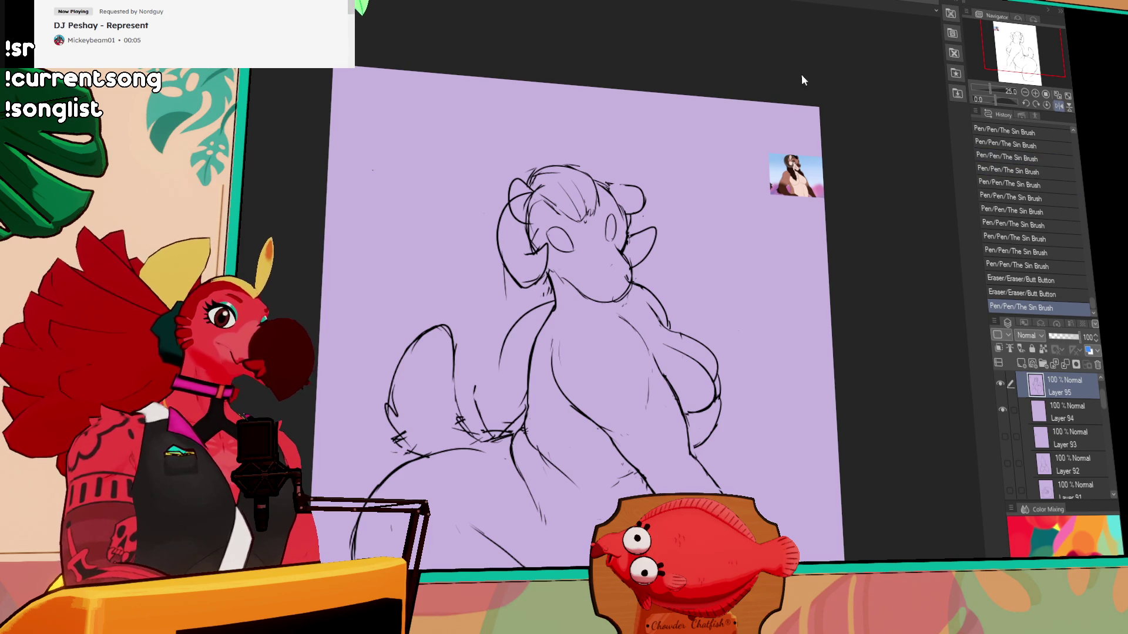
pyautogui.moveTo(659, 225); pyautogui.dragTo(671, 203)
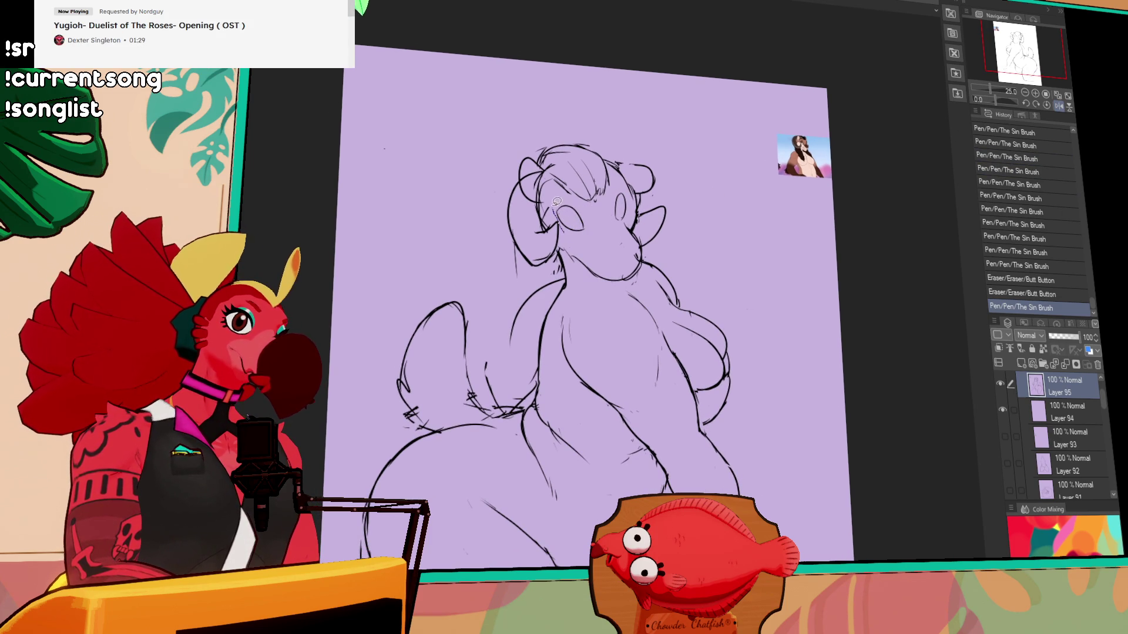
# - Move the selected eye to the right, deselect, and add eyelash strokes
pyautogui.moveTo(581, 239)
pyautogui.mouseDown()
pyautogui.moveTo(571, 220)
pyautogui.moveTo(620, 211)
pyautogui.moveTo(563, 203)
pyautogui.mouseUp()
pyautogui.hotkey('ctrl', 'd')
pyautogui.moveTo(558, 202); pyautogui.dragTo(628, 192)
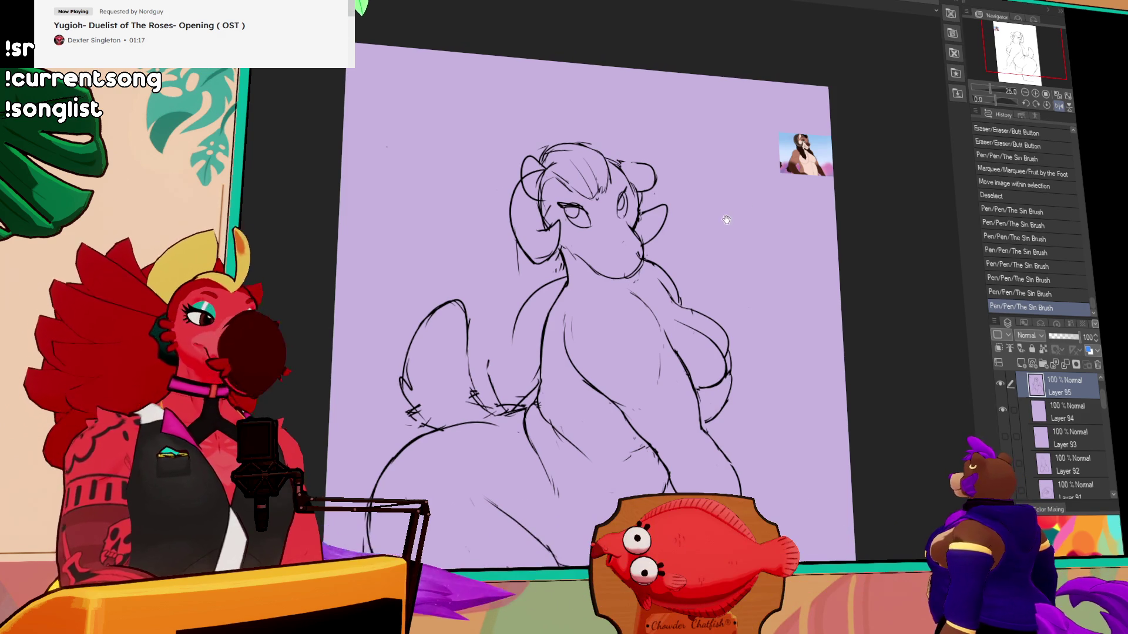
# - Erase the stray cheek line, rework the right ear line and clean face marks
pyautogui.moveTo(744, 216); pyautogui.dragTo(799, 236)
pyautogui.moveTo(571, 261); pyautogui.dragTo(572, 276)
pyautogui.moveTo(571, 273); pyautogui.dragTo(573, 285)
pyautogui.moveTo(578, 258); pyautogui.dragTo(601, 257)
pyautogui.moveTo(699, 202)
pyautogui.mouseDown()
pyautogui.moveTo(714, 214)
pyautogui.moveTo(710, 231)
pyautogui.mouseUp()
pyautogui.moveTo(711, 226); pyautogui.dragTo(704, 241)
pyautogui.moveTo(712, 225); pyautogui.dragTo(698, 258)
pyautogui.moveTo(701, 250); pyautogui.dragTo(699, 260)
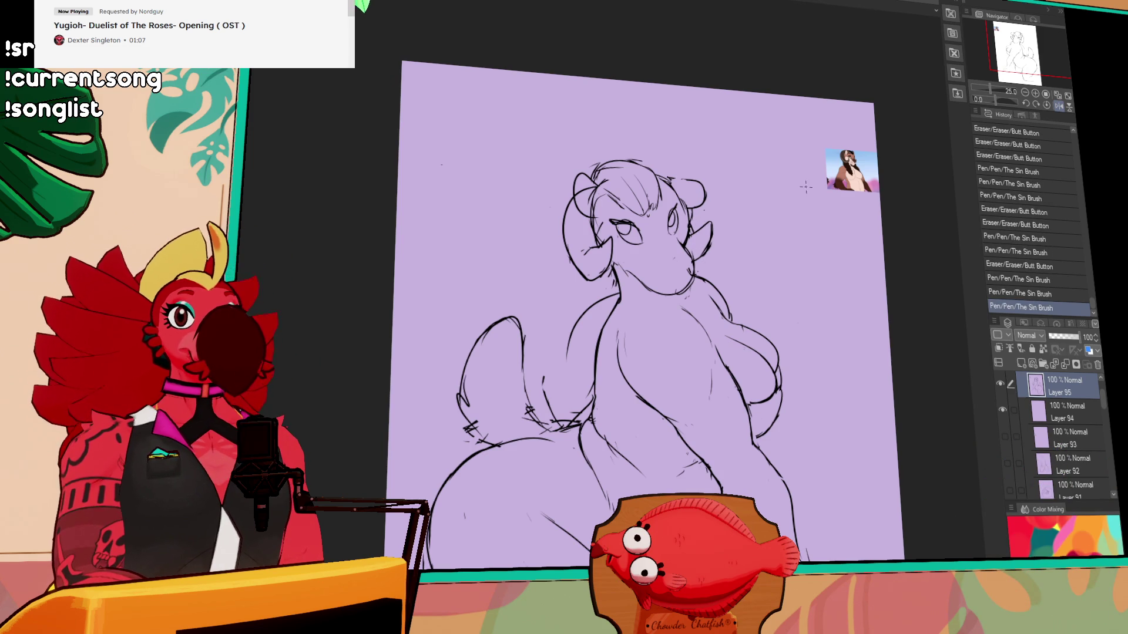
pyautogui.moveTo(802, 236); pyautogui.dragTo(802, 231)
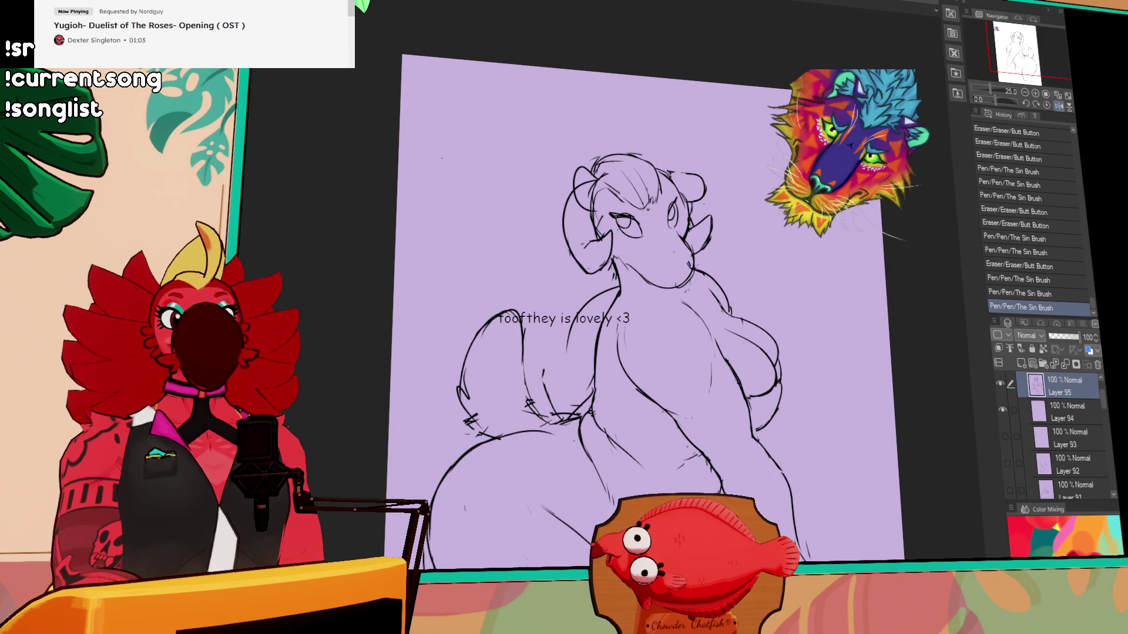
pyautogui.moveTo(773, 266); pyautogui.dragTo(780, 249)
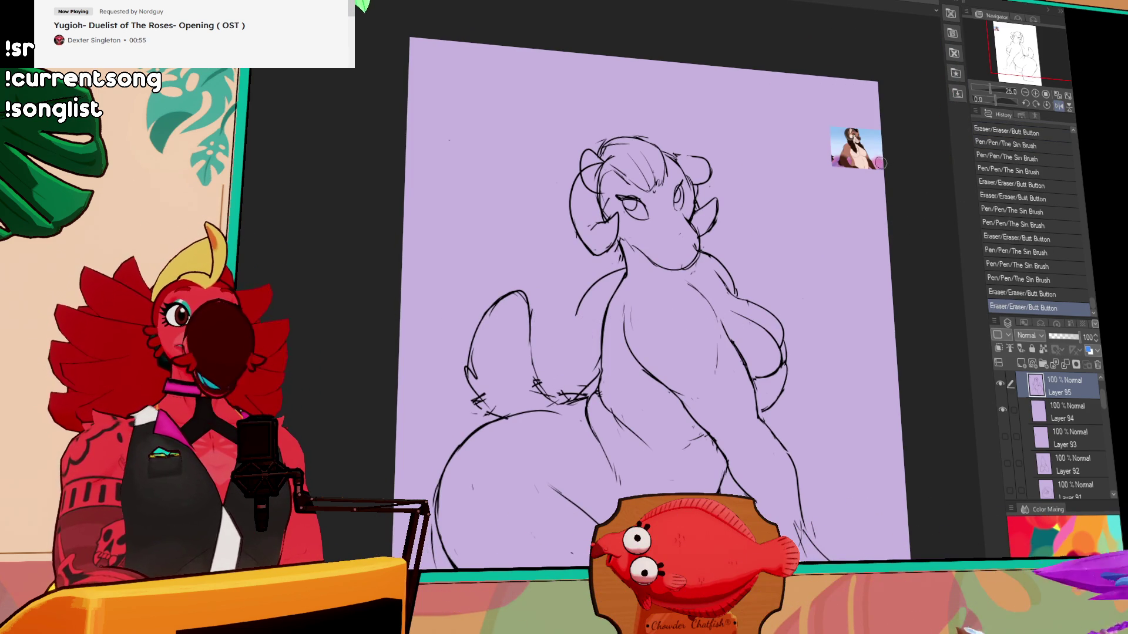
# - Erase small marks near the hip
pyautogui.moveTo(855, 200); pyautogui.dragTo(800, 167)
pyautogui.moveTo(629, 272); pyautogui.dragTo(639, 257)
pyautogui.moveTo(643, 250); pyautogui.dragTo(651, 240)
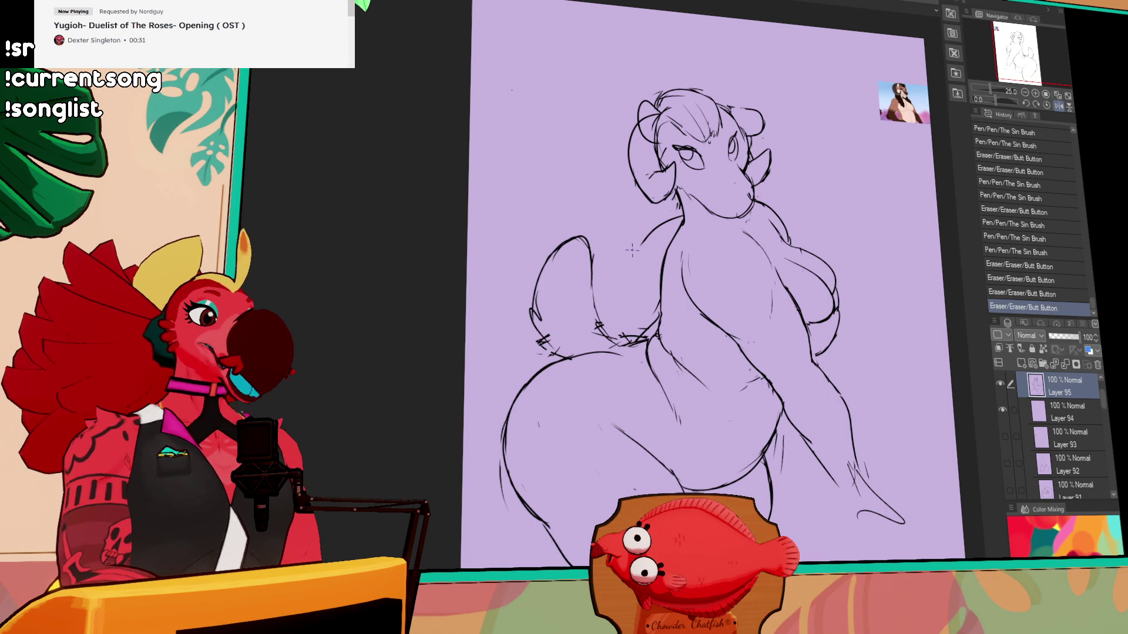
pyautogui.moveTo(613, 320); pyautogui.dragTo(649, 282)
pyautogui.click(628, 280)
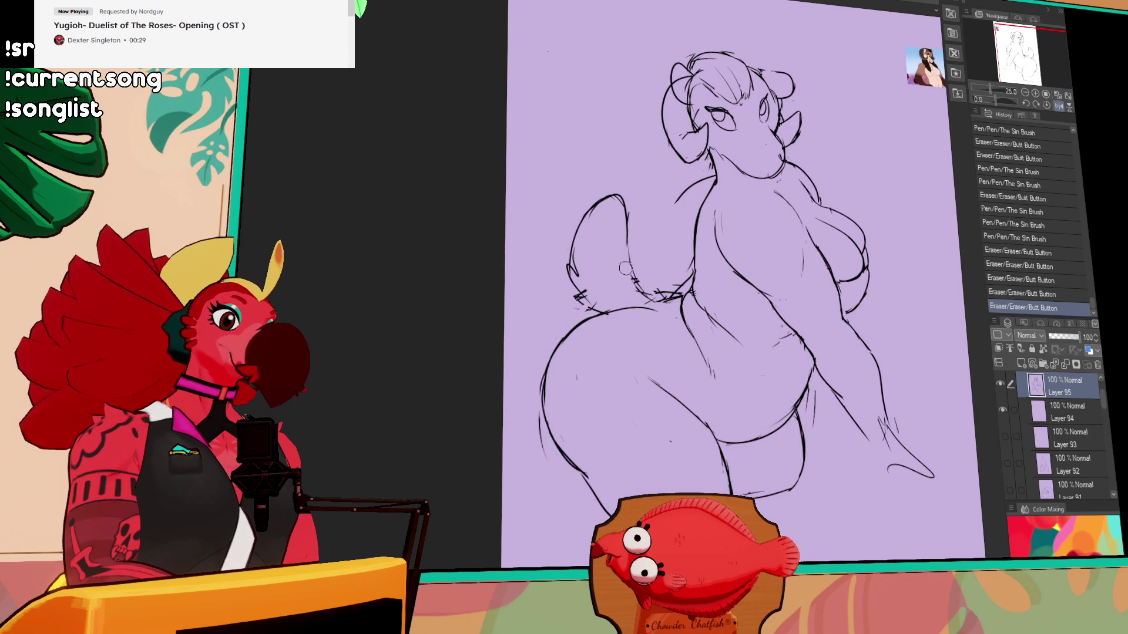
pyautogui.click(749, 193)
# - Erase and redraw the shoulder line with short strokes
pyautogui.moveTo(814, 143); pyautogui.dragTo(803, 202)
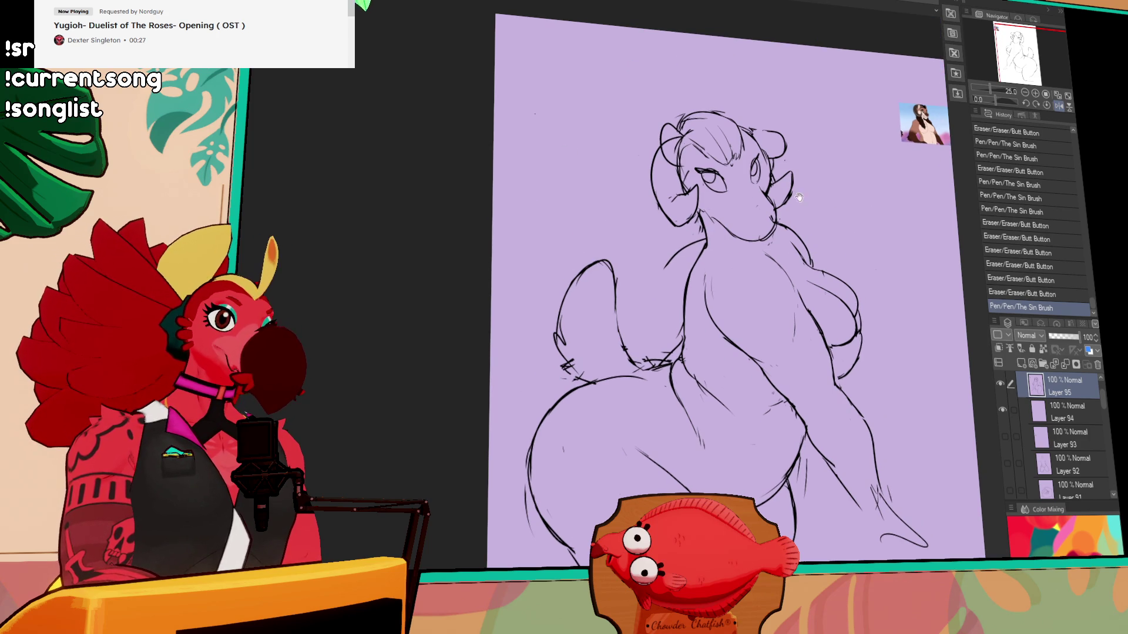
pyautogui.moveTo(685, 254); pyautogui.dragTo(667, 265)
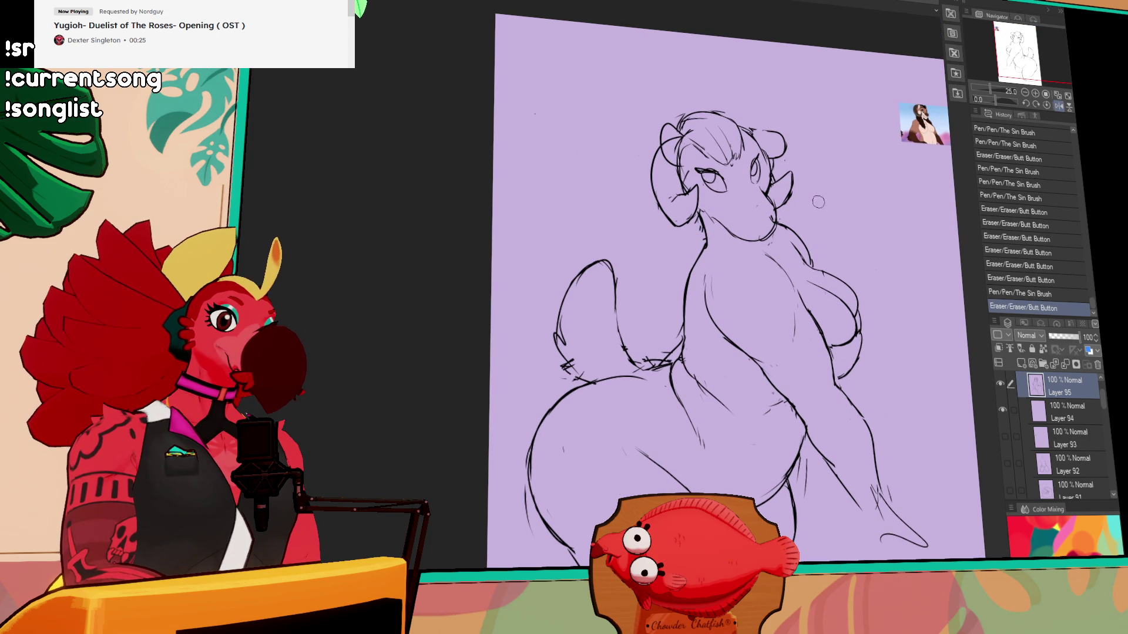
pyautogui.moveTo(794, 231); pyautogui.dragTo(813, 259)
pyautogui.moveTo(815, 262); pyautogui.dragTo(809, 279)
pyautogui.moveTo(805, 262); pyautogui.dragTo(813, 271)
pyautogui.moveTo(808, 263); pyautogui.dragTo(815, 273)
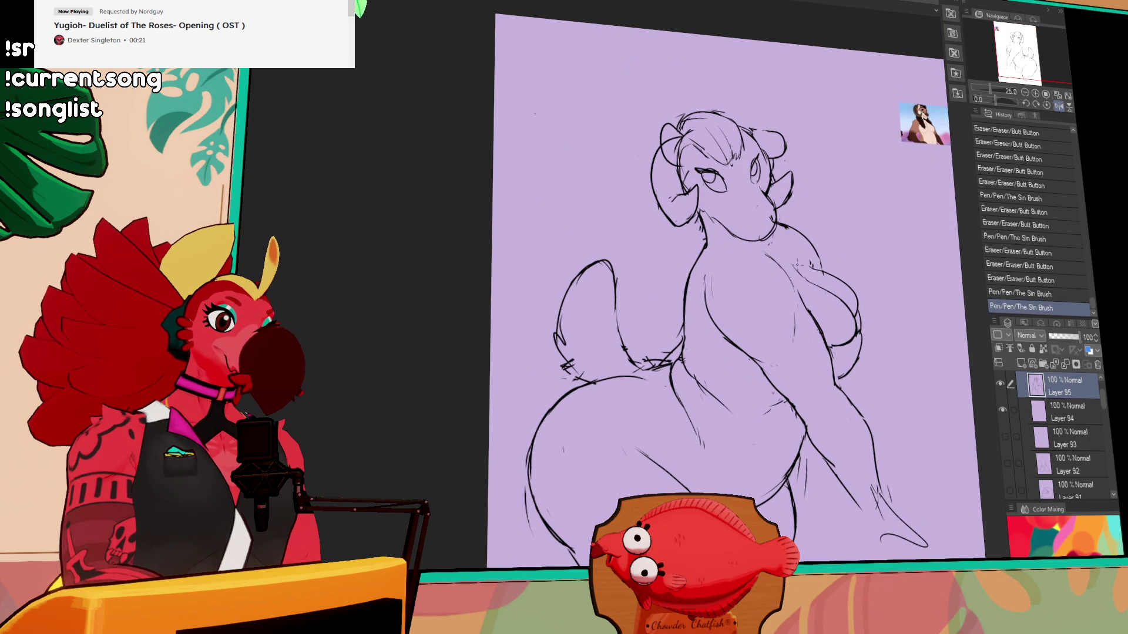
# - Add small strokes near the chin
pyautogui.moveTo(847, 191); pyautogui.dragTo(828, 137)
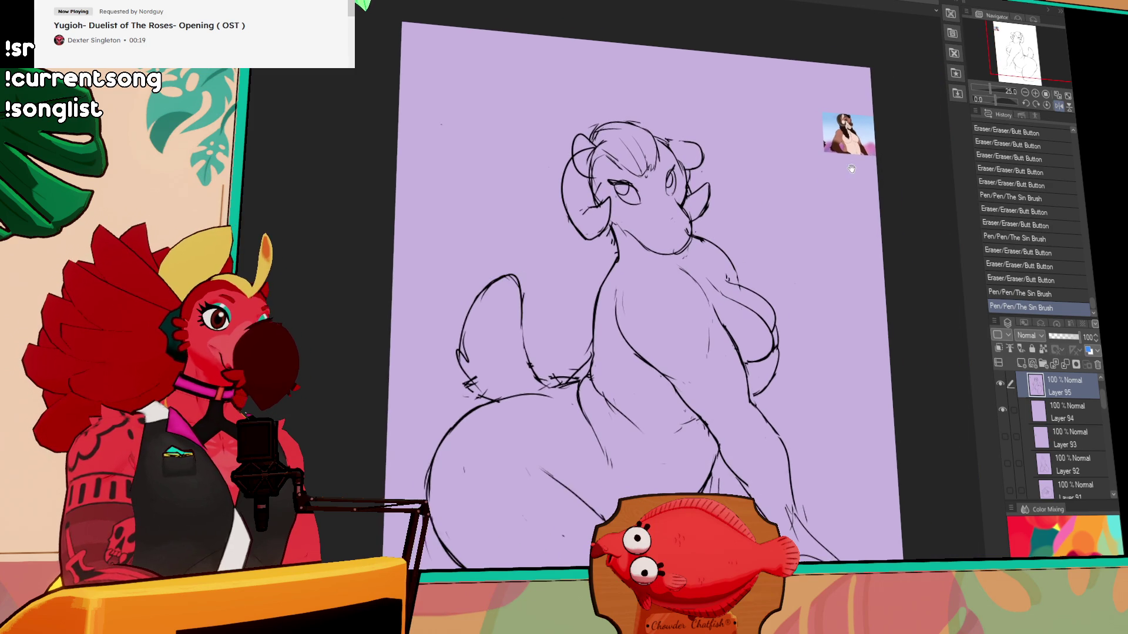
pyautogui.moveTo(663, 219); pyautogui.dragTo(664, 246)
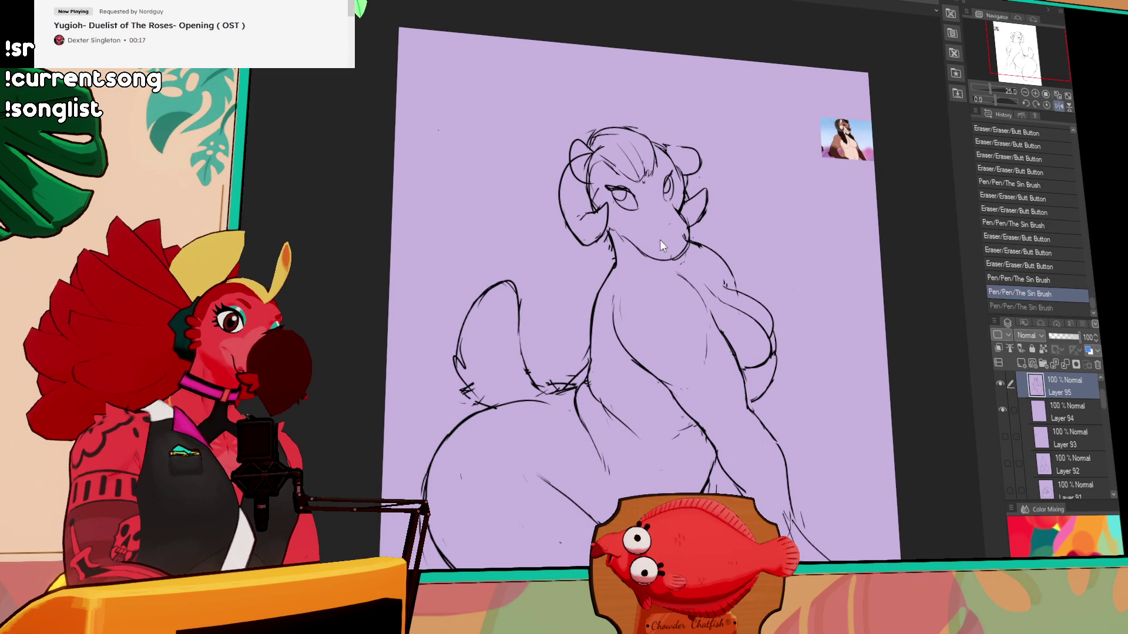
pyautogui.moveTo(725, 276); pyautogui.dragTo(728, 246)
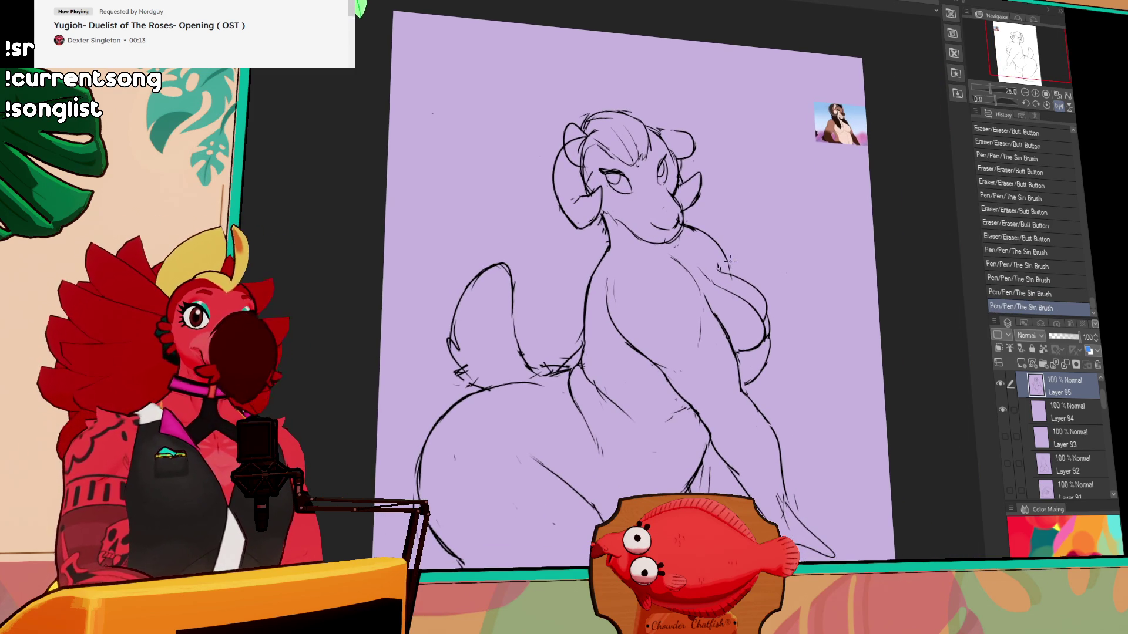
pyautogui.moveTo(801, 227); pyautogui.dragTo(807, 229)
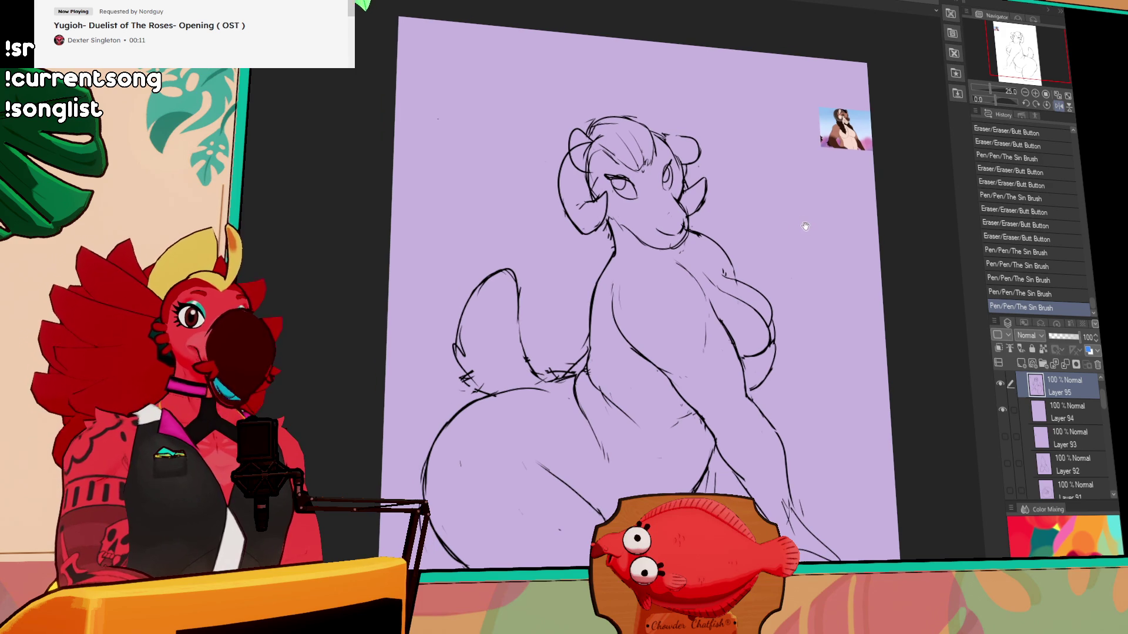
pyautogui.moveTo(752, 254)
pyautogui.mouseDown()
pyautogui.moveTo(770, 207)
pyautogui.moveTo(806, 184)
pyautogui.mouseUp()
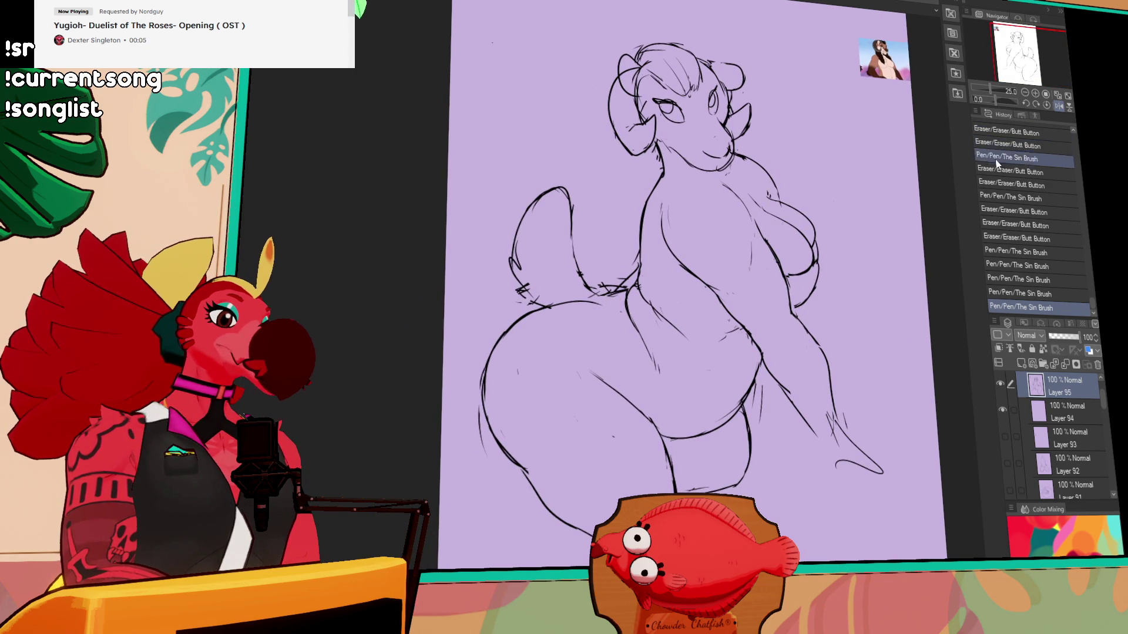
pyautogui.moveTo(764, 128); pyautogui.dragTo(777, 191)
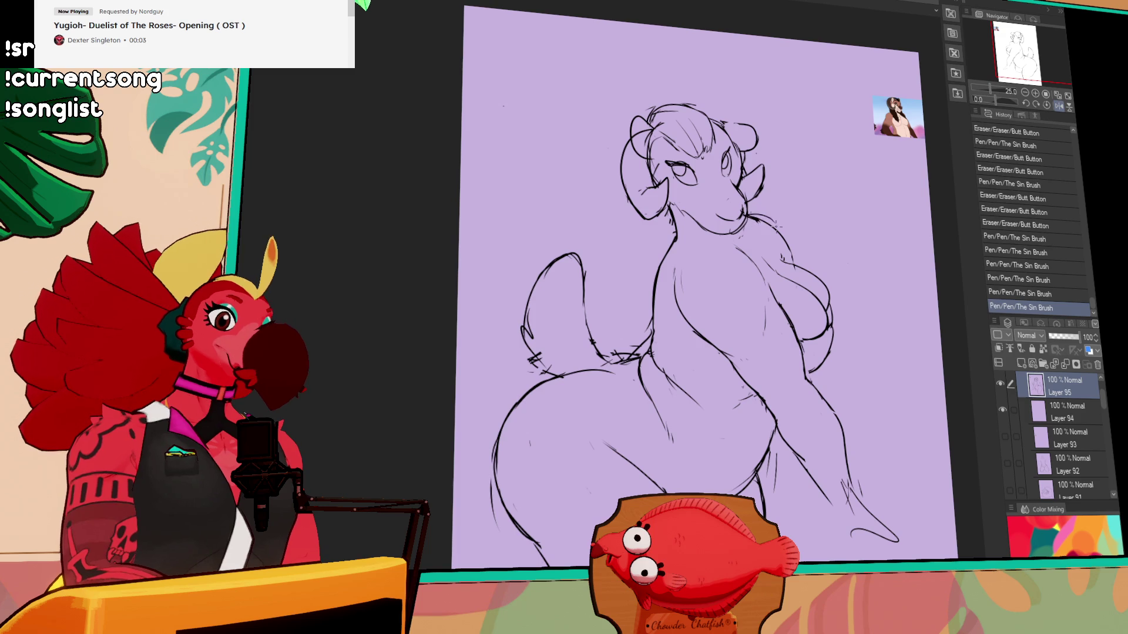
# - Redraw the neck line under the chin and select the right breast outline
pyautogui.hotkey('ctrl', 'z')
pyautogui.moveTo(781, 247); pyautogui.dragTo(790, 252)
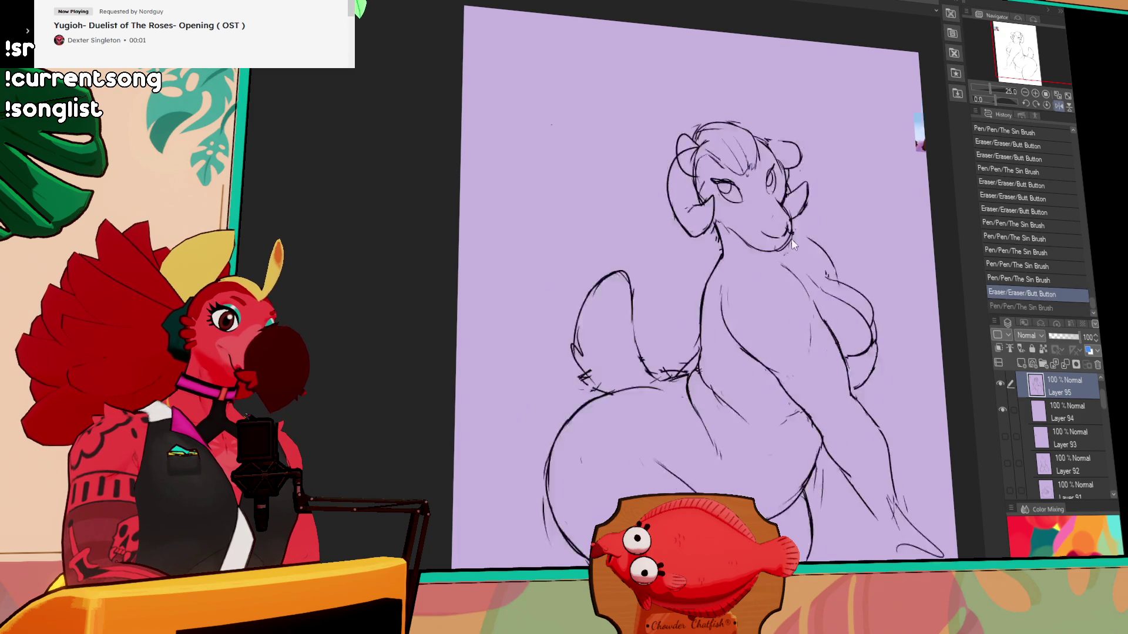
pyautogui.hotkey('ctrl', 'z')
pyautogui.moveTo(748, 218)
pyautogui.mouseDown()
pyautogui.moveTo(781, 230)
pyautogui.moveTo(785, 253)
pyautogui.mouseUp()
pyautogui.hotkey('ctrl', 'z')
pyautogui.hotkey('ctrl', 'y')
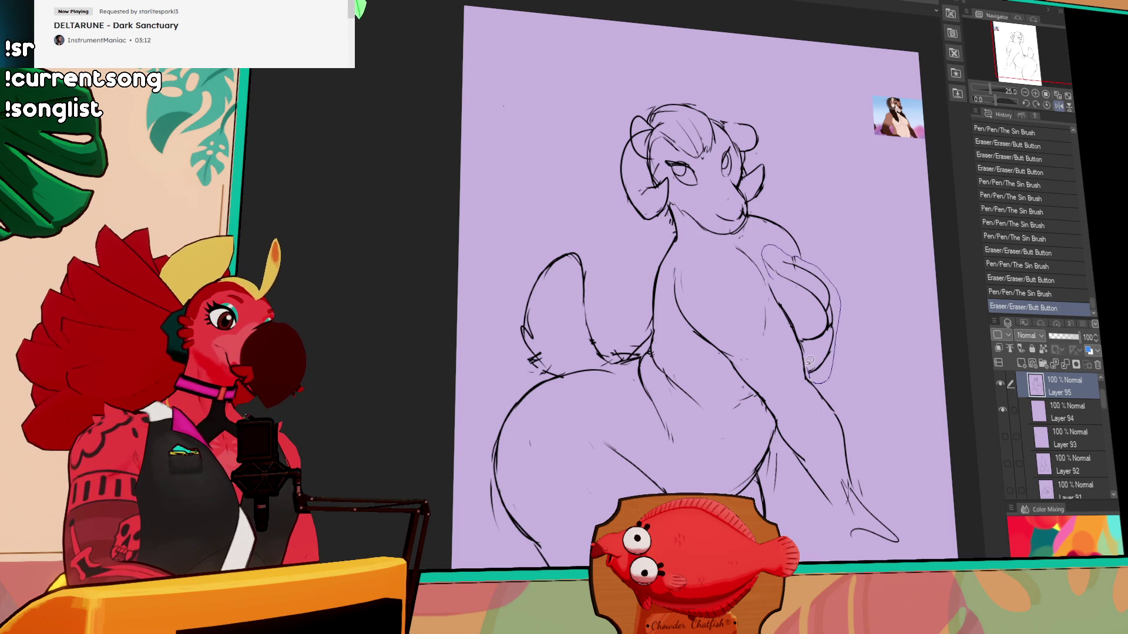
pyautogui.moveTo(799, 322); pyautogui.dragTo(787, 290)
# - Move the lassoed right breast outline slightly lower and deselect it
pyautogui.moveTo(825, 324)
pyautogui.mouseDown()
pyautogui.moveTo(825, 335)
pyautogui.moveTo(784, 330)
pyautogui.mouseUp()
pyautogui.hotkey('ctrl', 'd')
pyautogui.scroll(-1, 787, 323)
# - Erase part of the right chest line and redraw it
pyautogui.moveTo(778, 274); pyautogui.dragTo(799, 353)
pyautogui.hotkey('ctrl', 'z')
pyautogui.hotkey('ctrl', 'z')
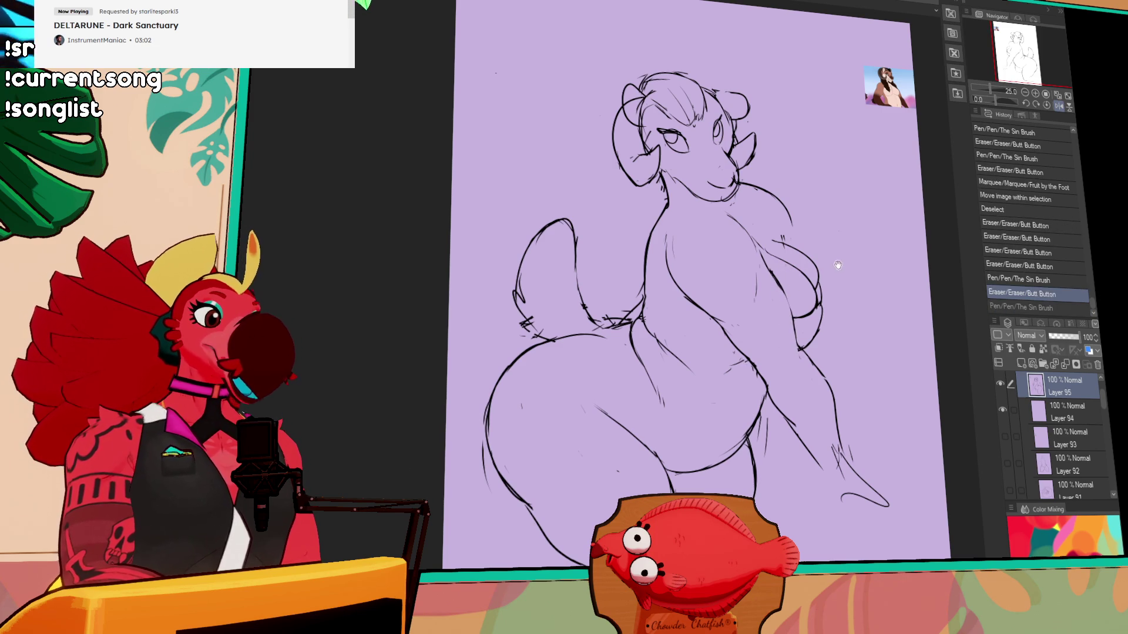
pyautogui.moveTo(820, 294)
pyautogui.mouseDown()
pyautogui.moveTo(807, 320)
pyautogui.moveTo(816, 282)
pyautogui.mouseUp()
pyautogui.moveTo(818, 285); pyautogui.dragTo(815, 303)
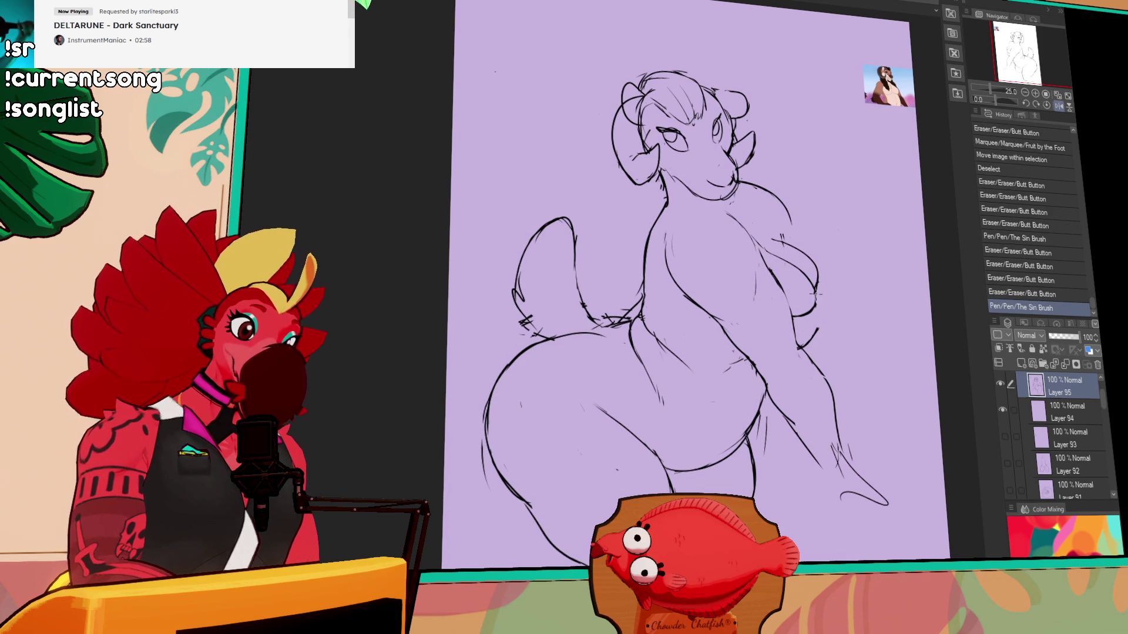
pyautogui.hotkey('ctrl', 'z')
pyautogui.hotkey('ctrl', 'z')
pyautogui.hotkey('ctrl', 'y')
pyautogui.hotkey('ctrl', 'y')
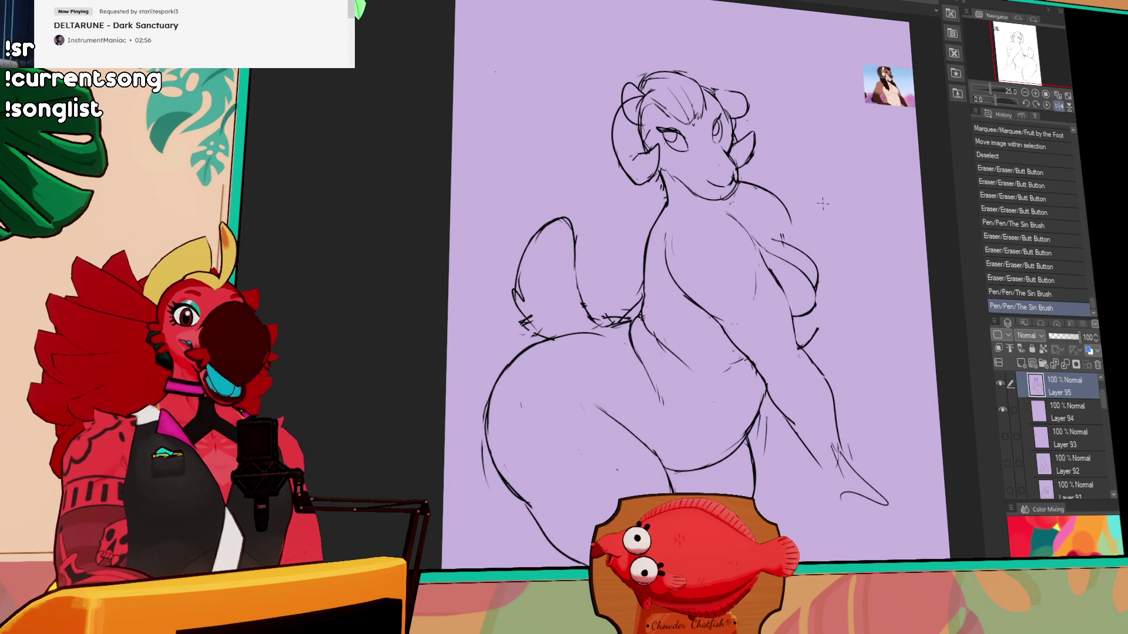
pyautogui.moveTo(805, 251); pyautogui.dragTo(792, 315)
# - Refine the right shoulder line with small pen strokes and erasures
pyautogui.press('e')
pyautogui.press('p')
pyautogui.moveTo(764, 212)
pyautogui.mouseDown()
pyautogui.moveTo(761, 203)
pyautogui.moveTo(719, 203)
pyautogui.moveTo(741, 224)
pyautogui.mouseUp()
pyautogui.press('e')
pyautogui.moveTo(741, 225)
pyautogui.mouseDown()
pyautogui.moveTo(739, 216)
pyautogui.moveTo(746, 223)
pyautogui.mouseUp()
pyautogui.moveTo(747, 224)
pyautogui.mouseDown()
pyautogui.moveTo(759, 232)
pyautogui.moveTo(771, 162)
pyautogui.mouseUp()
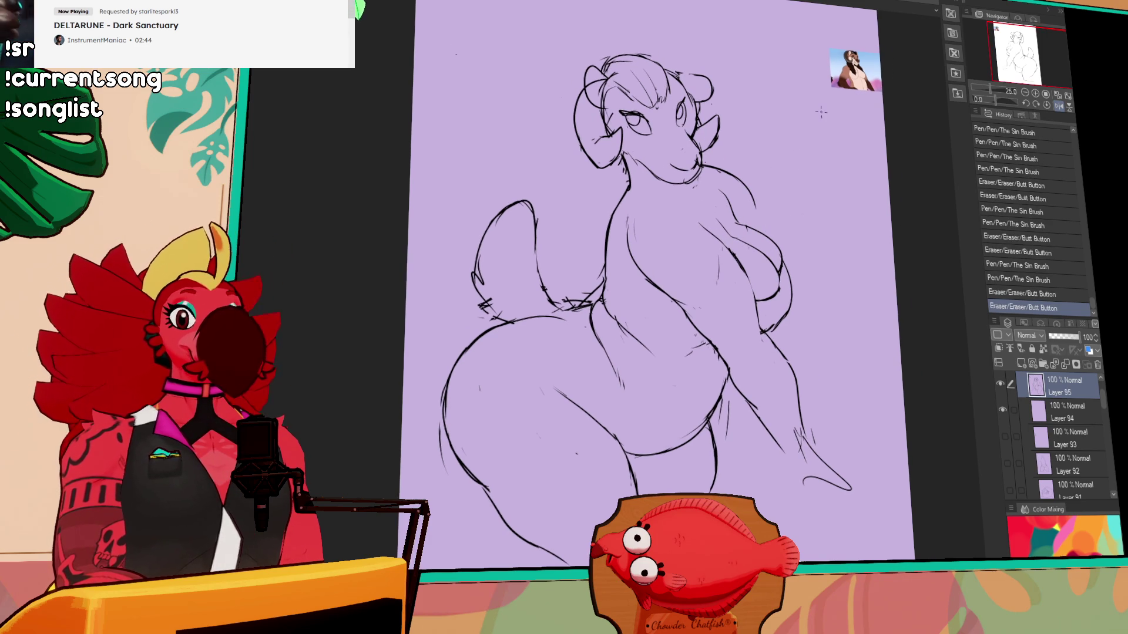
# - Erase small stray marks along the hip line, undoing an extra hip stroke
pyautogui.moveTo(828, 231); pyautogui.dragTo(819, 208)
pyautogui.moveTo(717, 285)
pyautogui.mouseDown()
pyautogui.moveTo(724, 307)
pyautogui.moveTo(715, 284)
pyautogui.moveTo(726, 290)
pyautogui.moveTo(712, 291)
pyautogui.mouseUp()
pyautogui.moveTo(714, 285)
pyautogui.mouseDown()
pyautogui.moveTo(721, 276)
pyautogui.moveTo(687, 323)
pyautogui.moveTo(710, 288)
pyautogui.mouseUp()
pyautogui.hotkey('ctrl', 'z')
pyautogui.moveTo(705, 291); pyautogui.dragTo(709, 280)
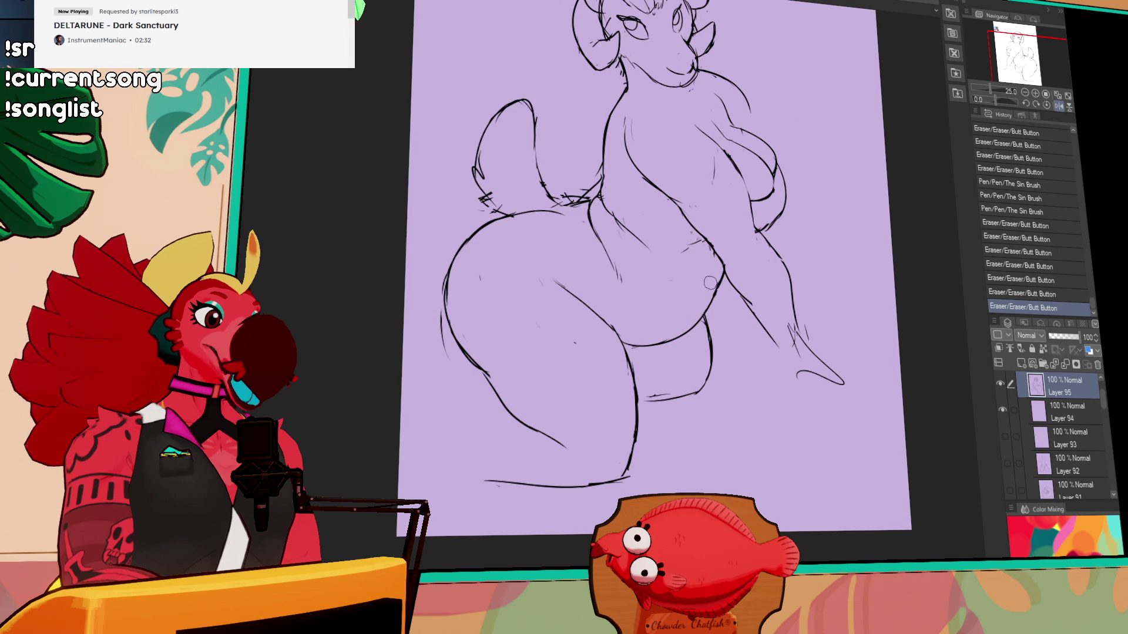
pyautogui.moveTo(793, 232); pyautogui.dragTo(800, 264)
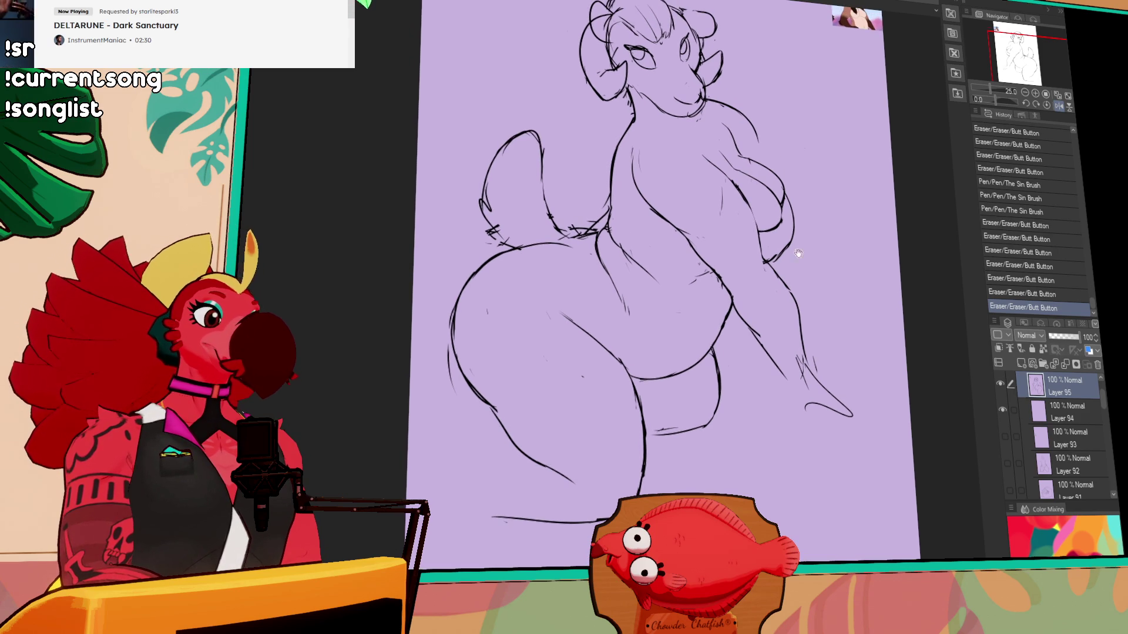
pyautogui.moveTo(694, 264)
pyautogui.mouseDown()
pyautogui.moveTo(719, 284)
pyautogui.moveTo(712, 308)
pyautogui.mouseUp()
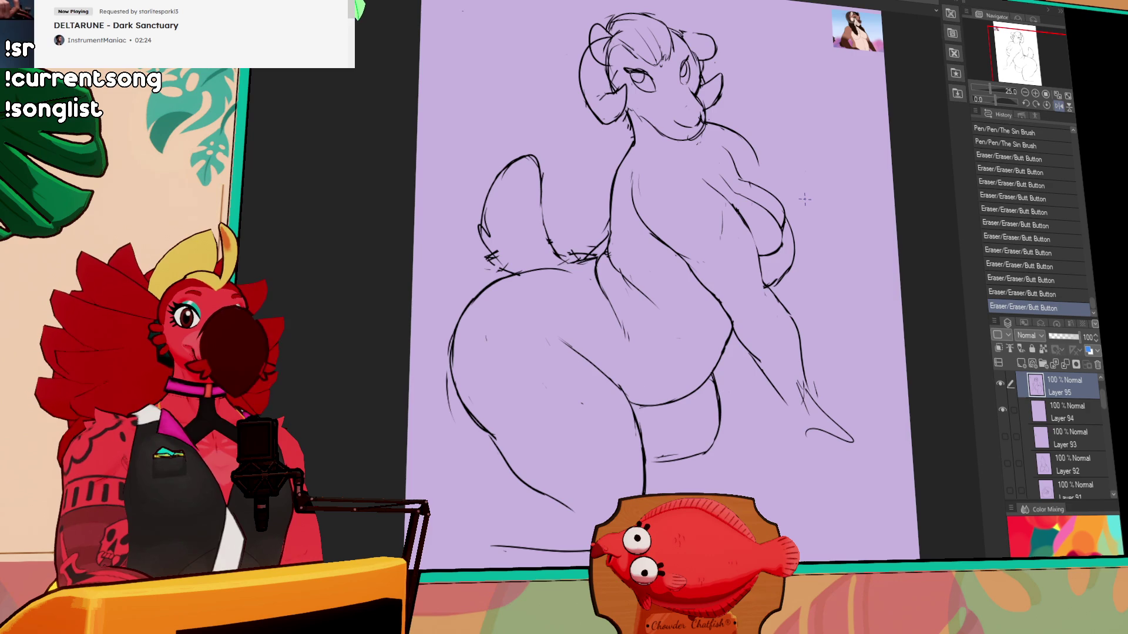
pyautogui.moveTo(705, 263); pyautogui.dragTo(736, 261)
pyautogui.hotkey('ctrl', 'z')
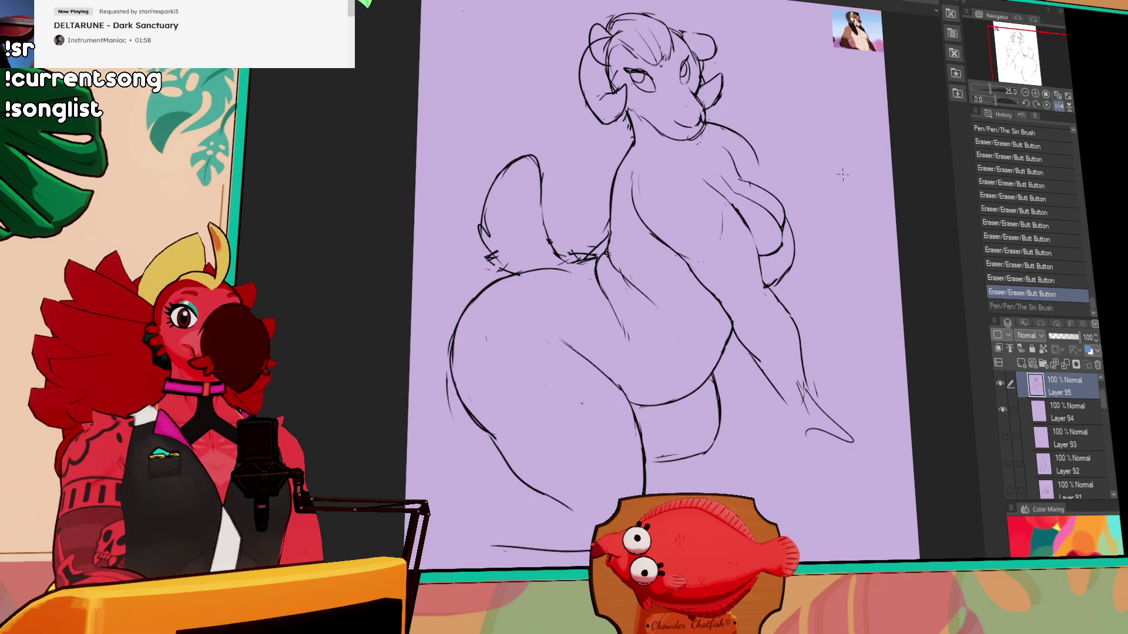
# - Add strokes on the body, including a diagonal line, and touch up small chest strokes
pyautogui.moveTo(873, 213); pyautogui.dragTo(781, 239)
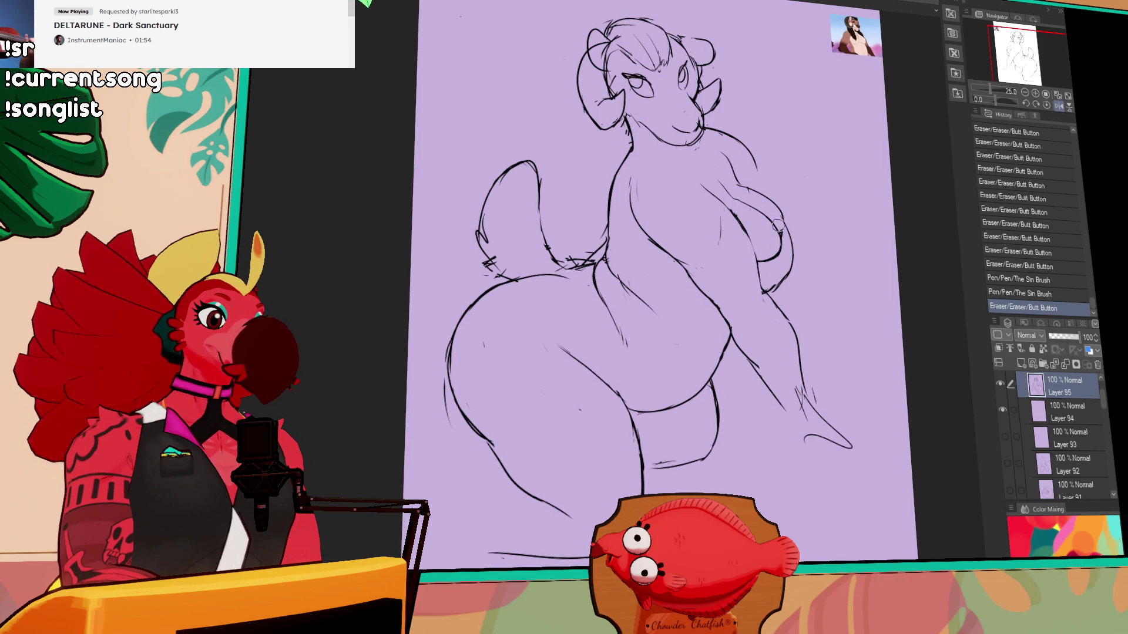
pyautogui.moveTo(785, 220); pyautogui.dragTo(788, 228)
pyautogui.moveTo(801, 225); pyautogui.dragTo(824, 257)
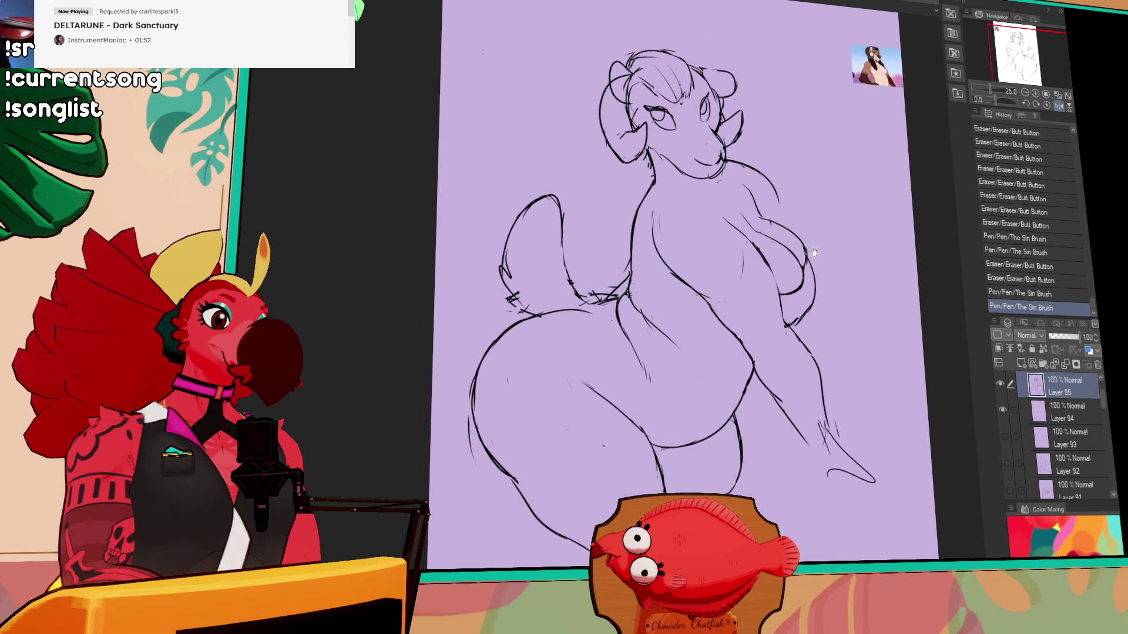
pyautogui.moveTo(535, 326); pyautogui.dragTo(593, 385)
pyautogui.moveTo(588, 292); pyautogui.dragTo(612, 293)
pyautogui.moveTo(611, 288); pyautogui.dragTo(623, 276)
# - Redraw the shoulder stroke near the chin several times until it fits
pyautogui.moveTo(774, 149)
pyautogui.mouseDown()
pyautogui.moveTo(765, 197)
pyautogui.moveTo(718, 218)
pyautogui.moveTo(703, 241)
pyautogui.moveTo(708, 232)
pyautogui.mouseUp()
pyautogui.moveTo(712, 211)
pyautogui.mouseDown()
pyautogui.moveTo(715, 203)
pyautogui.moveTo(708, 222)
pyautogui.moveTo(728, 217)
pyautogui.moveTo(717, 219)
pyautogui.moveTo(778, 265)
pyautogui.mouseUp()
pyautogui.hotkey('ctrl', 'z')
pyautogui.moveTo(718, 217); pyautogui.dragTo(770, 253)
pyautogui.hotkey('ctrl', 'z')
pyautogui.hotkey('ctrl', 'z')
pyautogui.hotkey('ctrl', 'z')
pyautogui.moveTo(721, 218); pyautogui.dragTo(773, 263)
pyautogui.hotkey('ctrl', 'z')
pyautogui.hotkey('ctrl', 'z')
pyautogui.moveTo(722, 220)
pyautogui.mouseDown()
pyautogui.moveTo(771, 256)
pyautogui.moveTo(762, 251)
pyautogui.mouseUp()
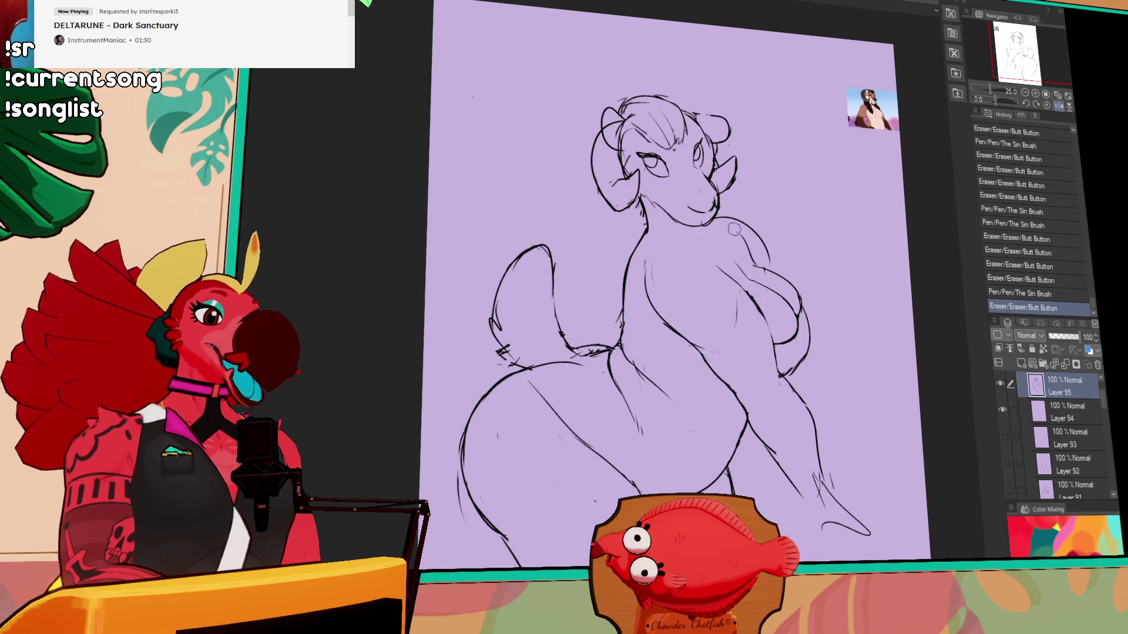
# - Erase small shoulder marks and draw a new curved contour line along the chest
pyautogui.moveTo(799, 217); pyautogui.dragTo(789, 214)
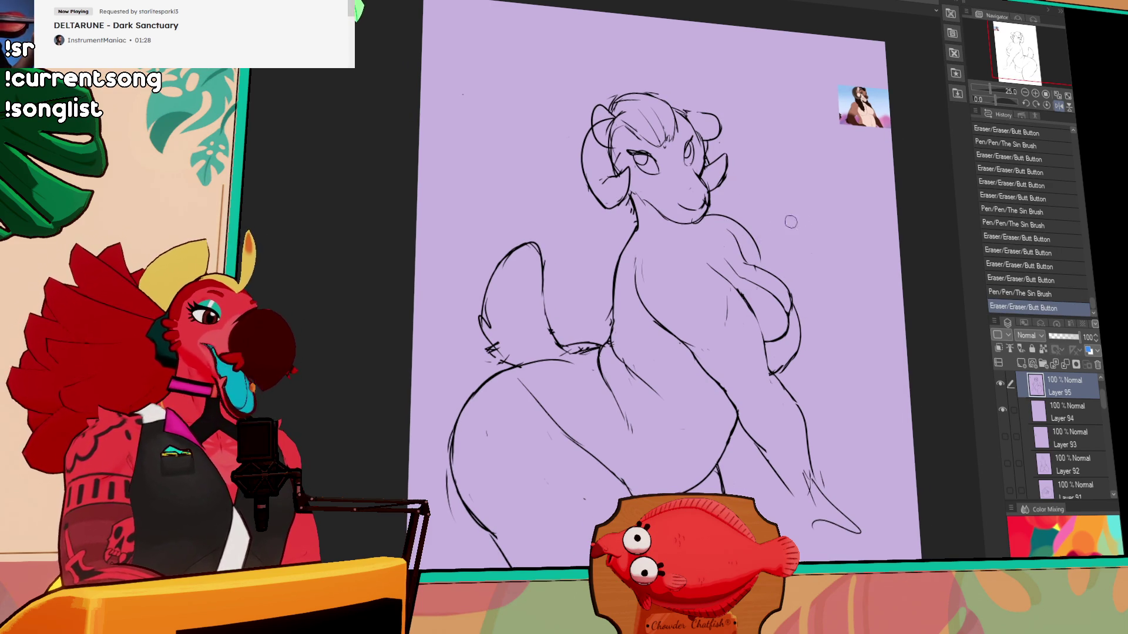
pyautogui.moveTo(717, 230); pyautogui.dragTo(726, 235)
pyautogui.moveTo(728, 236)
pyautogui.mouseDown()
pyautogui.moveTo(752, 232)
pyautogui.moveTo(736, 228)
pyautogui.moveTo(784, 252)
pyautogui.mouseUp()
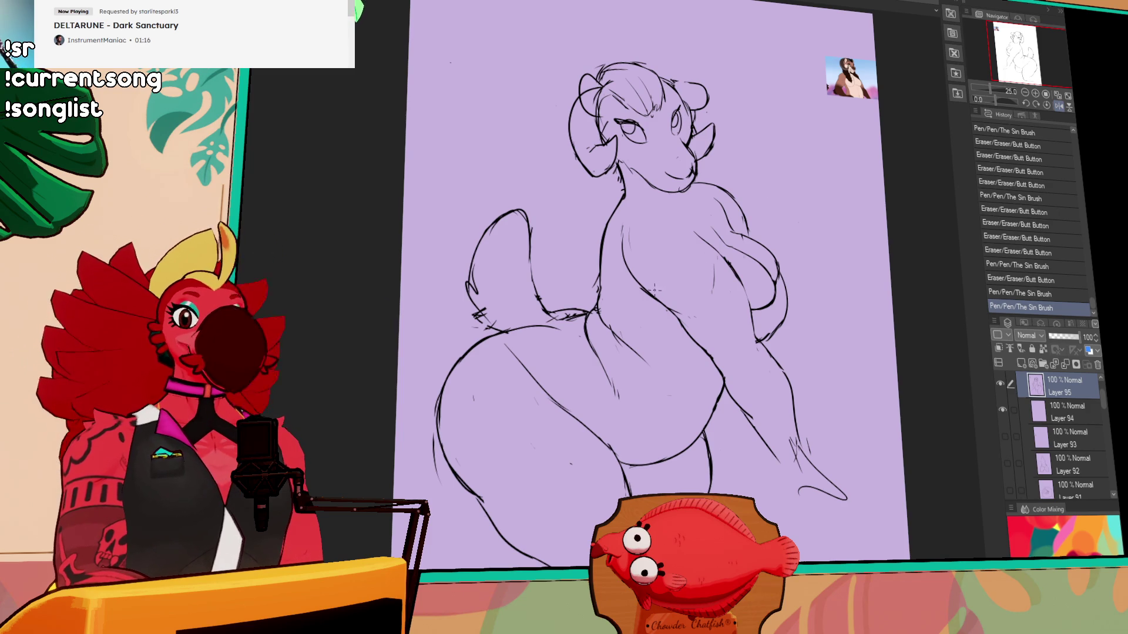
pyautogui.moveTo(687, 279); pyautogui.dragTo(642, 308)
pyautogui.moveTo(744, 276); pyautogui.dragTo(790, 226)
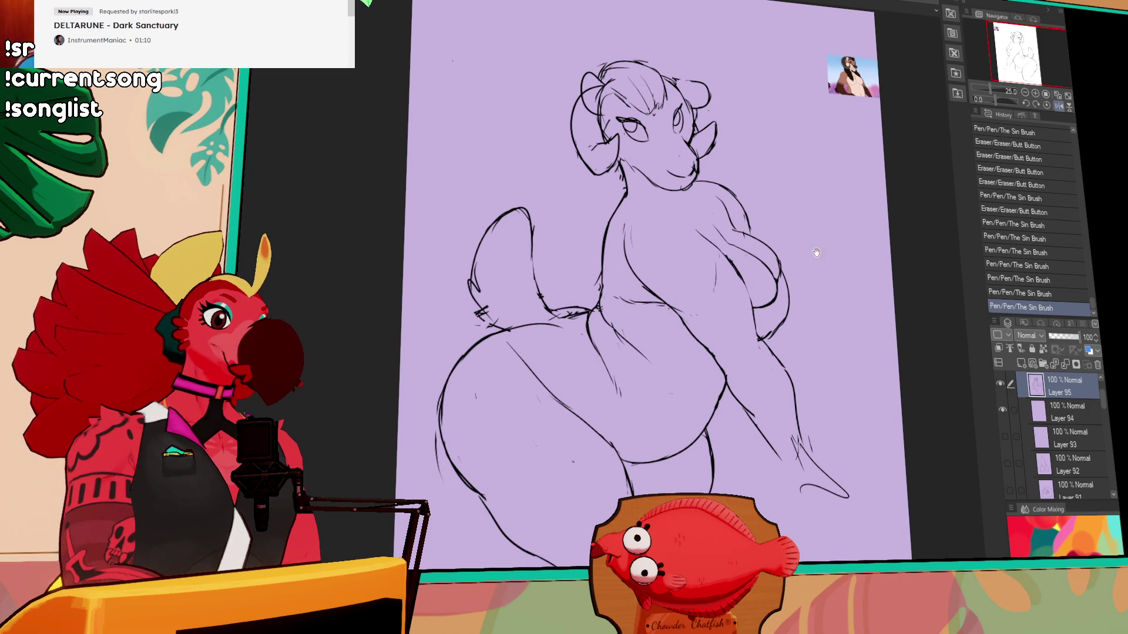
pyautogui.moveTo(728, 235); pyautogui.dragTo(741, 239)
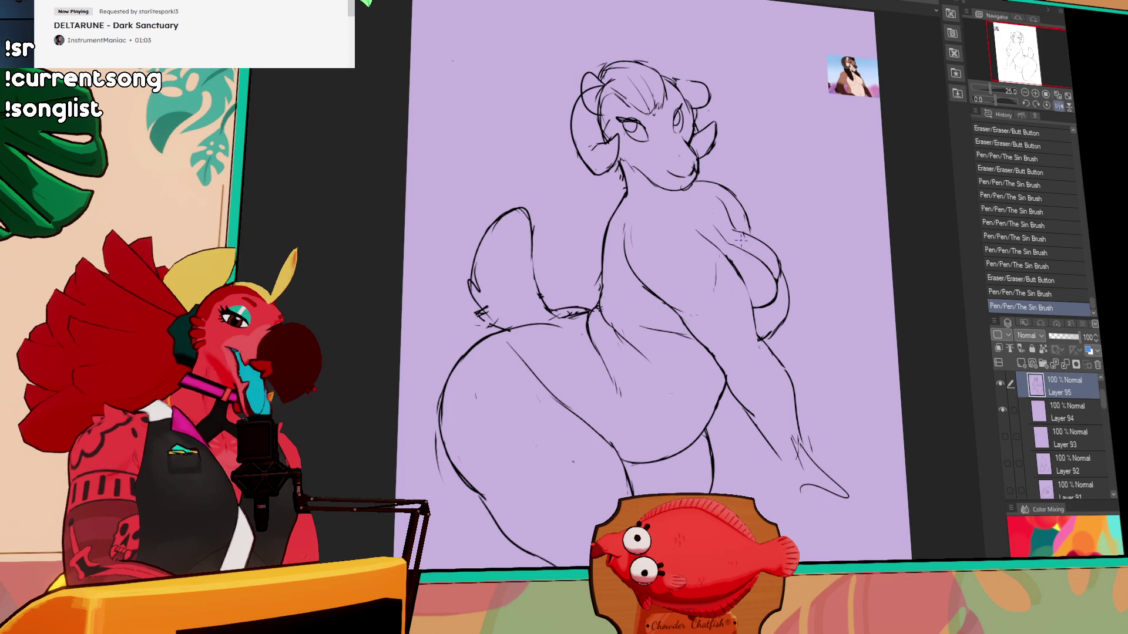
pyautogui.moveTo(615, 264); pyautogui.dragTo(697, 202)
# - Draw the new chest line and right-side outline, shift it up, down and left, and deselect
pyautogui.moveTo(753, 290); pyautogui.dragTo(737, 264)
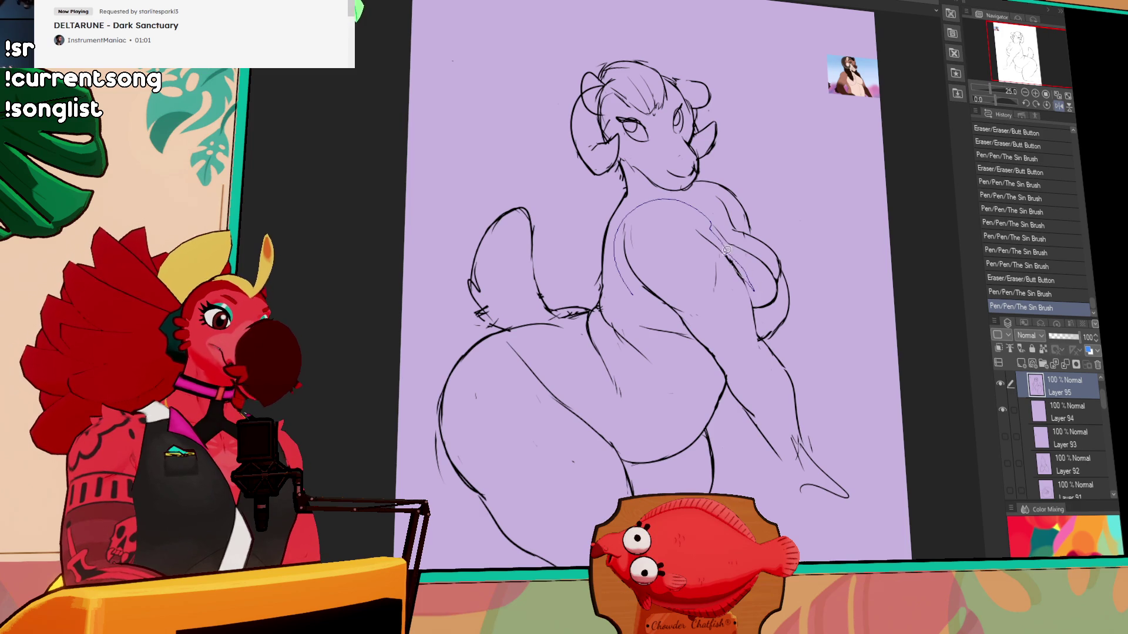
pyautogui.moveTo(737, 205); pyautogui.dragTo(737, 427)
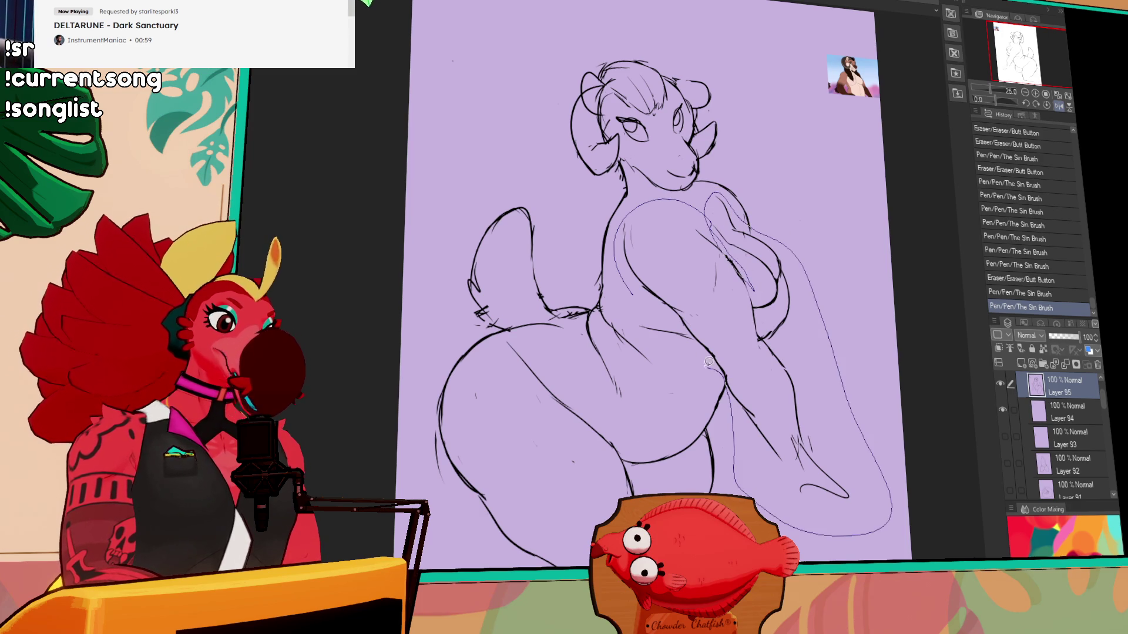
pyautogui.moveTo(711, 364); pyautogui.dragTo(672, 351)
pyautogui.moveTo(758, 342); pyautogui.dragTo(760, 329)
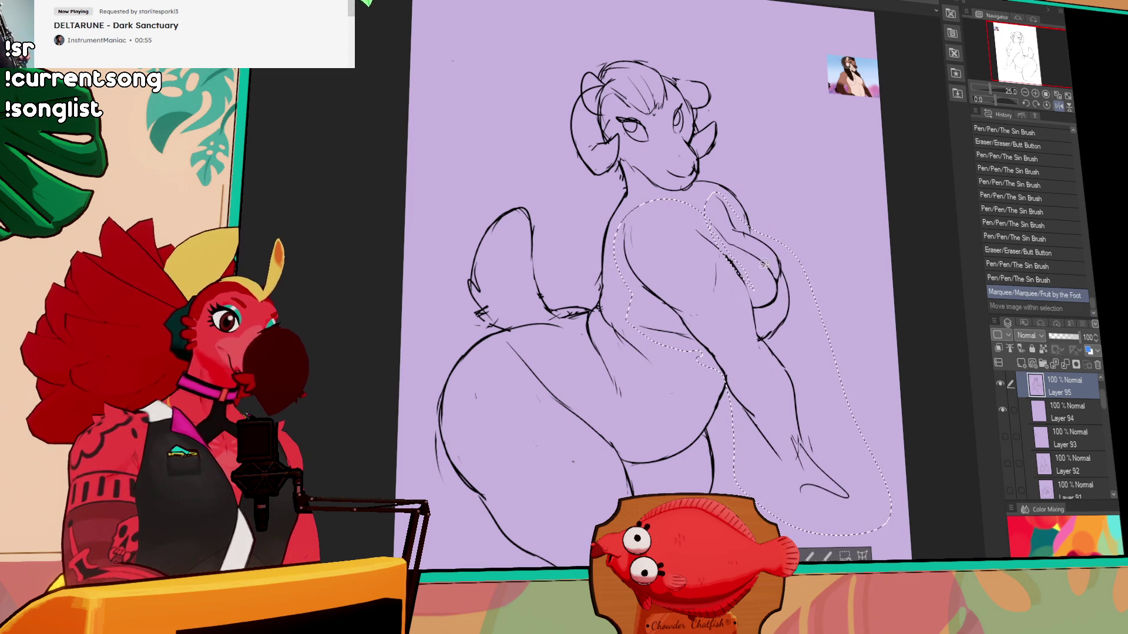
pyautogui.moveTo(754, 252); pyautogui.dragTo(772, 317)
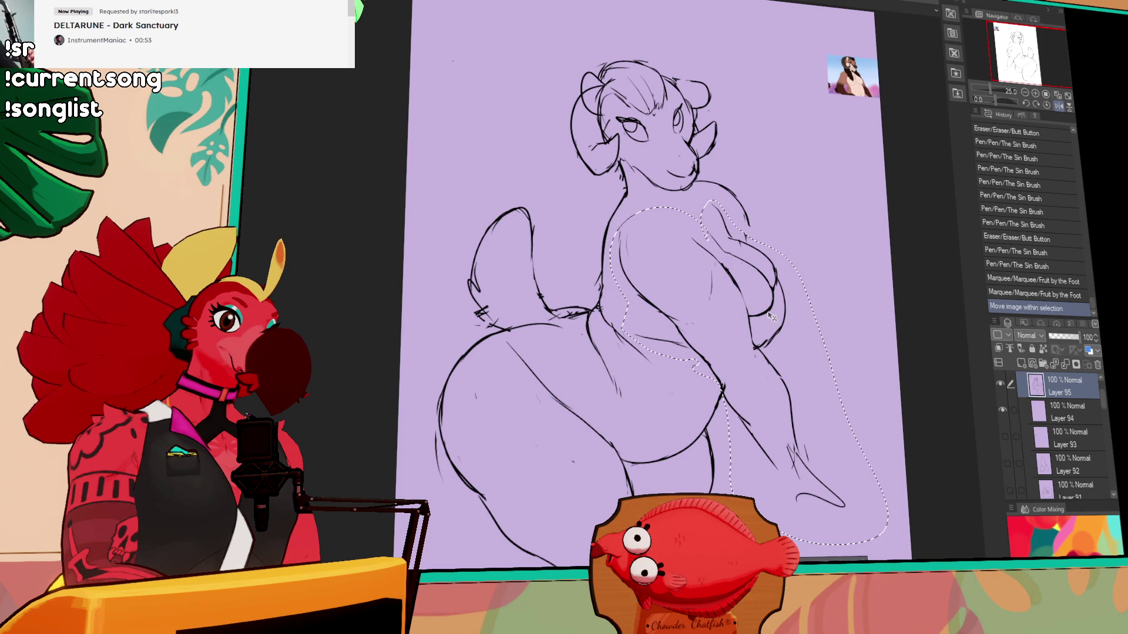
pyautogui.moveTo(769, 314); pyautogui.dragTo(760, 315)
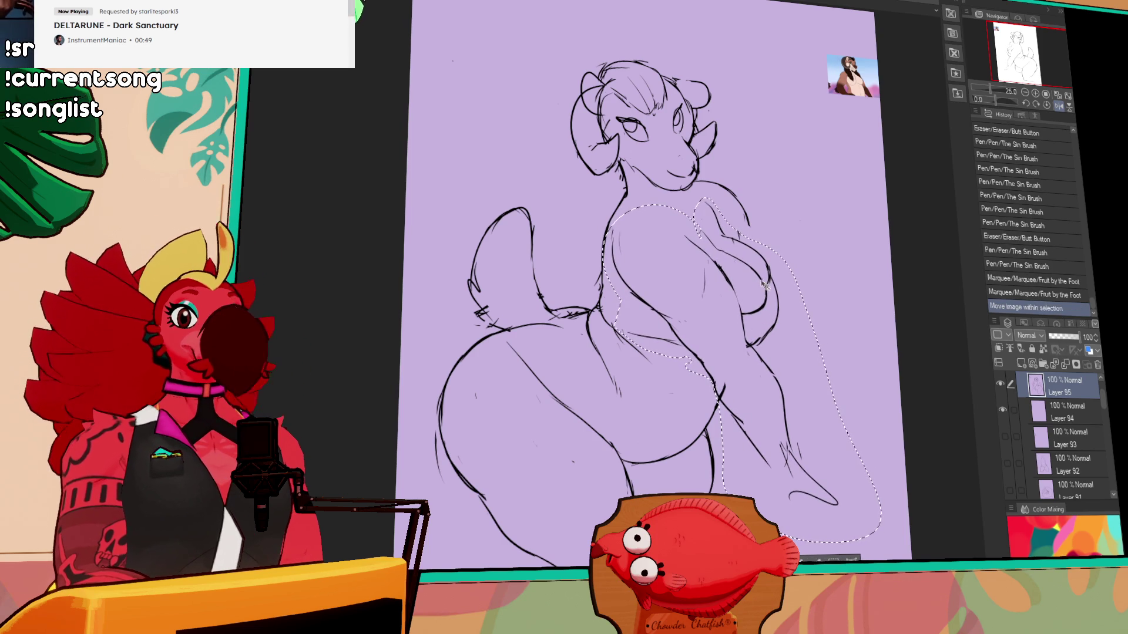
pyautogui.hotkey('ctrl', 'd')
# - Erase small stray marks while keeping the last pen stroke
pyautogui.moveTo(641, 356); pyautogui.dragTo(630, 343)
pyautogui.moveTo(624, 334); pyautogui.dragTo(611, 320)
pyautogui.hotkey('ctrl', 'z')
pyautogui.hotkey('ctrl', 'y')
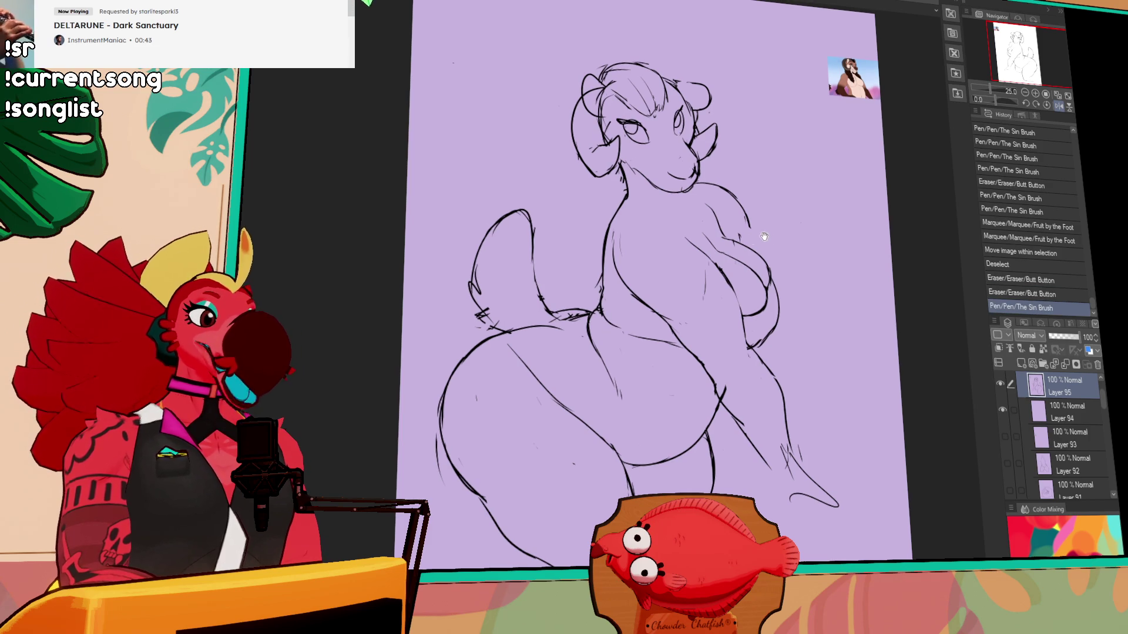
pyautogui.scroll(1, 758, 242)
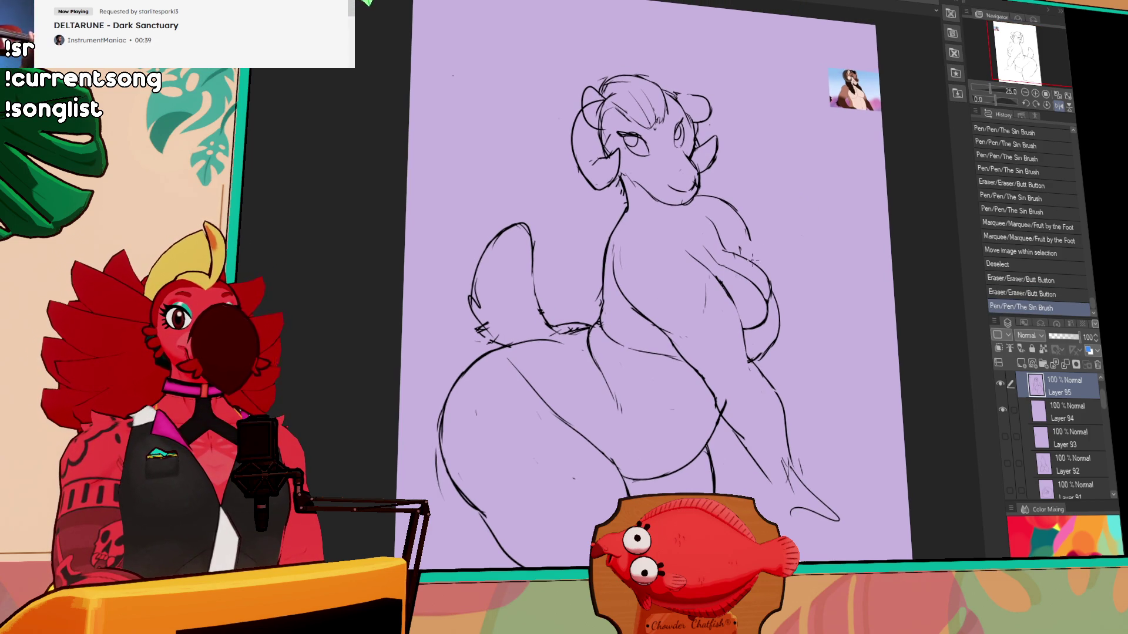
# - Redraw the shoulder line and retouch the chest line and breast outline
pyautogui.scroll(1, 707, 226)
pyautogui.moveTo(728, 220)
pyautogui.mouseDown()
pyautogui.moveTo(755, 242)
pyautogui.moveTo(738, 251)
pyautogui.mouseUp()
pyautogui.hotkey('ctrl', 'z')
pyautogui.hotkey('ctrl', 'z')
pyautogui.moveTo(705, 199)
pyautogui.mouseDown()
pyautogui.moveTo(737, 250)
pyautogui.moveTo(719, 281)
pyautogui.moveTo(728, 293)
pyautogui.moveTo(702, 263)
pyautogui.mouseUp()
pyautogui.hotkey('ctrl', 'z')
pyautogui.hotkey('ctrl', 'z')
pyautogui.hotkey('ctrl', 'y')
pyautogui.moveTo(704, 264); pyautogui.dragTo(696, 268)
pyautogui.moveTo(693, 263); pyautogui.dragTo(700, 266)
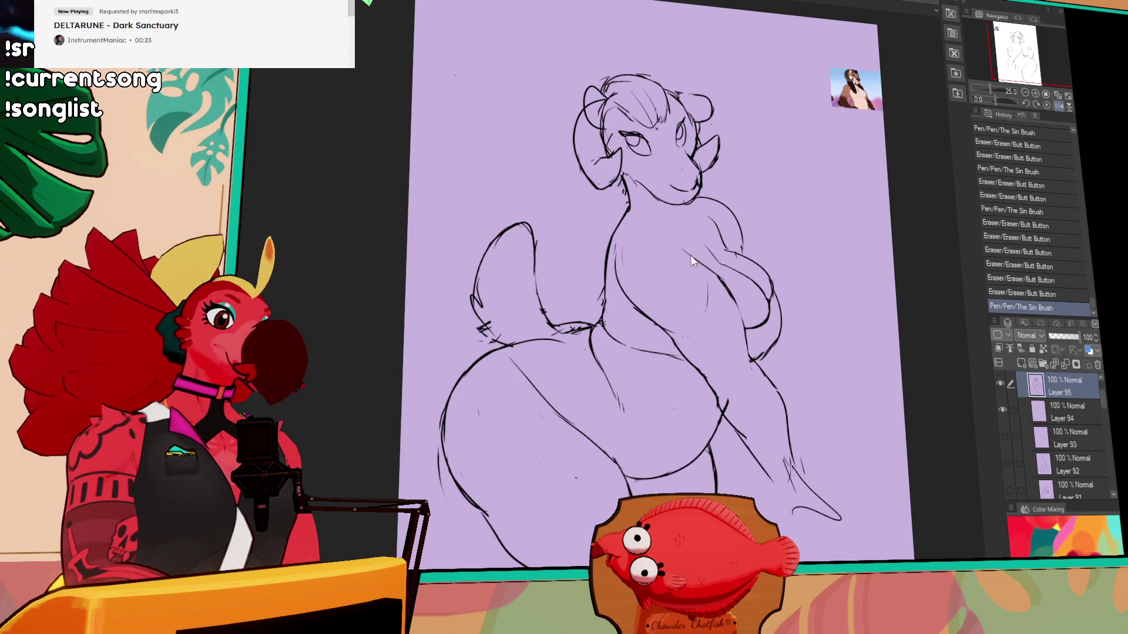
pyautogui.moveTo(731, 282)
pyautogui.mouseDown()
pyautogui.moveTo(738, 312)
pyautogui.moveTo(731, 273)
pyautogui.mouseUp()
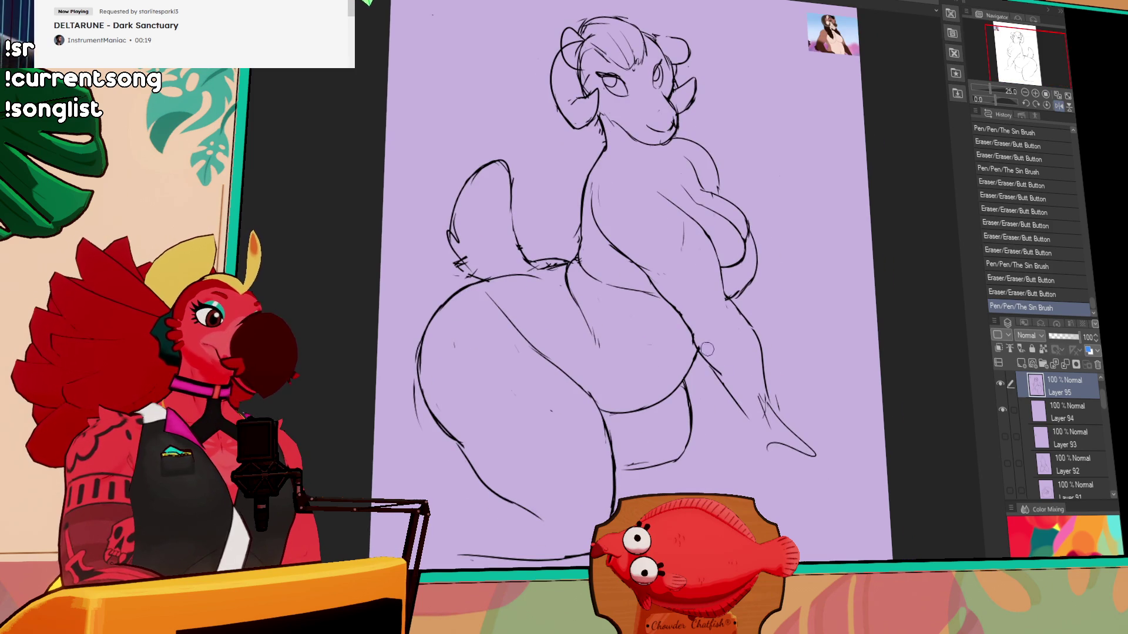
# - Clean up the knee line and retouch the hand line
pyautogui.moveTo(699, 353); pyautogui.dragTo(728, 404)
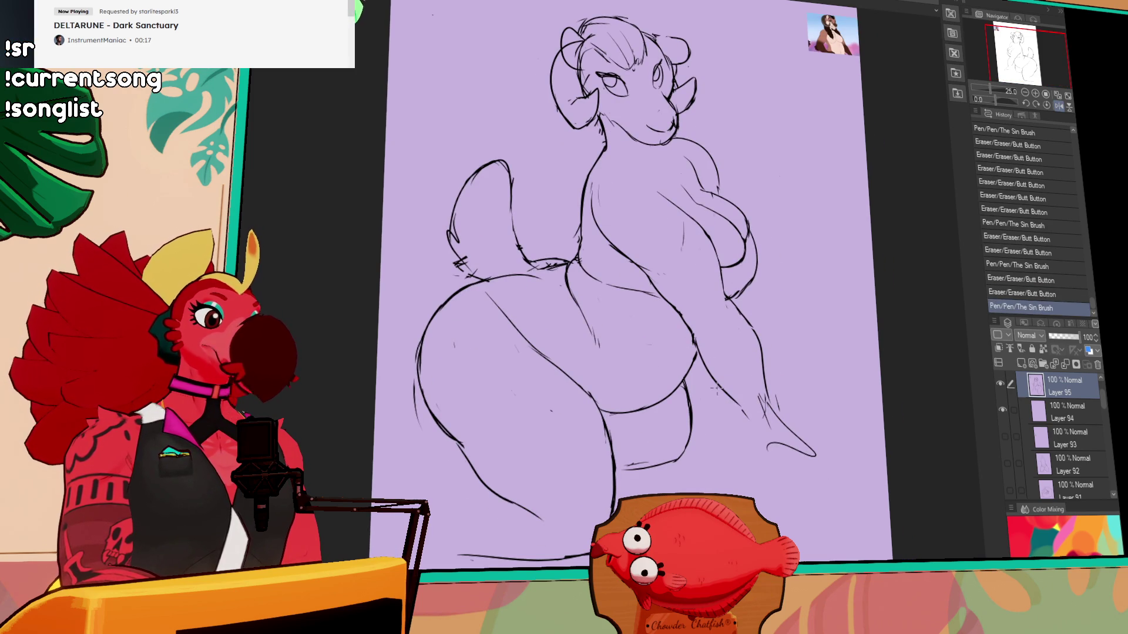
pyautogui.moveTo(787, 304); pyautogui.dragTo(758, 321)
pyautogui.moveTo(742, 365); pyautogui.dragTo(728, 362)
pyautogui.moveTo(726, 356)
pyautogui.mouseDown()
pyautogui.moveTo(719, 367)
pyautogui.moveTo(747, 363)
pyautogui.mouseUp()
pyautogui.moveTo(741, 357); pyautogui.dragTo(745, 361)
pyautogui.scroll(2, 740, 314)
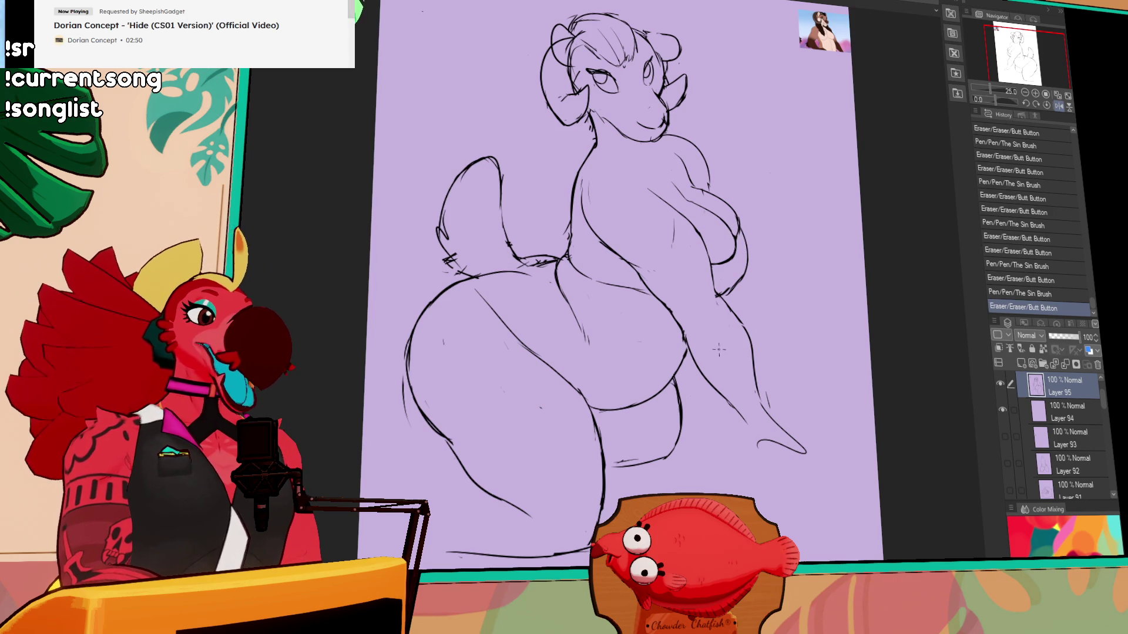
# - Retouch the arm line and touch up the chest and arm lines
pyautogui.scroll(-1, 720, 349)
pyautogui.moveTo(611, 423); pyautogui.dragTo(631, 438)
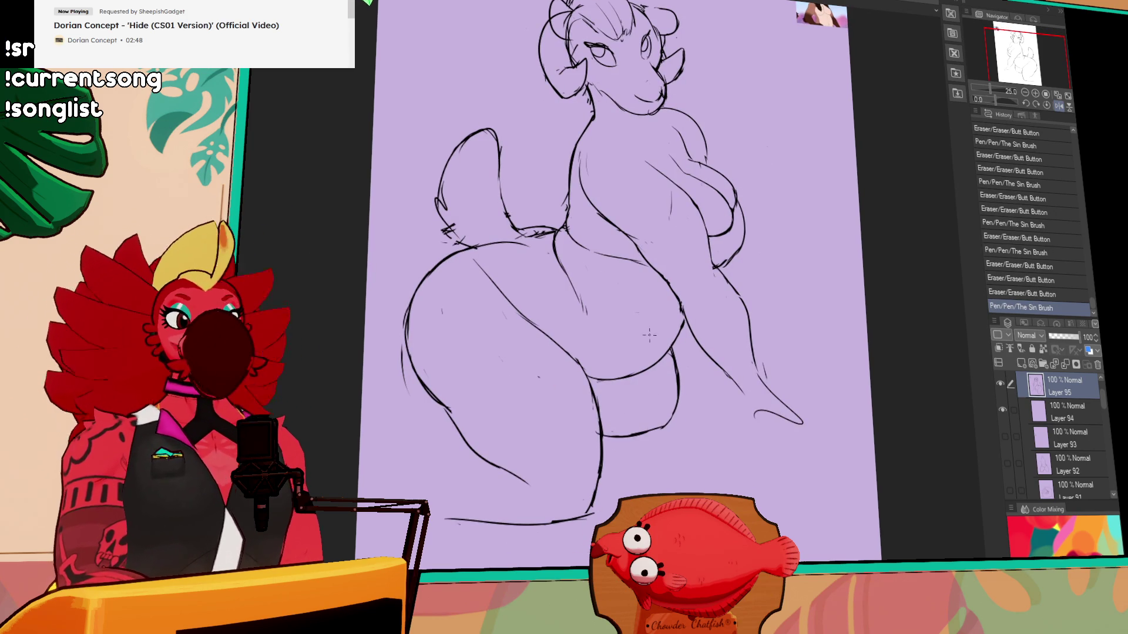
pyautogui.hotkey('ctrl', 'z')
pyautogui.moveTo(786, 322); pyautogui.dragTo(772, 306)
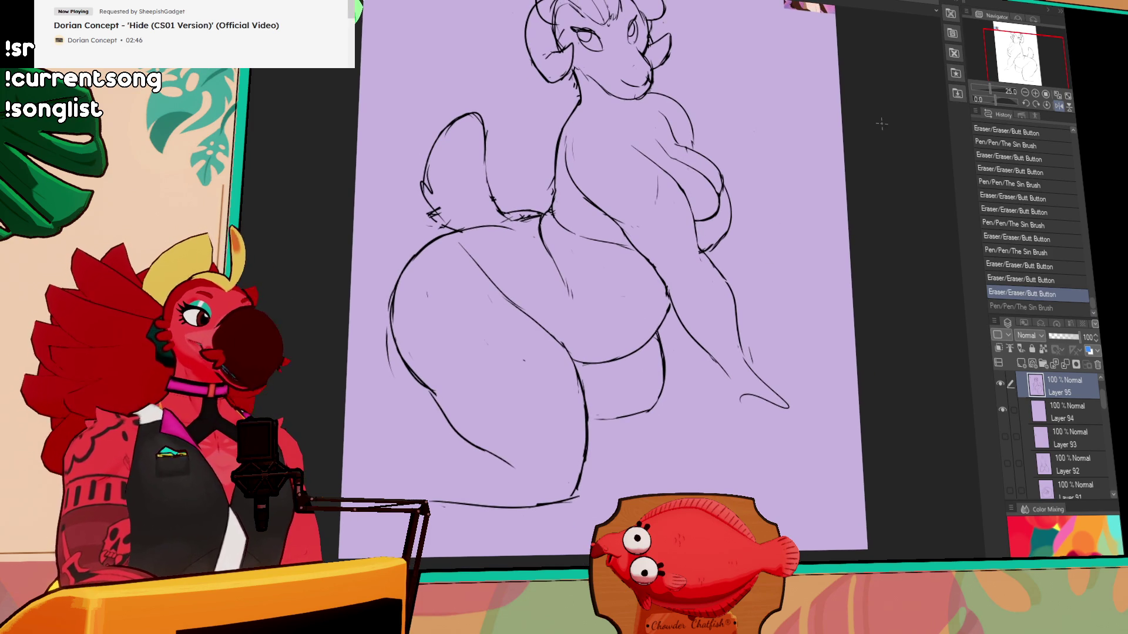
pyautogui.moveTo(718, 270); pyautogui.dragTo(742, 357)
pyautogui.moveTo(746, 285); pyautogui.dragTo(763, 352)
pyautogui.moveTo(656, 185)
pyautogui.mouseDown()
pyautogui.moveTo(710, 224)
pyautogui.moveTo(688, 217)
pyautogui.mouseUp()
# - Compare the last stroke before and after, keep it, and retouch part of the arm line
pyautogui.moveTo(753, 197); pyautogui.dragTo(746, 282)
pyautogui.hotkey('ctrl', 'z')
pyautogui.hotkey('ctrl', 'y')
pyautogui.hotkey('ctrl', 'z')
pyautogui.hotkey('ctrl', 'y')
pyautogui.hotkey('ctrl', 'z')
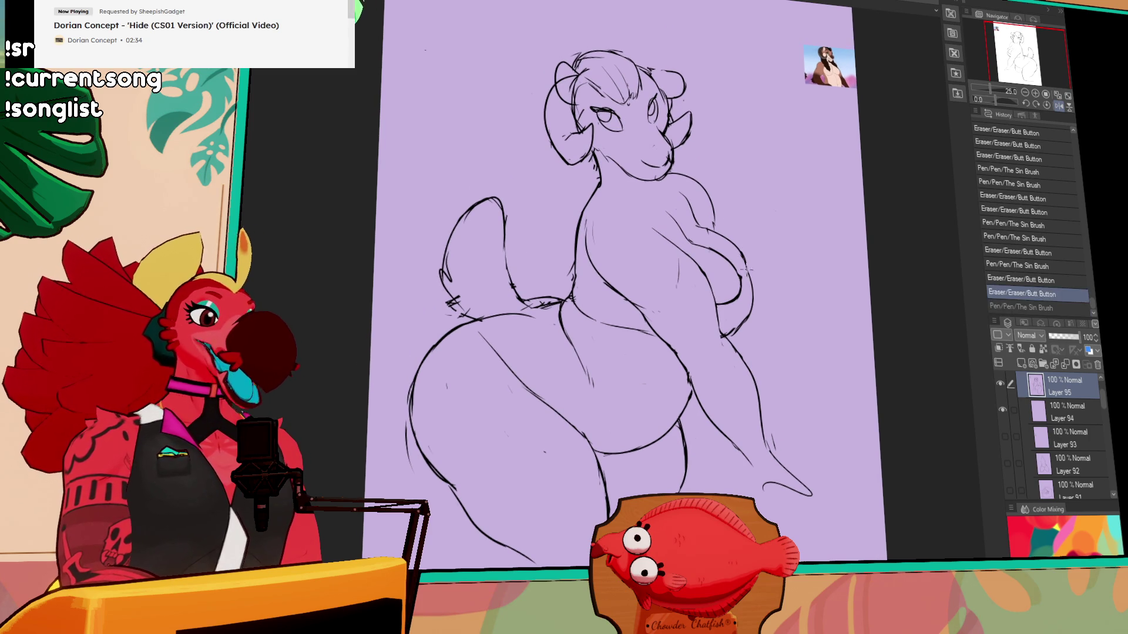
pyautogui.hotkey('ctrl', 'y')
pyautogui.moveTo(718, 216)
pyautogui.mouseDown()
pyautogui.moveTo(736, 265)
pyautogui.moveTo(722, 283)
pyautogui.mouseUp()
pyautogui.moveTo(721, 282); pyautogui.dragTo(730, 285)
pyautogui.moveTo(727, 281); pyautogui.dragTo(731, 286)
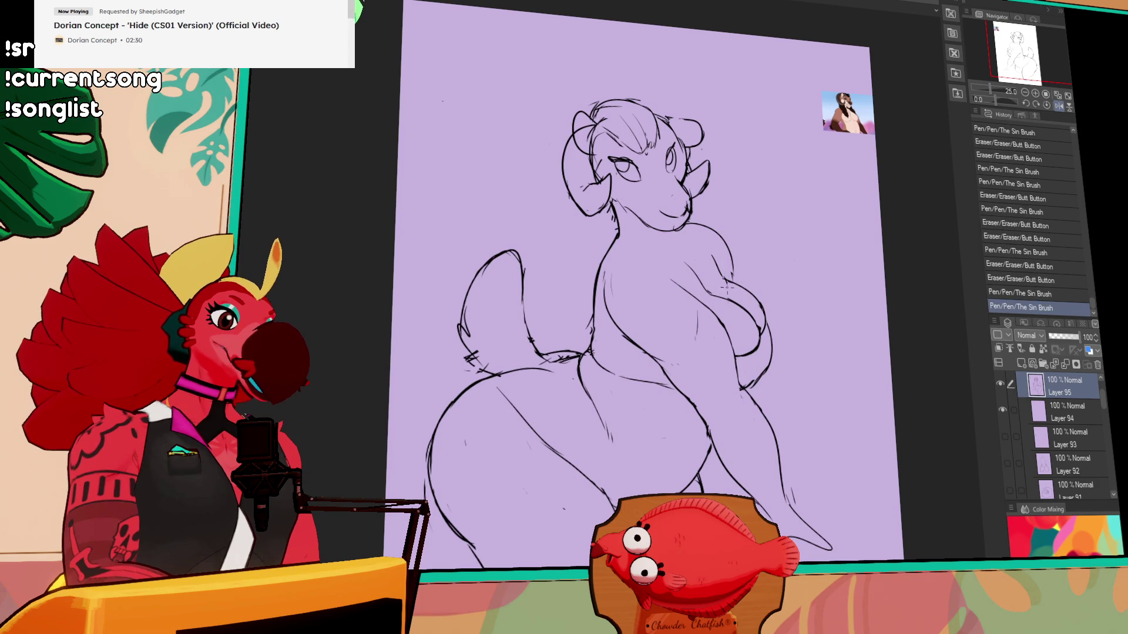
# - Retouch the chest line and redraw the neck line
pyautogui.moveTo(613, 290)
pyautogui.mouseDown()
pyautogui.moveTo(607, 264)
pyautogui.moveTo(599, 276)
pyautogui.mouseUp()
pyautogui.hotkey('ctrl', 'z')
pyautogui.hotkey('ctrl', 'z')
pyautogui.moveTo(610, 238)
pyautogui.mouseDown()
pyautogui.moveTo(600, 273)
pyautogui.moveTo(614, 236)
pyautogui.mouseUp()
pyautogui.moveTo(834, 238)
pyautogui.mouseDown()
pyautogui.moveTo(825, 211)
pyautogui.moveTo(824, 233)
pyautogui.moveTo(723, 213)
pyautogui.moveTo(699, 191)
pyautogui.moveTo(730, 207)
pyautogui.moveTo(696, 248)
pyautogui.moveTo(711, 239)
pyautogui.mouseUp()
pyautogui.hotkey('ctrl', 'z')
pyautogui.hotkey('ctrl', 'z')
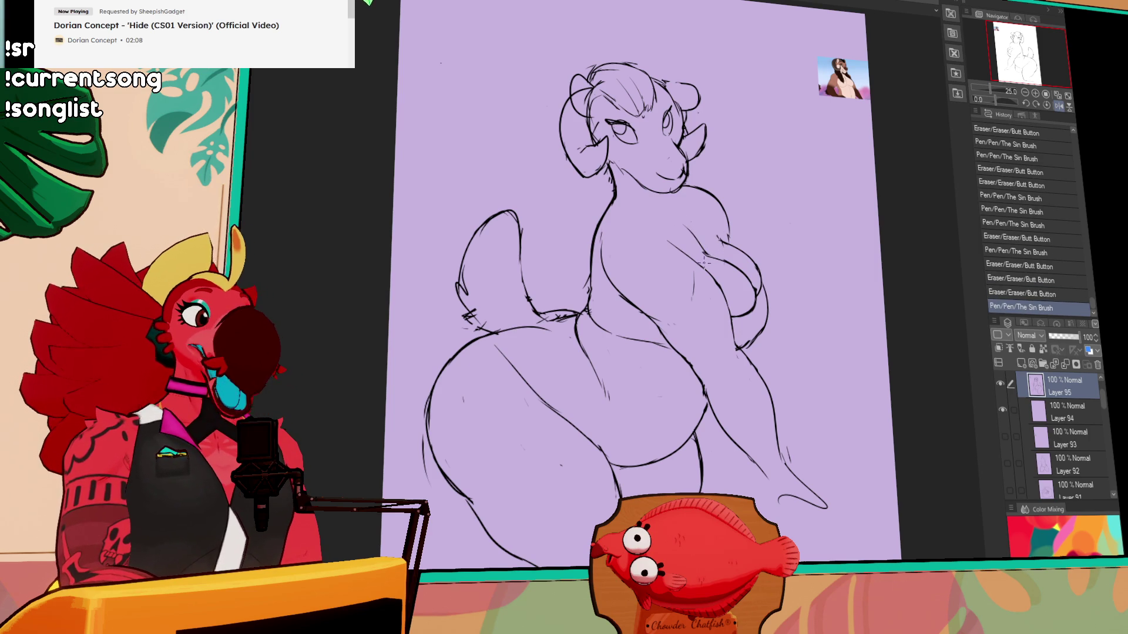
# - Add shoulder strokes and draw a line joining the hip curve to the waist
pyautogui.moveTo(680, 272); pyautogui.dragTo(675, 294)
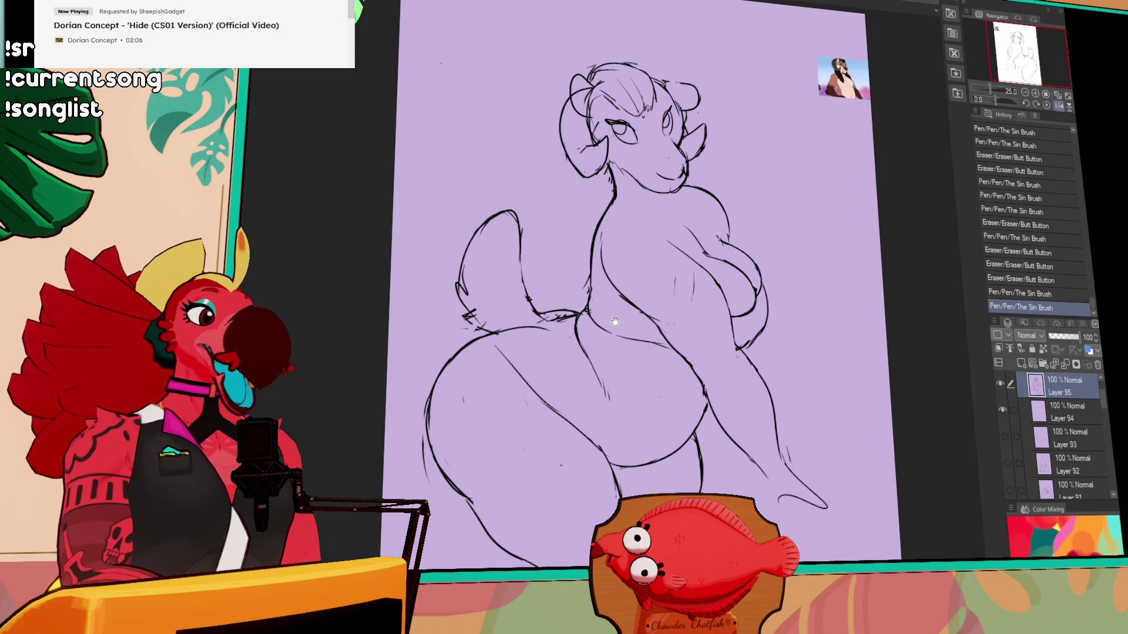
pyautogui.moveTo(589, 285); pyautogui.dragTo(594, 297)
pyautogui.moveTo(705, 235); pyautogui.dragTo(724, 267)
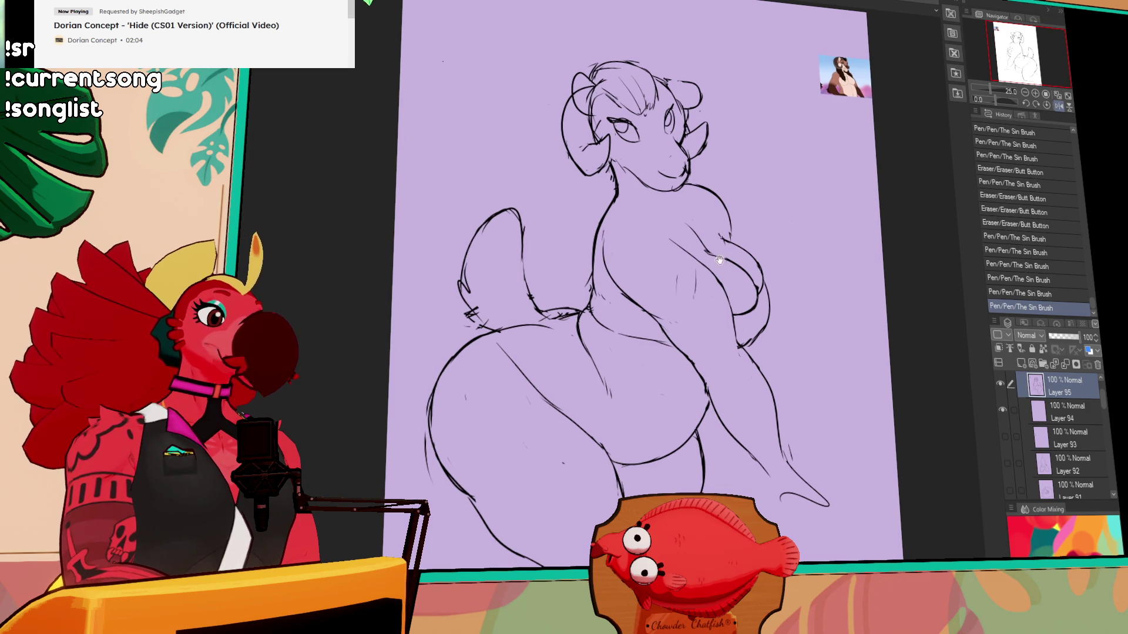
pyautogui.moveTo(570, 317)
pyautogui.mouseDown()
pyautogui.moveTo(552, 315)
pyautogui.moveTo(505, 343)
pyautogui.moveTo(579, 312)
pyautogui.mouseUp()
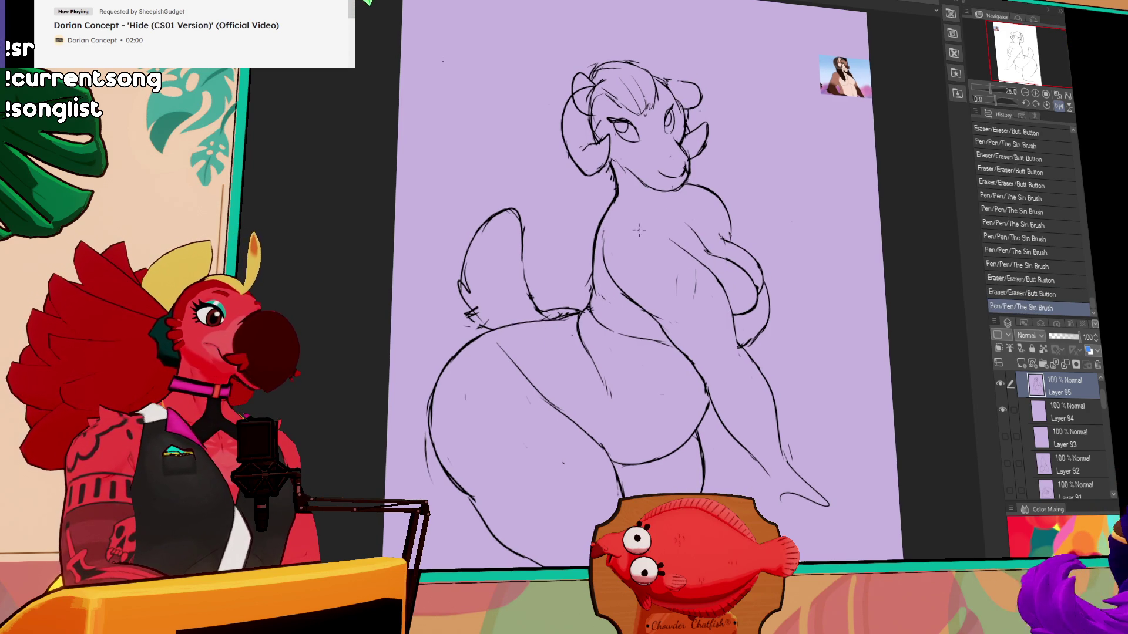
pyautogui.moveTo(744, 273); pyautogui.dragTo(739, 240)
# - Erase stray marks on the figure and torso, undoing one torso stroke
pyautogui.moveTo(546, 417); pyautogui.dragTo(561, 428)
pyautogui.moveTo(461, 361)
pyautogui.mouseDown()
pyautogui.moveTo(454, 369)
pyautogui.moveTo(452, 353)
pyautogui.mouseUp()
pyautogui.moveTo(699, 276); pyautogui.dragTo(682, 267)
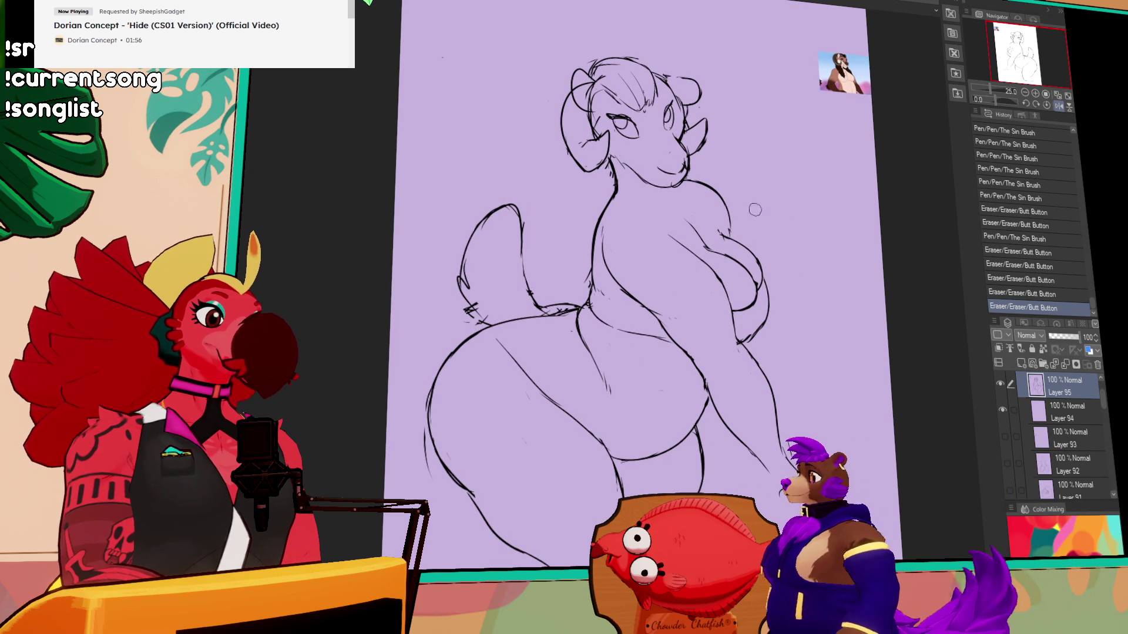
pyautogui.moveTo(732, 230)
pyautogui.mouseDown()
pyautogui.moveTo(720, 267)
pyautogui.moveTo(670, 243)
pyautogui.moveTo(694, 235)
pyautogui.moveTo(698, 309)
pyautogui.mouseUp()
pyautogui.hotkey('ctrl', 'z')
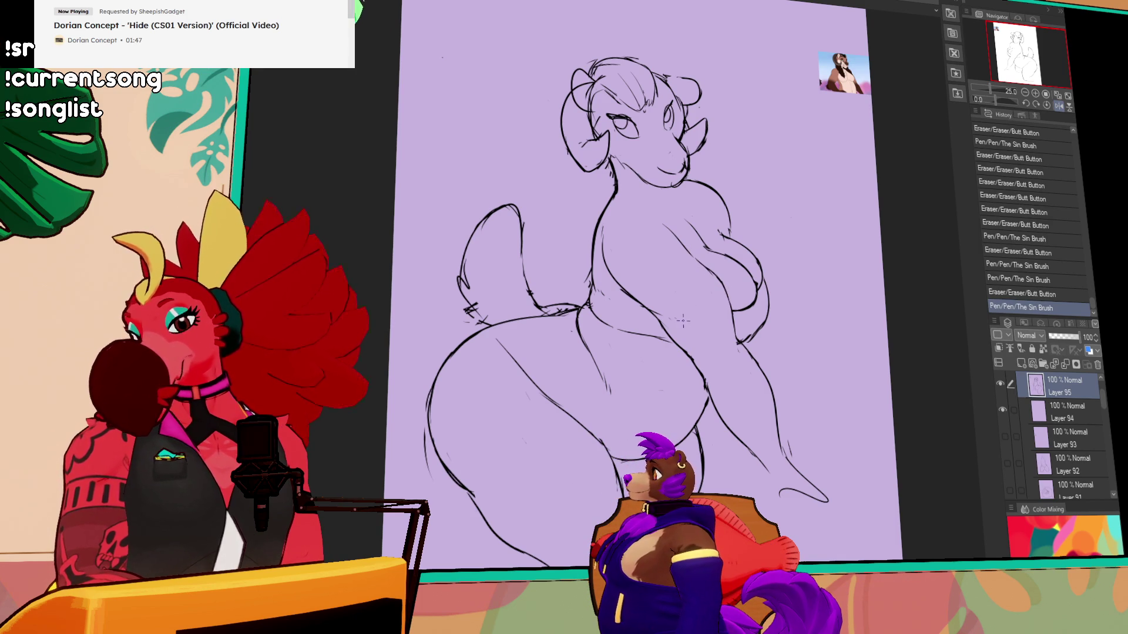
pyautogui.moveTo(764, 240); pyautogui.dragTo(768, 244)
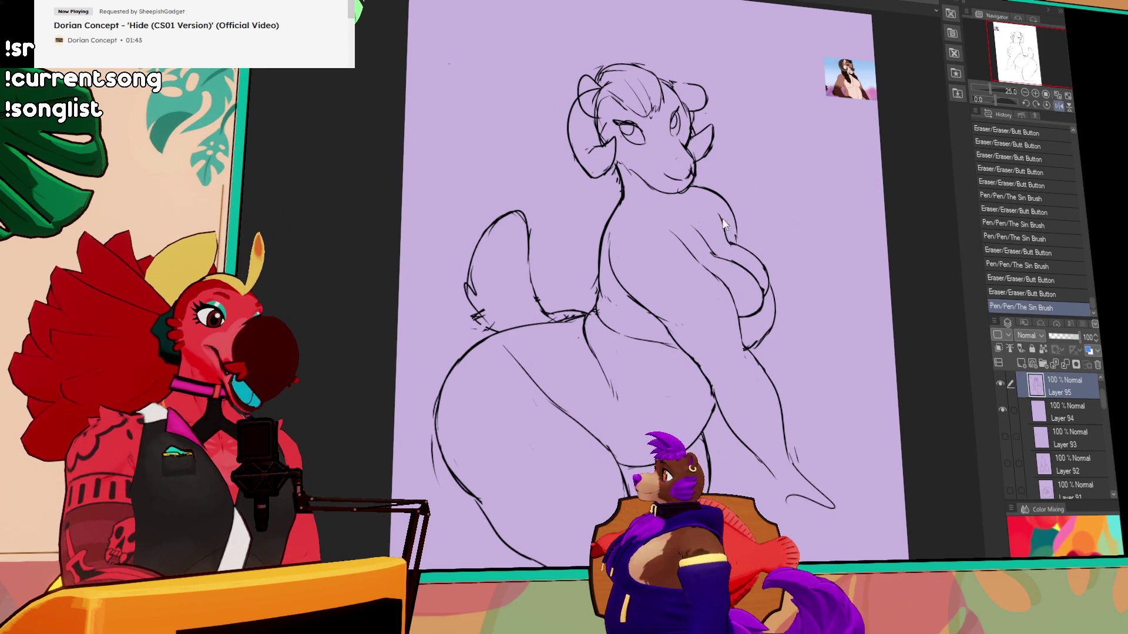
# - Erase and redraw small marks at the shoulder, then lasso the head
pyautogui.moveTo(747, 214); pyautogui.dragTo(762, 194)
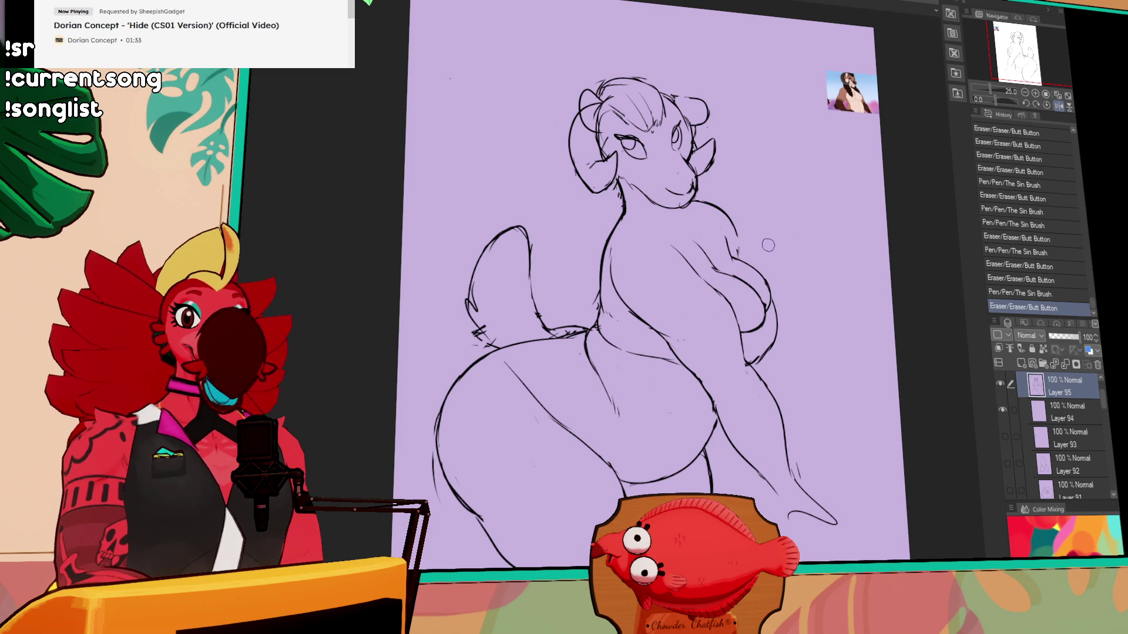
pyautogui.moveTo(732, 238)
pyautogui.mouseDown()
pyautogui.moveTo(698, 243)
pyautogui.moveTo(714, 267)
pyautogui.moveTo(705, 243)
pyautogui.mouseUp()
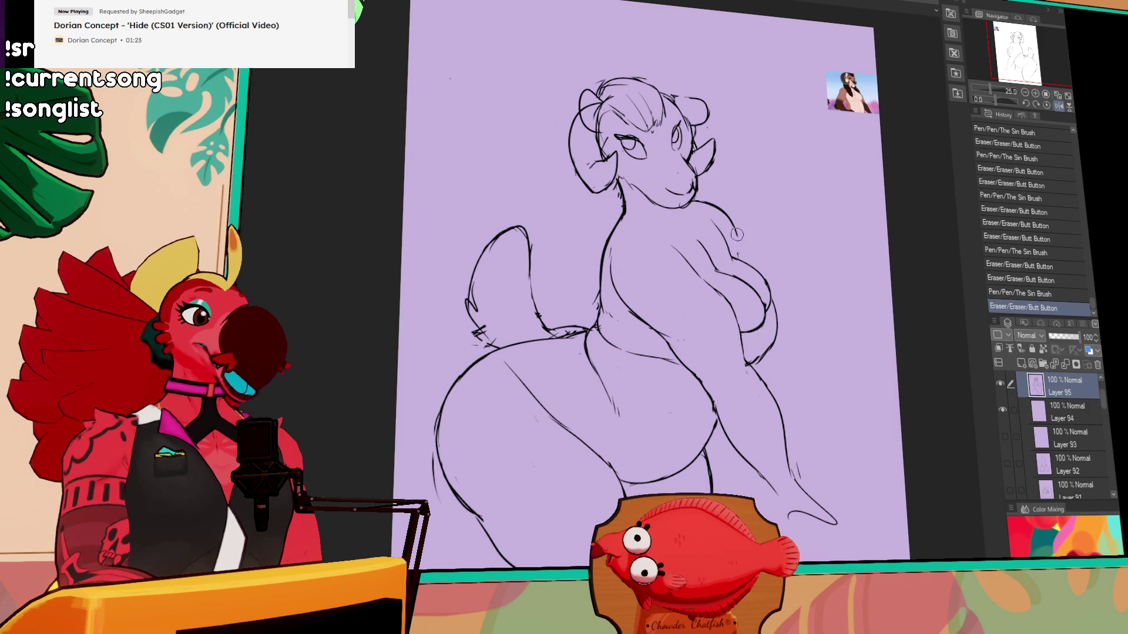
pyautogui.moveTo(737, 226)
pyautogui.mouseDown()
pyautogui.moveTo(739, 259)
pyautogui.moveTo(734, 244)
pyautogui.mouseUp()
pyautogui.moveTo(733, 241); pyautogui.dragTo(704, 232)
pyautogui.moveTo(737, 235); pyautogui.dragTo(742, 252)
pyautogui.hotkey('ctrl', 'z')
pyautogui.hotkey('ctrl', 'y')
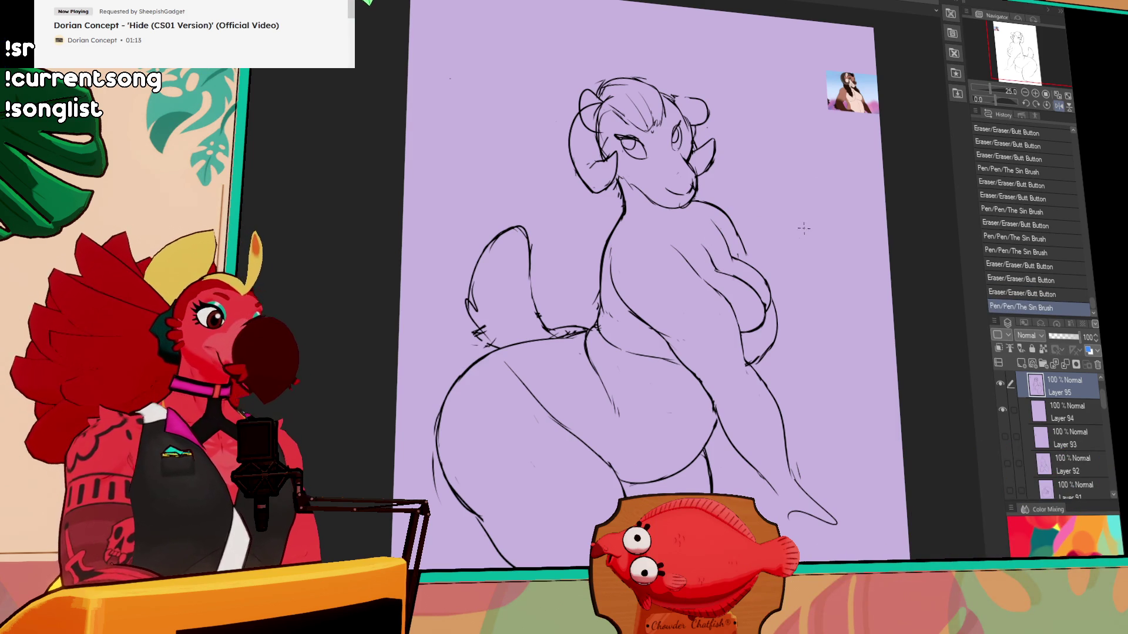
pyautogui.moveTo(804, 224); pyautogui.dragTo(782, 208)
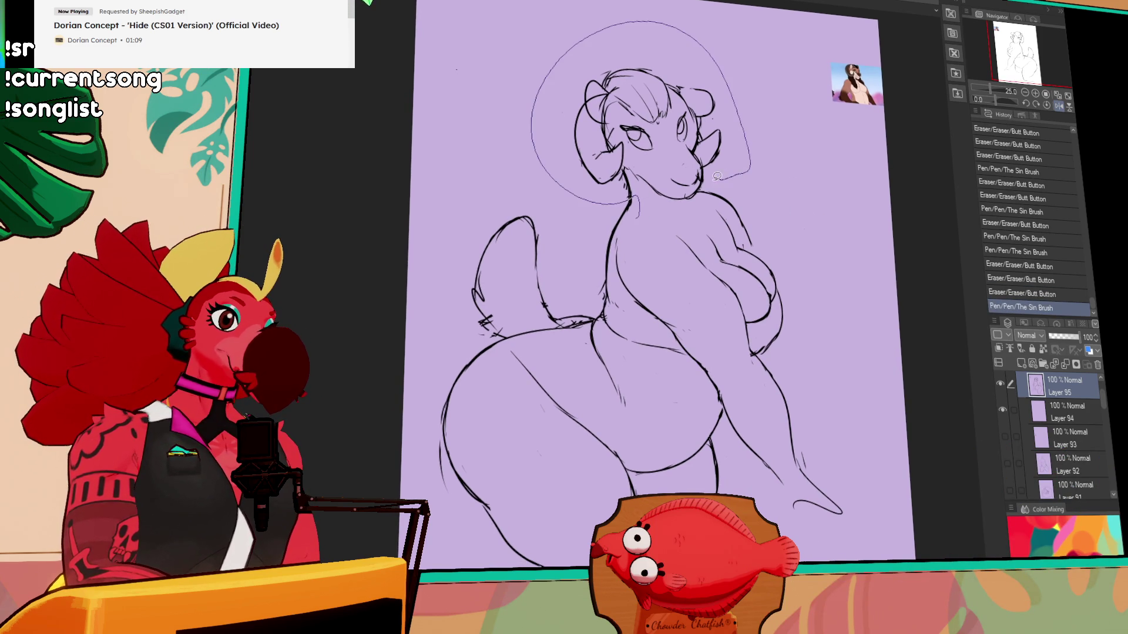
pyautogui.moveTo(674, 210); pyautogui.dragTo(675, 212)
# - Rotate the lassoed head clockwise around a pivot below the face, commit, and deselect
pyautogui.click(656, 234)
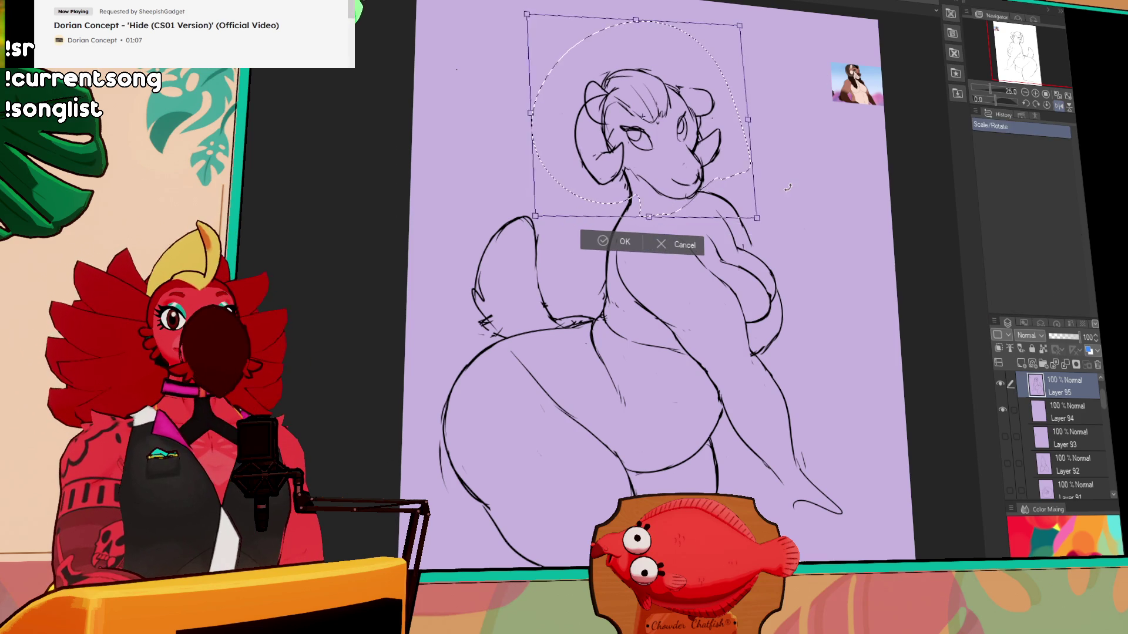
pyautogui.moveTo(779, 187); pyautogui.dragTo(775, 191)
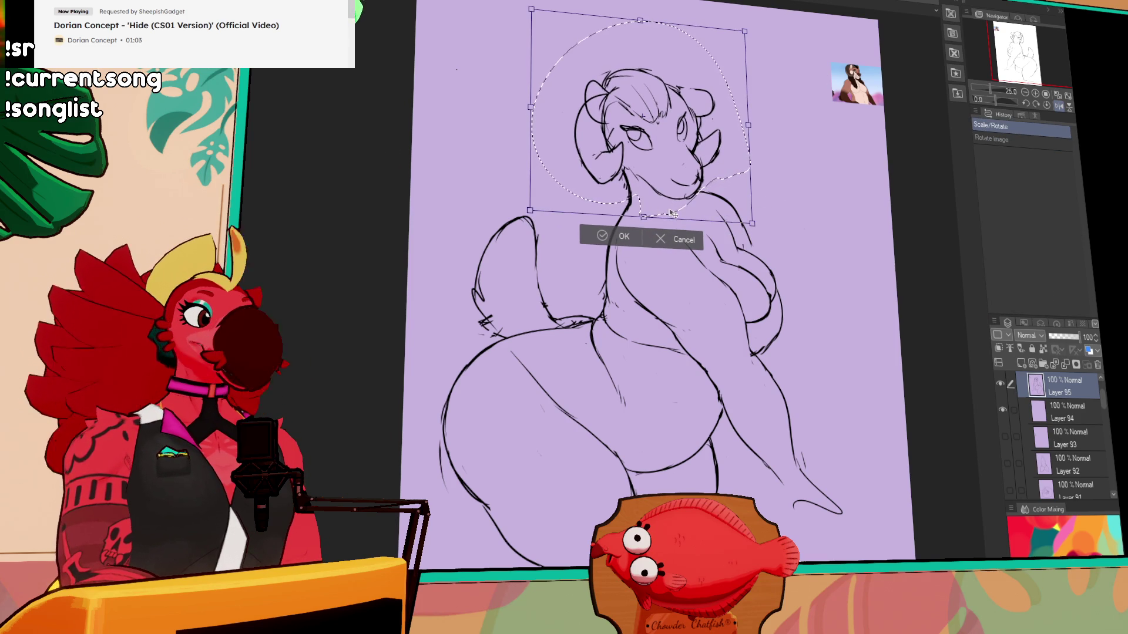
pyautogui.moveTo(663, 172)
pyautogui.mouseDown()
pyautogui.moveTo(669, 211)
pyautogui.moveTo(706, 209)
pyautogui.mouseUp()
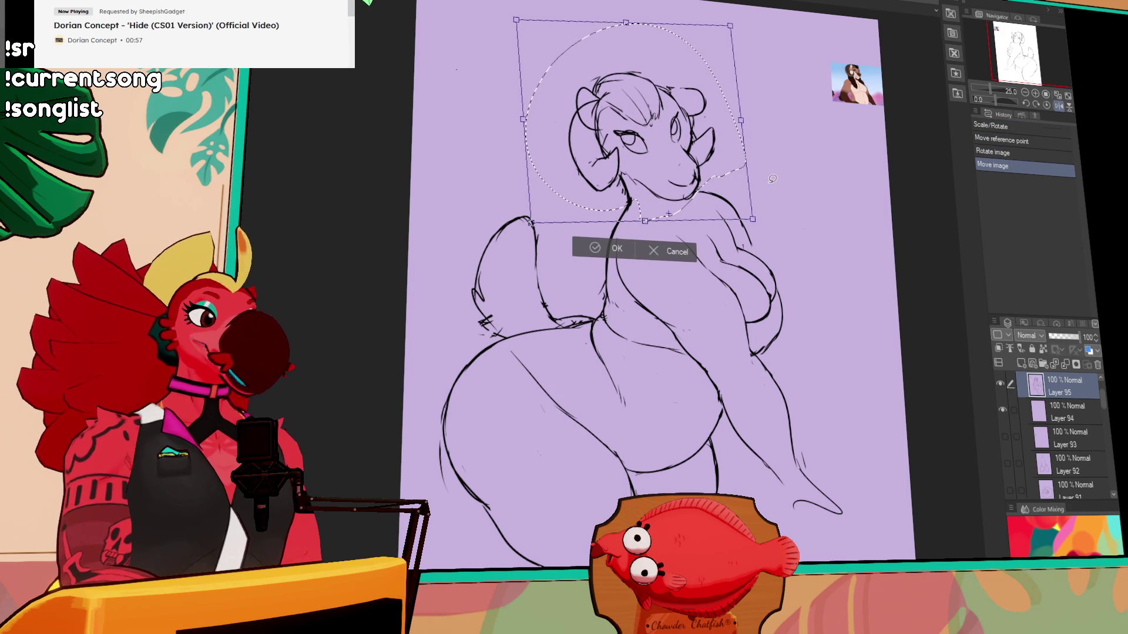
pyautogui.press('Return')
pyautogui.hotkey('ctrl', 'd')
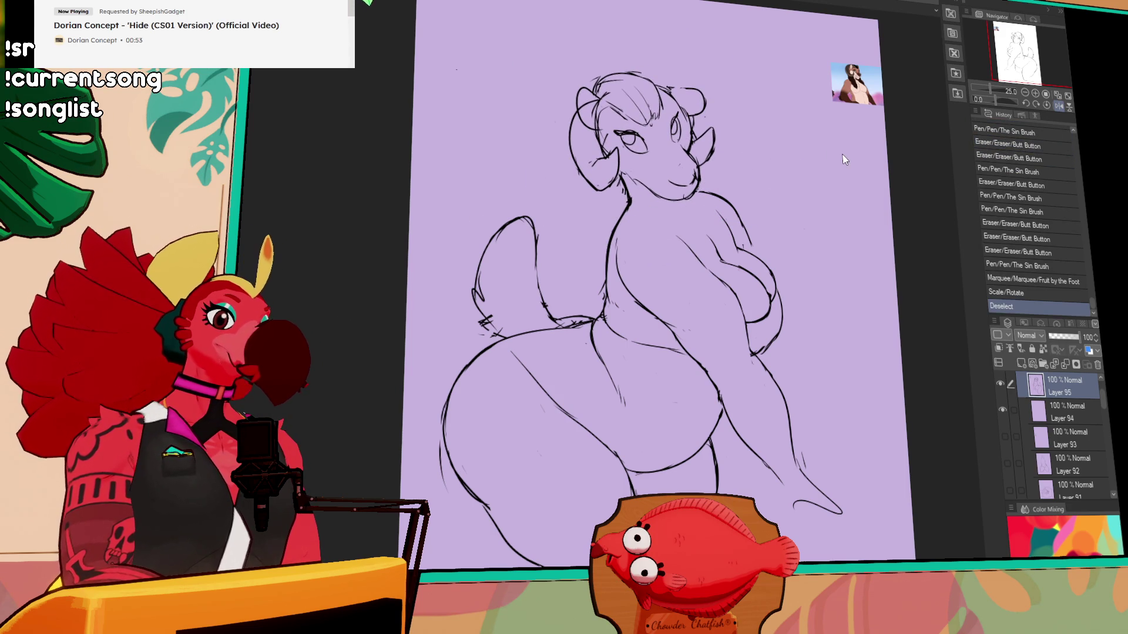
# - Erase stray chest strokes, draw two short new chest lines, and erase lines near the lower-right hand
pyautogui.moveTo(739, 235)
pyautogui.mouseDown()
pyautogui.moveTo(707, 175)
pyautogui.moveTo(734, 191)
pyautogui.mouseUp()
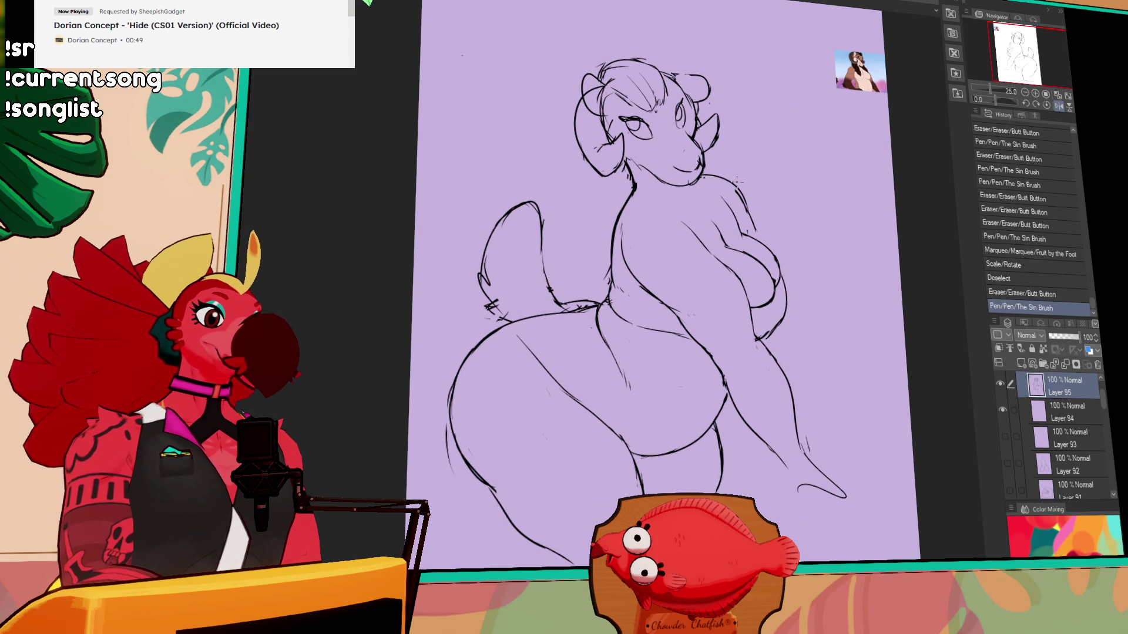
pyautogui.moveTo(770, 246); pyautogui.dragTo(776, 227)
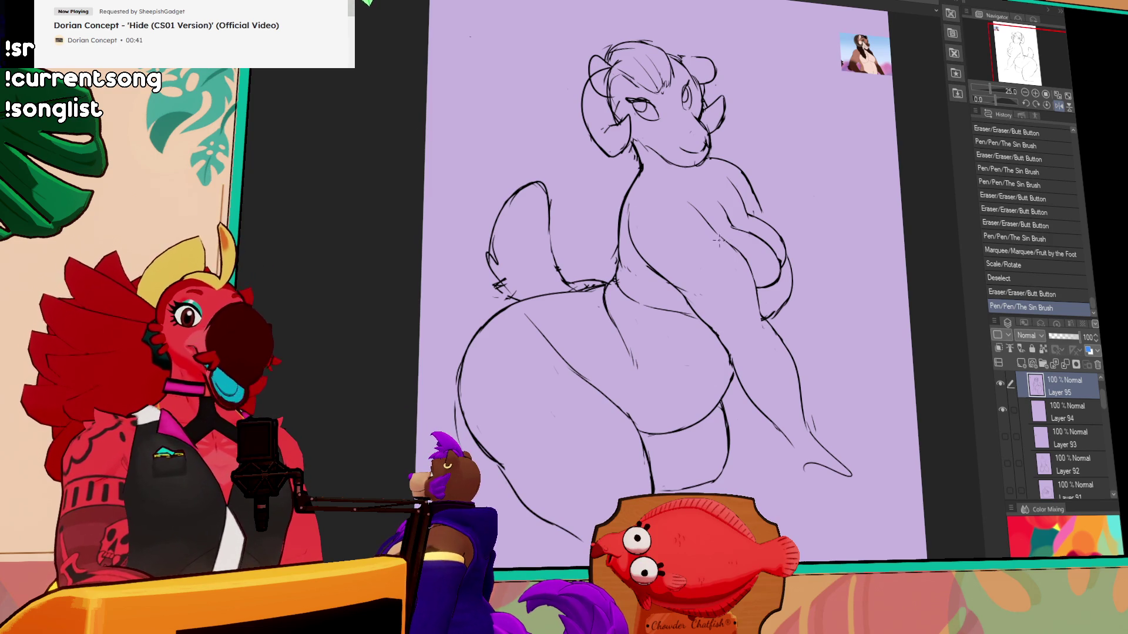
pyautogui.moveTo(728, 194); pyautogui.dragTo(732, 197)
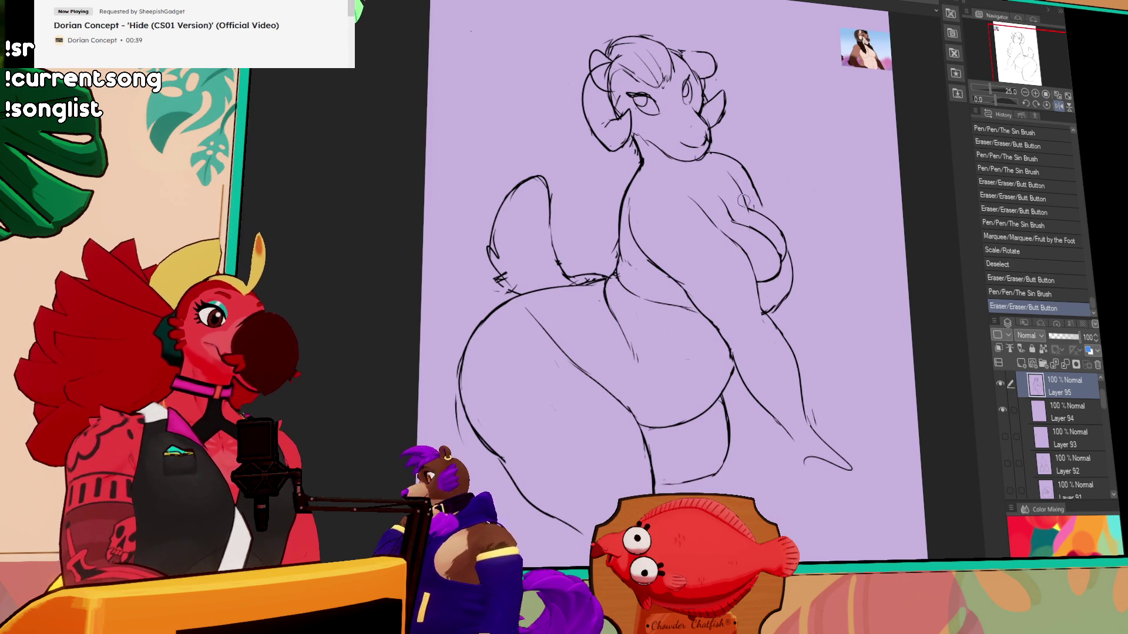
pyautogui.moveTo(729, 238); pyautogui.dragTo(732, 242)
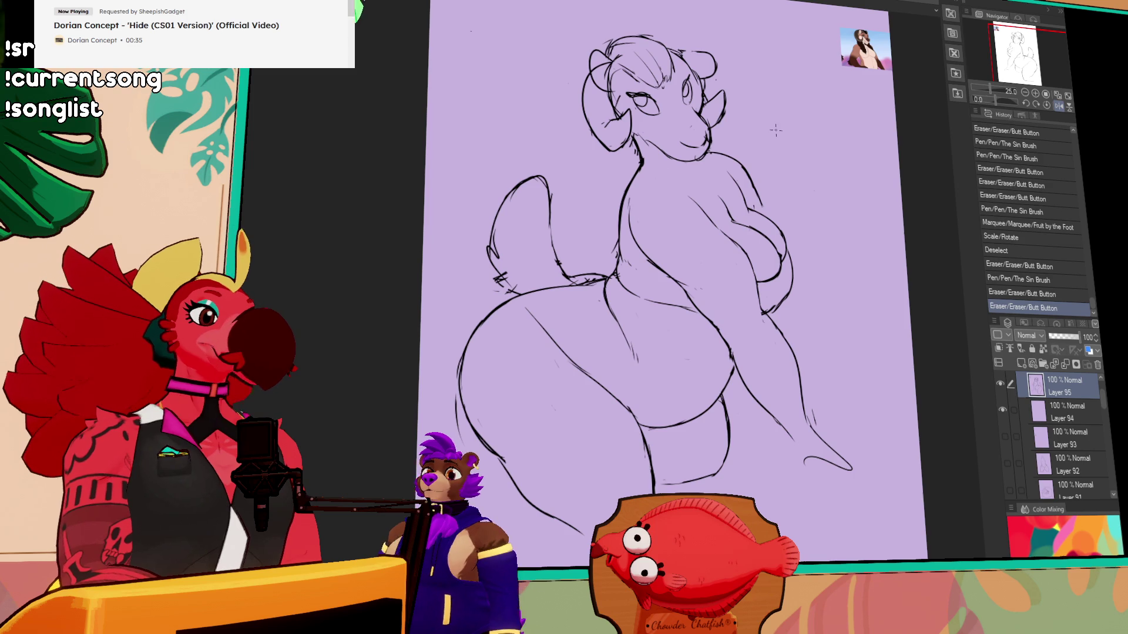
pyautogui.scroll(-2, 746, 234)
pyautogui.moveTo(727, 306); pyautogui.dragTo(724, 335)
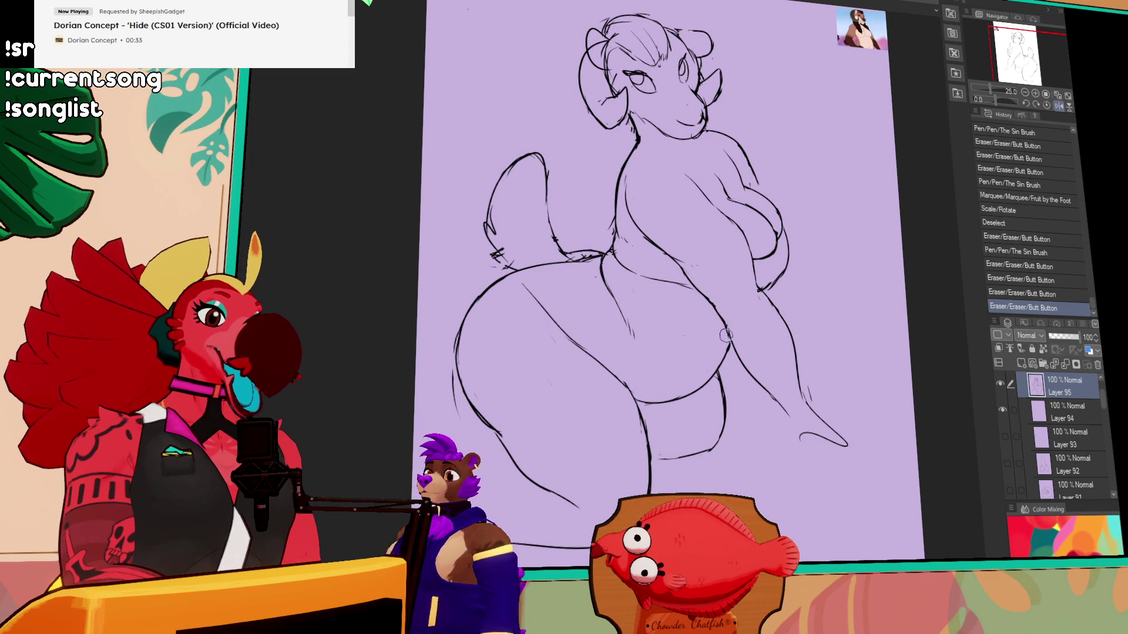
pyautogui.moveTo(649, 296); pyautogui.dragTo(655, 305)
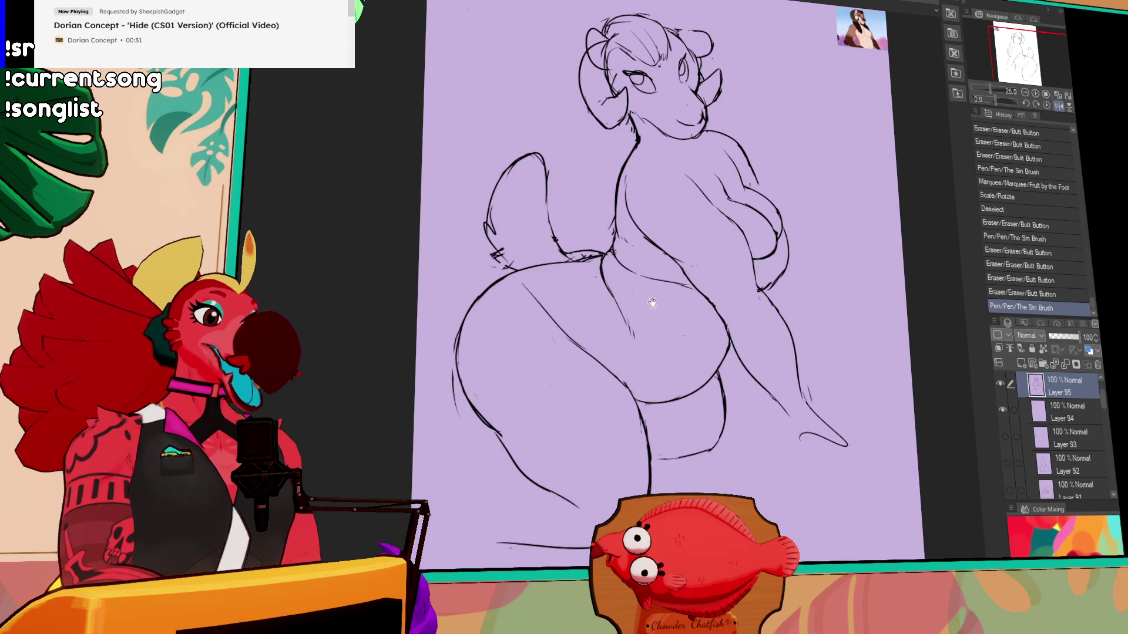
pyautogui.moveTo(764, 285)
pyautogui.mouseDown()
pyautogui.moveTo(776, 277)
pyautogui.moveTo(761, 285)
pyautogui.moveTo(773, 263)
pyautogui.mouseUp()
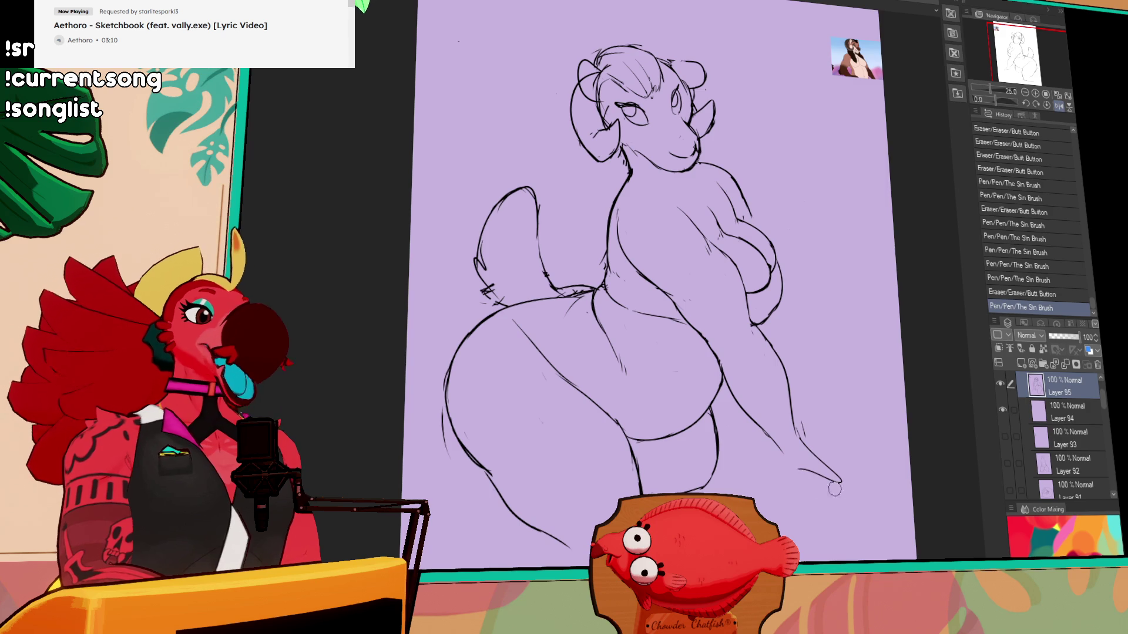
pyautogui.moveTo(815, 463); pyautogui.dragTo(842, 467)
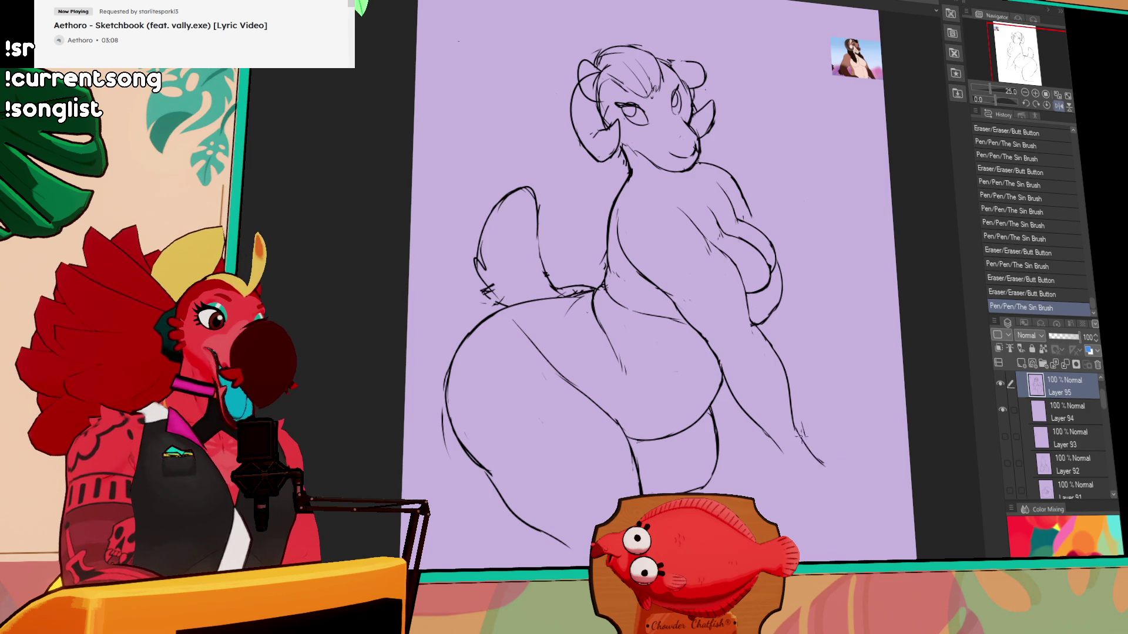
# - Redraw and trim the lower-right hand lines and erase stray marks
pyautogui.moveTo(793, 421)
pyautogui.mouseDown()
pyautogui.moveTo(819, 459)
pyautogui.moveTo(806, 449)
pyautogui.mouseUp()
pyautogui.moveTo(826, 457)
pyautogui.mouseDown()
pyautogui.moveTo(799, 439)
pyautogui.moveTo(838, 438)
pyautogui.mouseUp()
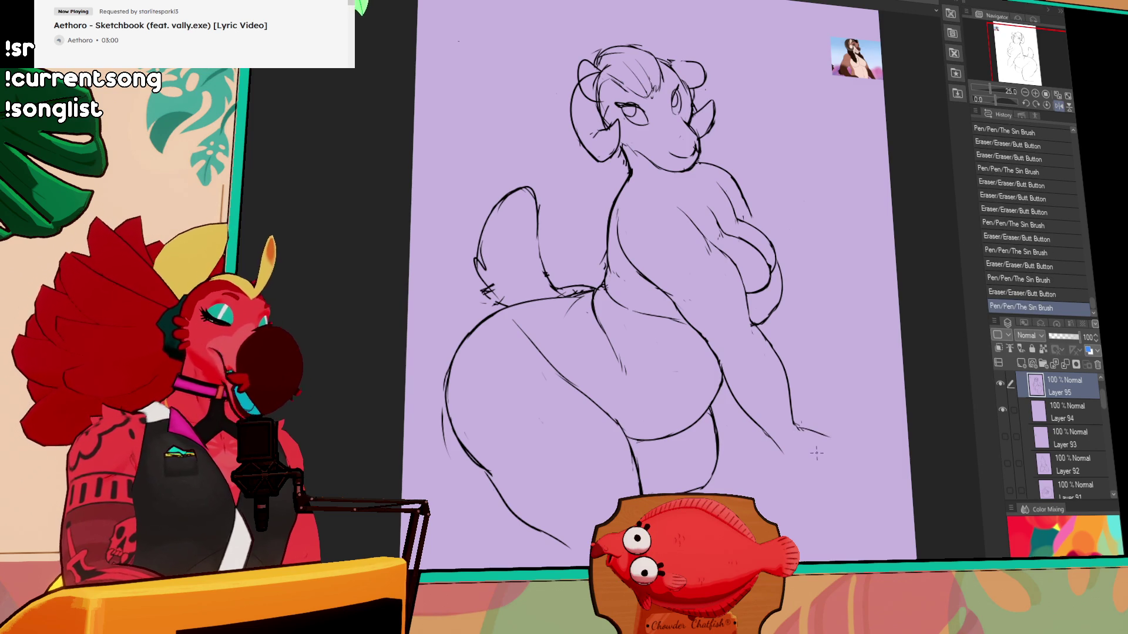
pyautogui.moveTo(786, 452); pyautogui.dragTo(781, 440)
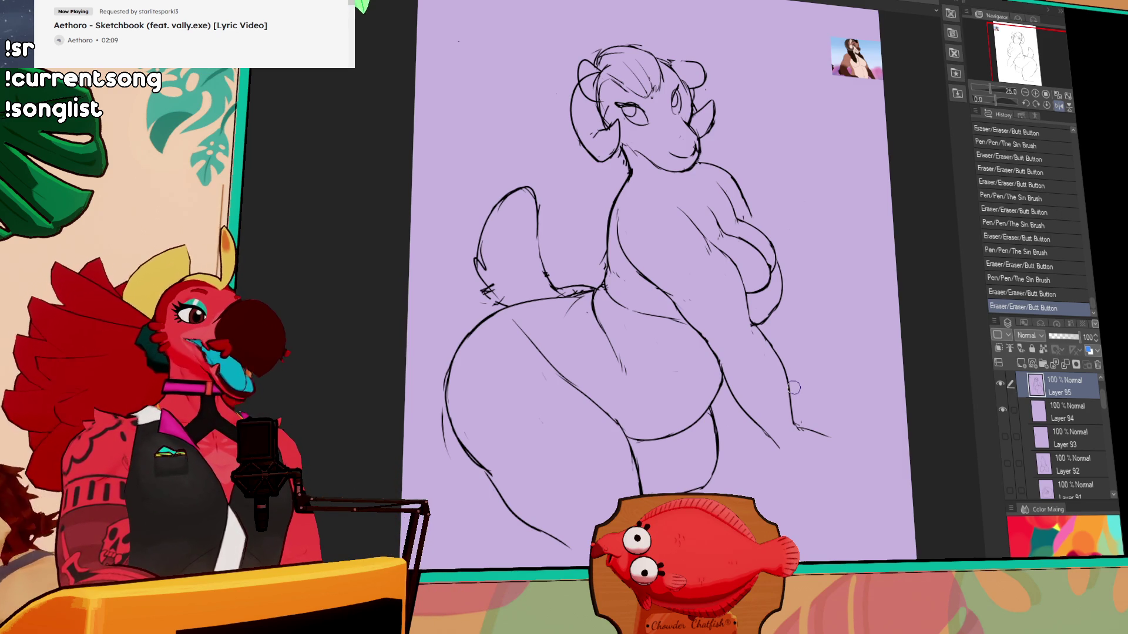
pyautogui.moveTo(908, 205); pyautogui.dragTo(900, 184)
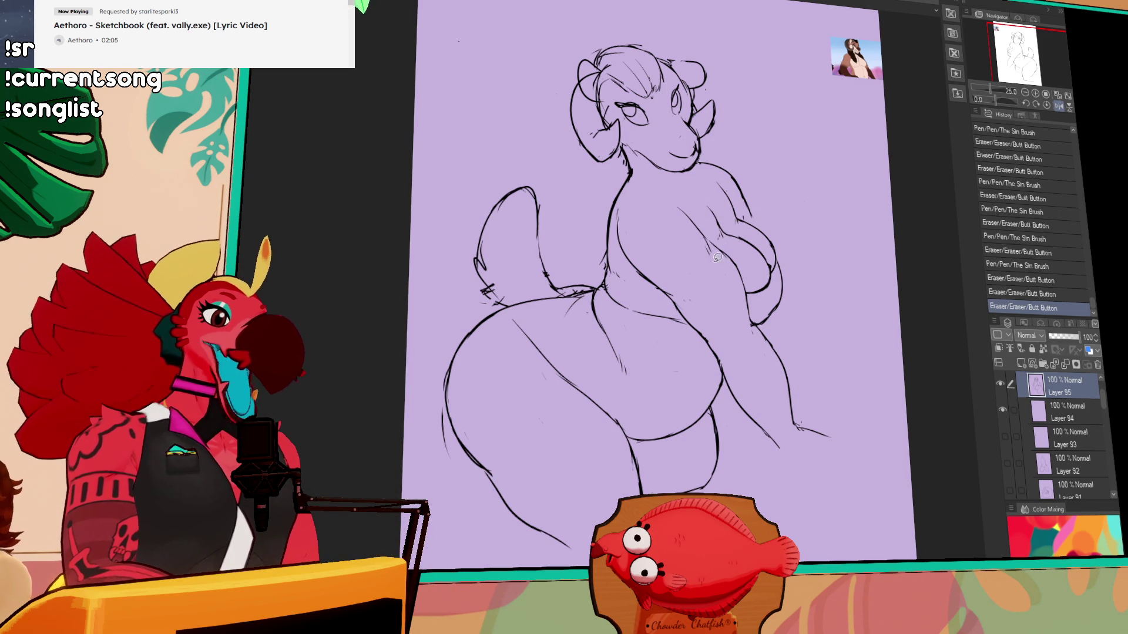
# - Move the selected arm and chest lines, deselect, and re-ink the upper chest line
pyautogui.moveTo(831, 395); pyautogui.dragTo(834, 405)
pyautogui.moveTo(754, 327)
pyautogui.mouseDown()
pyautogui.moveTo(744, 289)
pyautogui.moveTo(770, 305)
pyautogui.moveTo(758, 329)
pyautogui.moveTo(774, 294)
pyautogui.moveTo(781, 306)
pyautogui.mouseUp()
pyautogui.hotkey('ctrl', 'd')
pyautogui.hotkey('ctrl', 'z')
pyautogui.moveTo(731, 187); pyautogui.dragTo(773, 228)
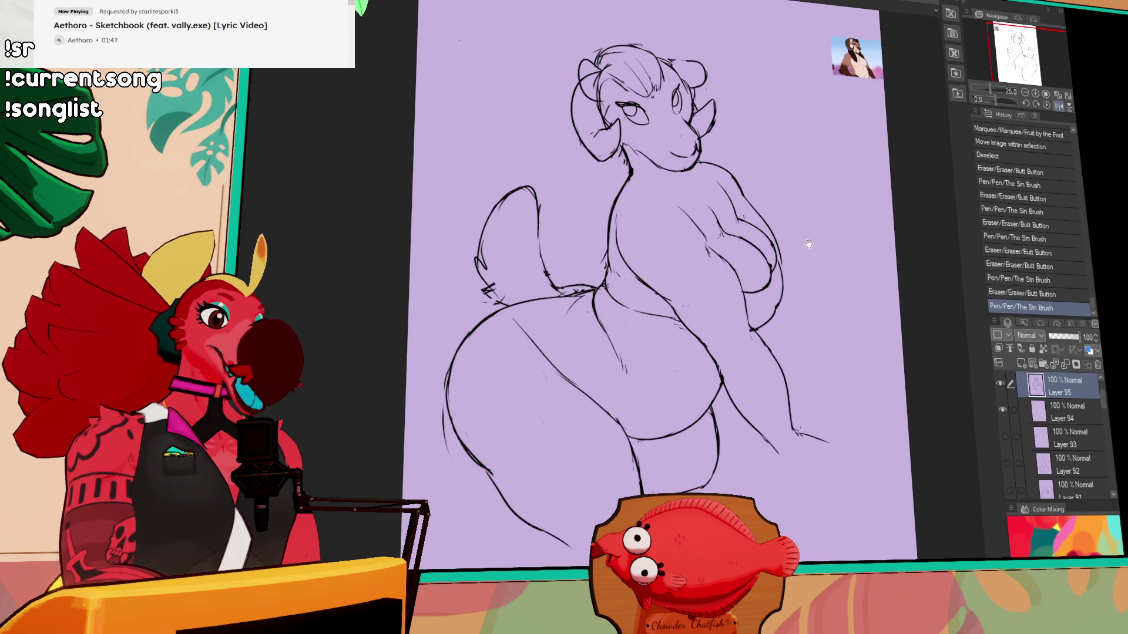
pyautogui.moveTo(658, 286)
pyautogui.mouseDown()
pyautogui.moveTo(691, 292)
pyautogui.moveTo(693, 282)
pyautogui.mouseUp()
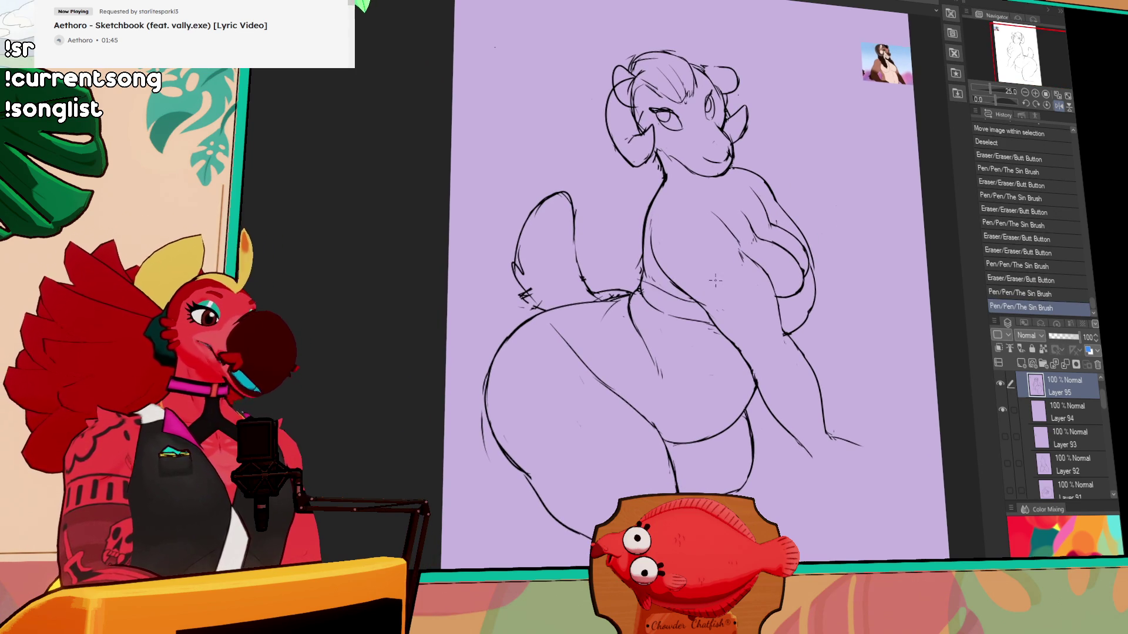
# - Touch up the chest lines with short pen strokes, undoing a misplaced stroke
pyautogui.hotkey('ctrl', 'z')
pyautogui.moveTo(769, 293); pyautogui.dragTo(781, 329)
pyautogui.moveTo(758, 275); pyautogui.dragTo(771, 288)
pyautogui.moveTo(775, 326); pyautogui.dragTo(786, 335)
pyautogui.moveTo(761, 266); pyautogui.dragTo(769, 274)
pyautogui.moveTo(640, 282)
pyautogui.mouseDown()
pyautogui.moveTo(711, 325)
pyautogui.moveTo(694, 302)
pyautogui.mouseUp()
pyautogui.hotkey('ctrl', 'z')
pyautogui.hotkey('ctrl', 'z')
# - Retry the long chest stroke, then rework the upper chest lines
pyautogui.moveTo(770, 275); pyautogui.dragTo(764, 270)
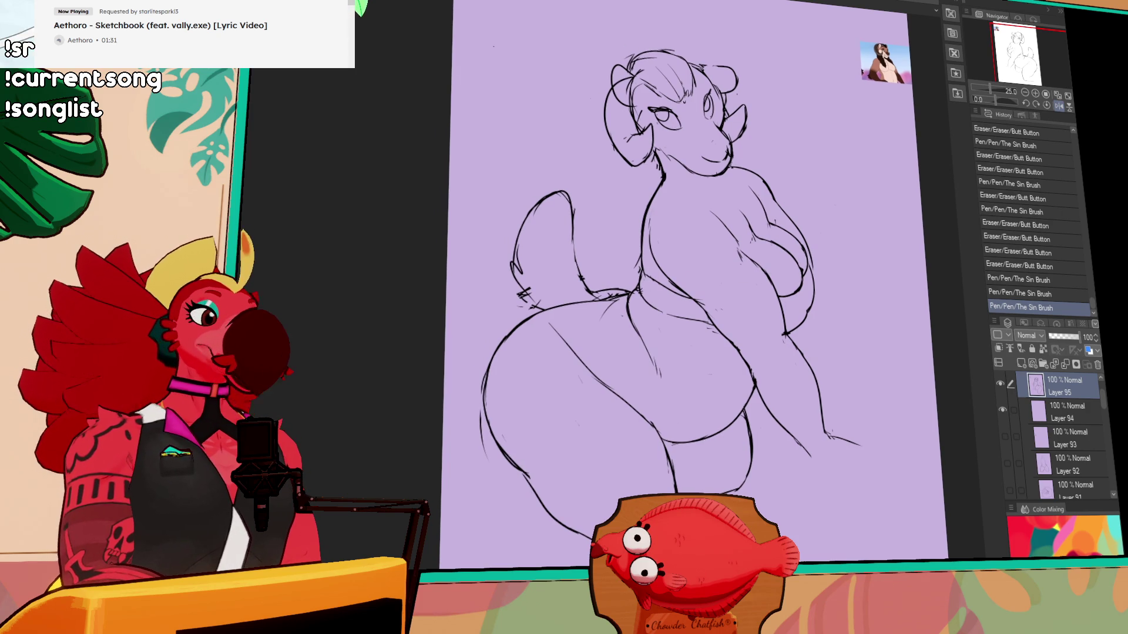
pyautogui.hotkey('ctrl', 'z')
pyautogui.moveTo(646, 282); pyautogui.dragTo(696, 302)
pyautogui.hotkey('ctrl', 'z')
pyautogui.hotkey('ctrl', 'z')
pyautogui.moveTo(728, 171); pyautogui.dragTo(741, 180)
pyautogui.moveTo(768, 187); pyautogui.dragTo(768, 198)
pyautogui.moveTo(648, 293); pyautogui.dragTo(646, 276)
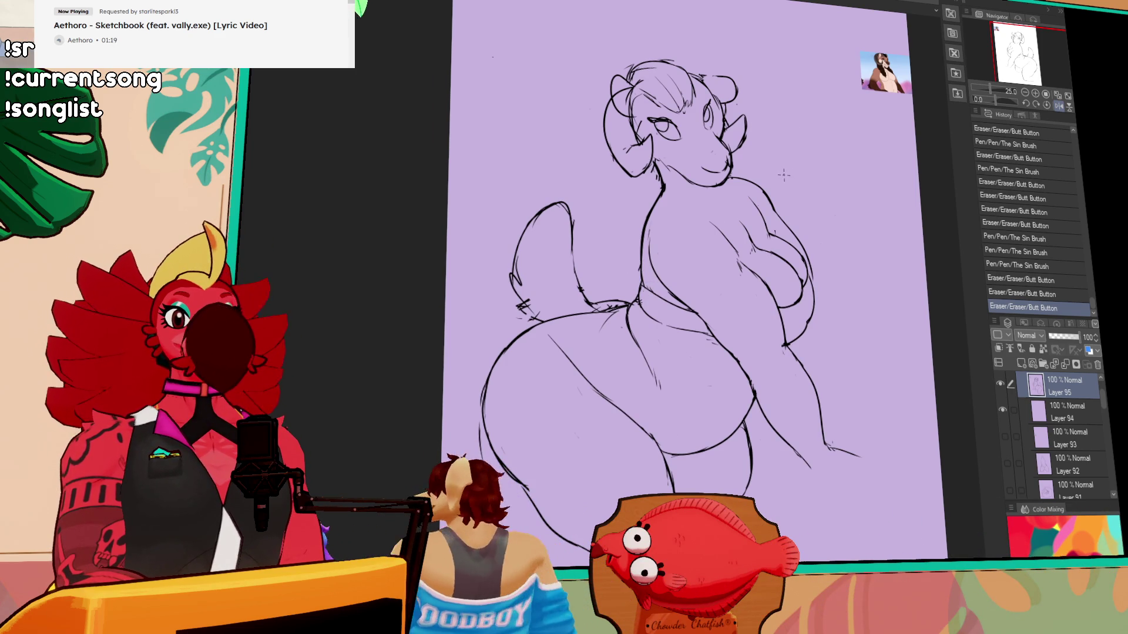
# - Add a short torso mark and redraw the right torso line
pyautogui.moveTo(813, 191); pyautogui.dragTo(809, 155)
pyautogui.moveTo(728, 362); pyautogui.dragTo(732, 366)
pyautogui.click(732, 366)
pyautogui.moveTo(806, 132)
pyautogui.mouseDown()
pyautogui.moveTo(804, 197)
pyautogui.moveTo(786, 147)
pyautogui.mouseUp()
pyautogui.moveTo(789, 239)
pyautogui.mouseDown()
pyautogui.moveTo(763, 200)
pyautogui.moveTo(806, 269)
pyautogui.moveTo(823, 365)
pyautogui.mouseUp()
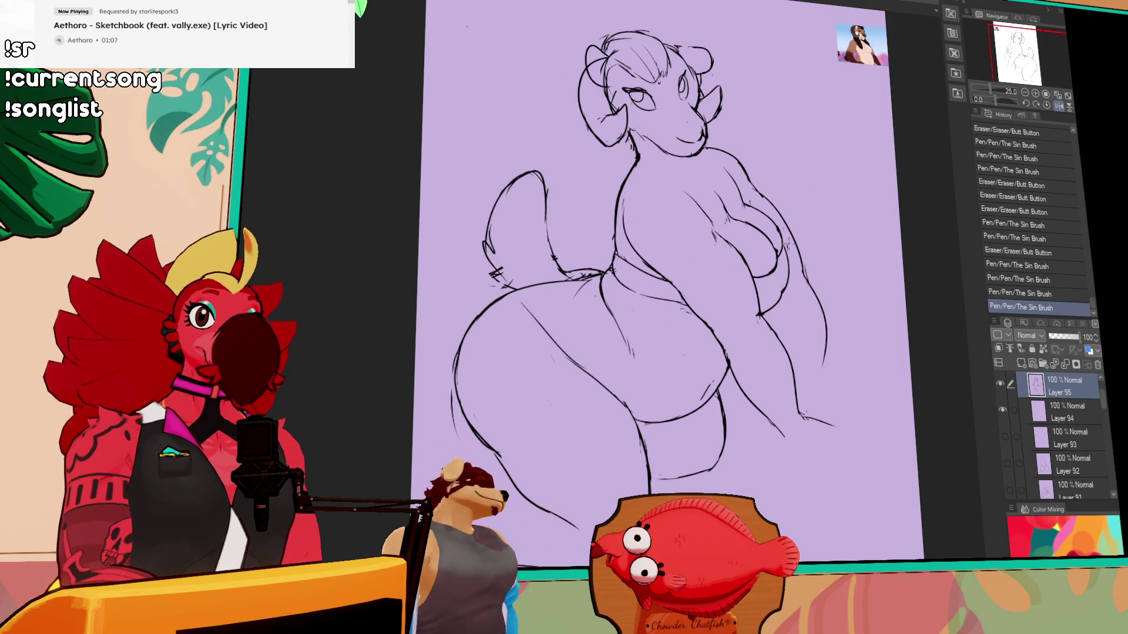
# - Erase and re-ink the right arm line down toward the hand
pyautogui.moveTo(804, 276)
pyautogui.mouseDown()
pyautogui.moveTo(772, 229)
pyautogui.moveTo(793, 317)
pyautogui.mouseUp()
pyautogui.moveTo(758, 204); pyautogui.dragTo(801, 286)
pyautogui.moveTo(808, 335)
pyautogui.mouseDown()
pyautogui.moveTo(799, 287)
pyautogui.moveTo(800, 317)
pyautogui.mouseUp()
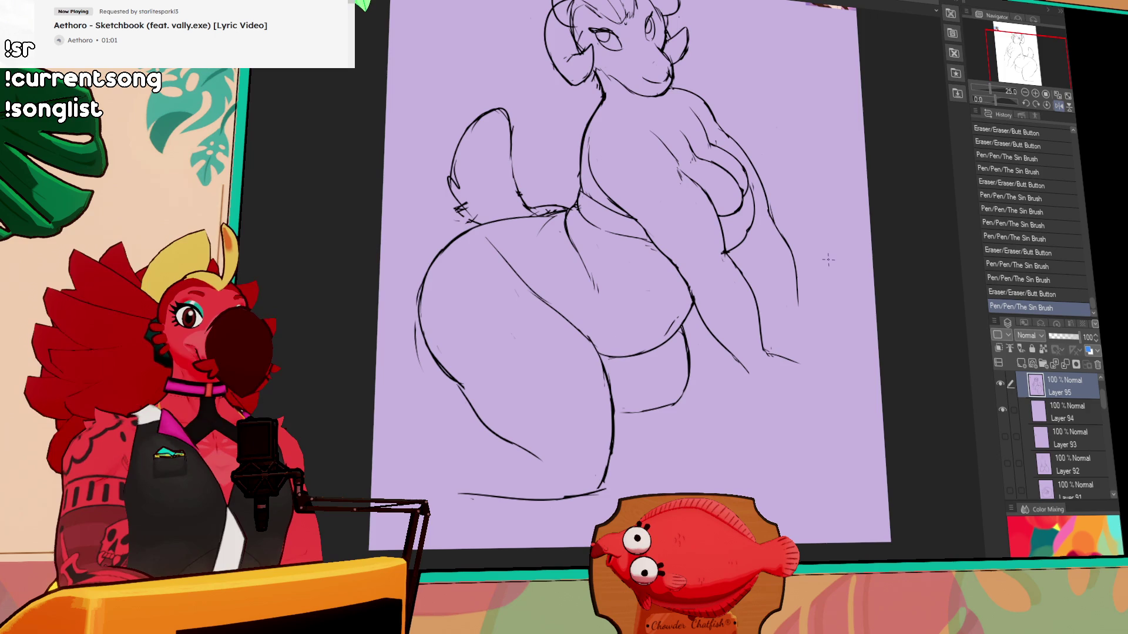
# - Sketch the hand below the arm with diagonal strokes beneath it
pyautogui.scroll(-1, 807, 273)
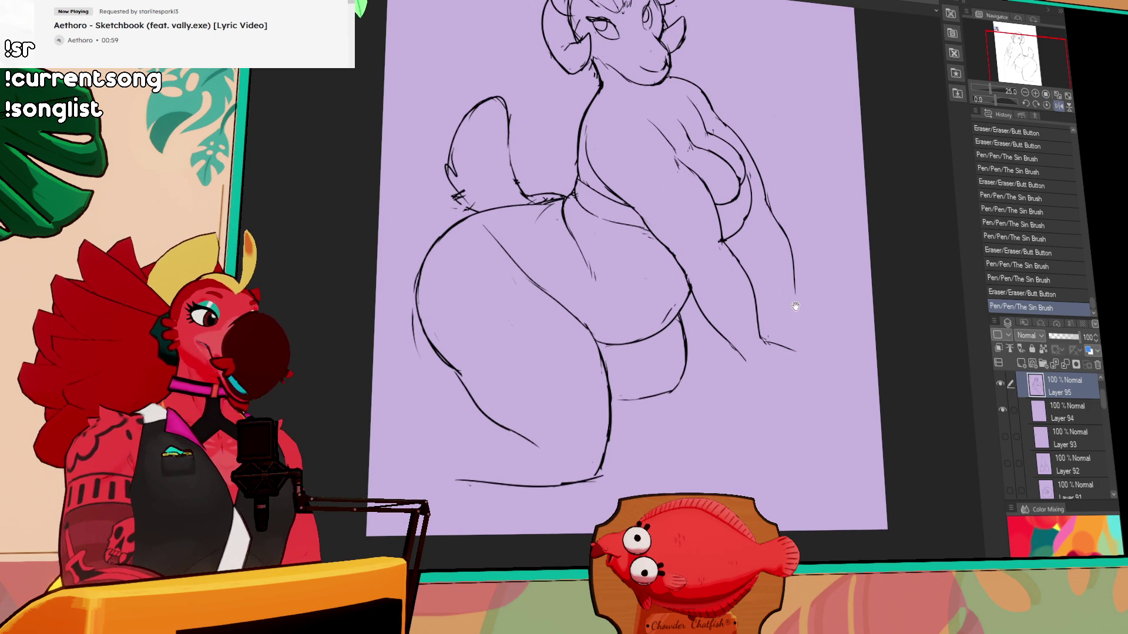
pyautogui.scroll(-1, 790, 305)
pyautogui.moveTo(798, 289); pyautogui.dragTo(804, 309)
pyautogui.moveTo(804, 308); pyautogui.dragTo(833, 332)
pyautogui.moveTo(830, 272)
pyautogui.mouseDown()
pyautogui.moveTo(818, 340)
pyautogui.moveTo(772, 242)
pyautogui.mouseUp()
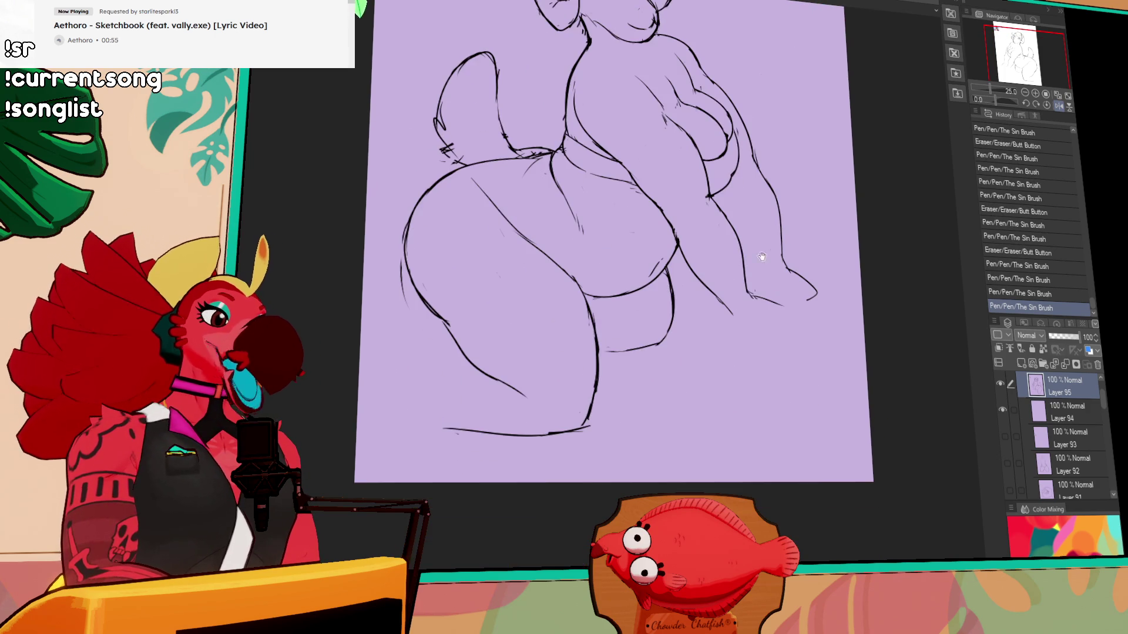
pyautogui.moveTo(732, 315); pyautogui.dragTo(609, 414)
pyautogui.moveTo(791, 301)
pyautogui.mouseDown()
pyautogui.moveTo(724, 305)
pyautogui.moveTo(782, 302)
pyautogui.mouseUp()
# - Undo the rough strokes and redraw the lines around the hand
pyautogui.hotkey('ctrl', 'z')
pyautogui.hotkey('ctrl', 'z')
pyautogui.hotkey('ctrl', 'z')
pyautogui.moveTo(728, 317); pyautogui.dragTo(769, 334)
pyautogui.moveTo(787, 302)
pyautogui.mouseDown()
pyautogui.moveTo(799, 314)
pyautogui.moveTo(774, 312)
pyautogui.moveTo(782, 304)
pyautogui.moveTo(807, 322)
pyautogui.moveTo(786, 346)
pyautogui.mouseUp()
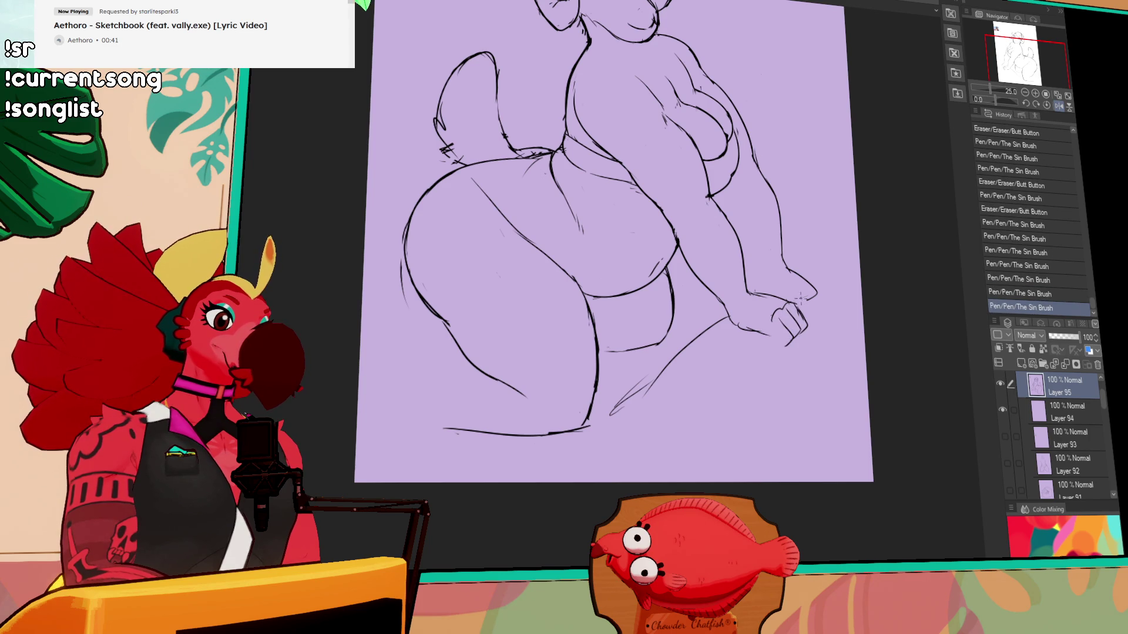
pyautogui.moveTo(907, 159); pyautogui.dragTo(903, 180)
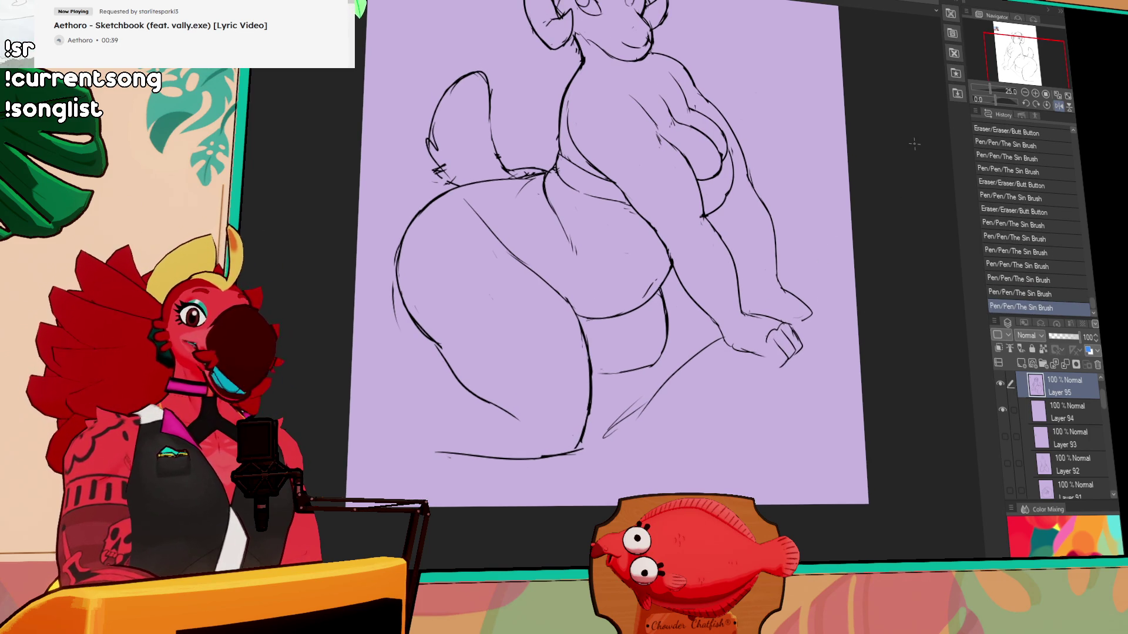
pyautogui.moveTo(765, 328); pyautogui.dragTo(765, 323)
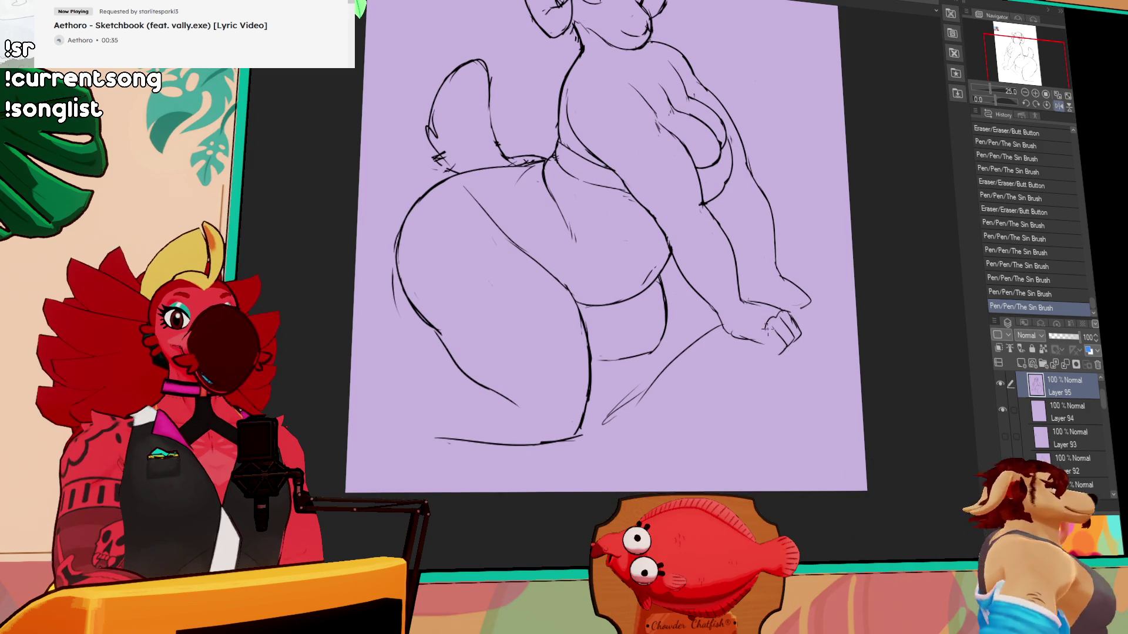
# - Redraw and touch up the fist linework resting at the hip
pyautogui.moveTo(752, 343)
pyautogui.mouseDown()
pyautogui.moveTo(753, 326)
pyautogui.moveTo(769, 328)
pyautogui.mouseUp()
pyautogui.moveTo(753, 319)
pyautogui.mouseDown()
pyautogui.moveTo(784, 341)
pyautogui.moveTo(776, 349)
pyautogui.mouseUp()
pyautogui.hotkey('ctrl', 'z')
pyautogui.moveTo(776, 336)
pyautogui.mouseDown()
pyautogui.moveTo(784, 350)
pyautogui.moveTo(748, 436)
pyautogui.mouseUp()
pyautogui.moveTo(799, 276); pyautogui.dragTo(805, 294)
pyautogui.moveTo(754, 98); pyautogui.dragTo(789, 206)
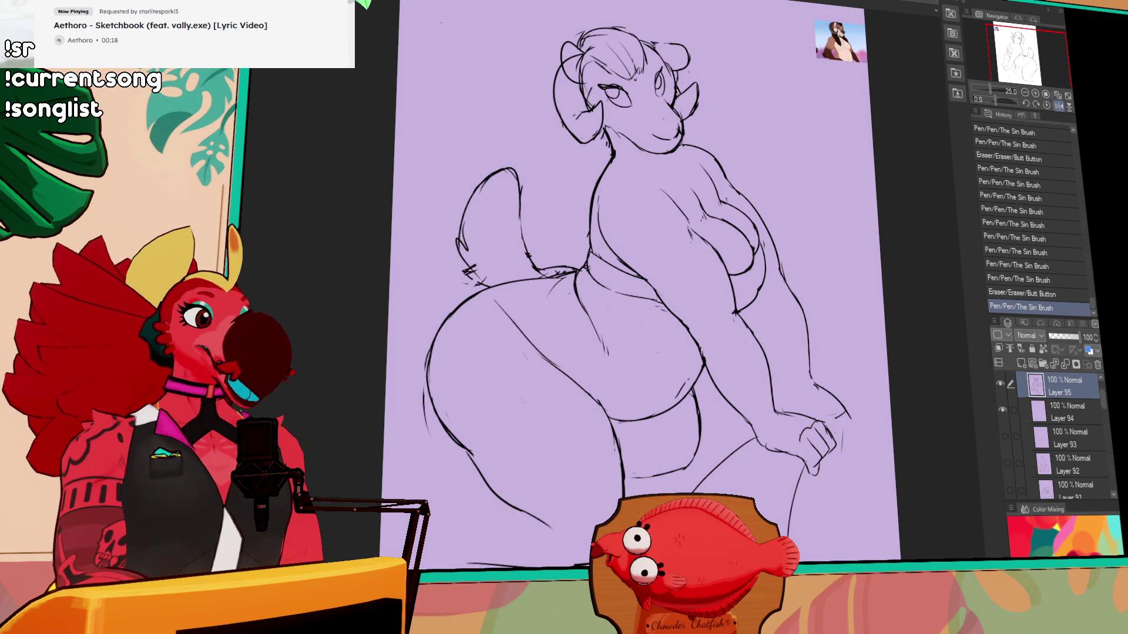
# - Redraw the tail's left and upper outline and erase stray lines around it
pyautogui.moveTo(601, 218); pyautogui.dragTo(608, 230)
pyautogui.moveTo(467, 270); pyautogui.dragTo(478, 219)
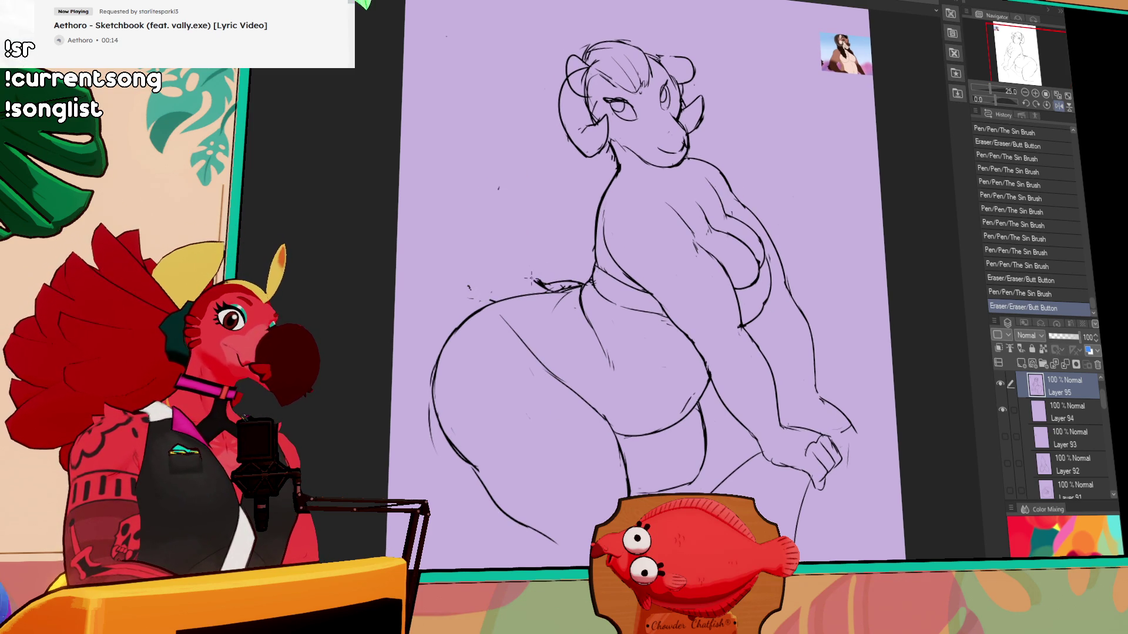
pyautogui.hotkey('ctrl', 'z')
pyautogui.hotkey('ctrl', 'y')
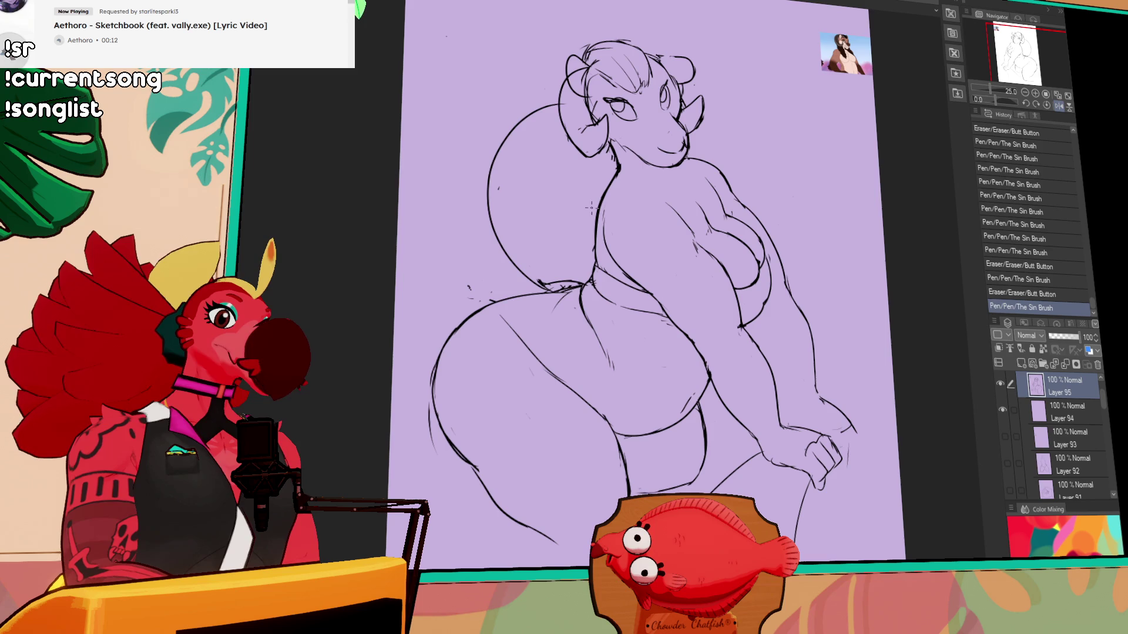
pyautogui.moveTo(496, 300)
pyautogui.mouseDown()
pyautogui.moveTo(472, 287)
pyautogui.moveTo(464, 264)
pyautogui.moveTo(511, 101)
pyautogui.mouseUp()
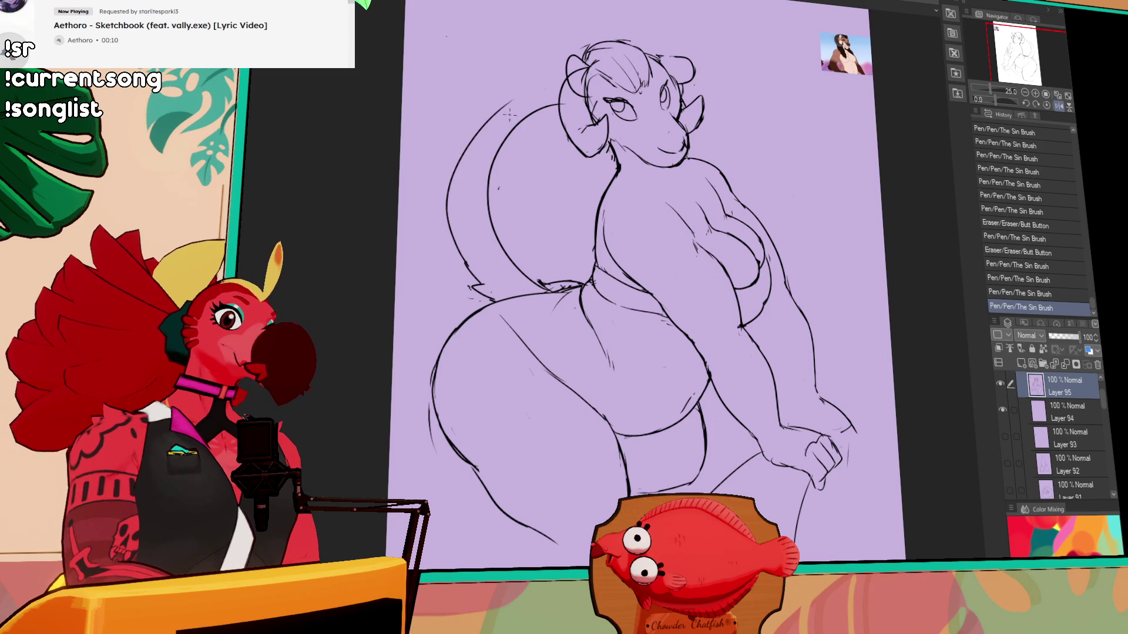
pyautogui.moveTo(448, 194); pyautogui.dragTo(528, 93)
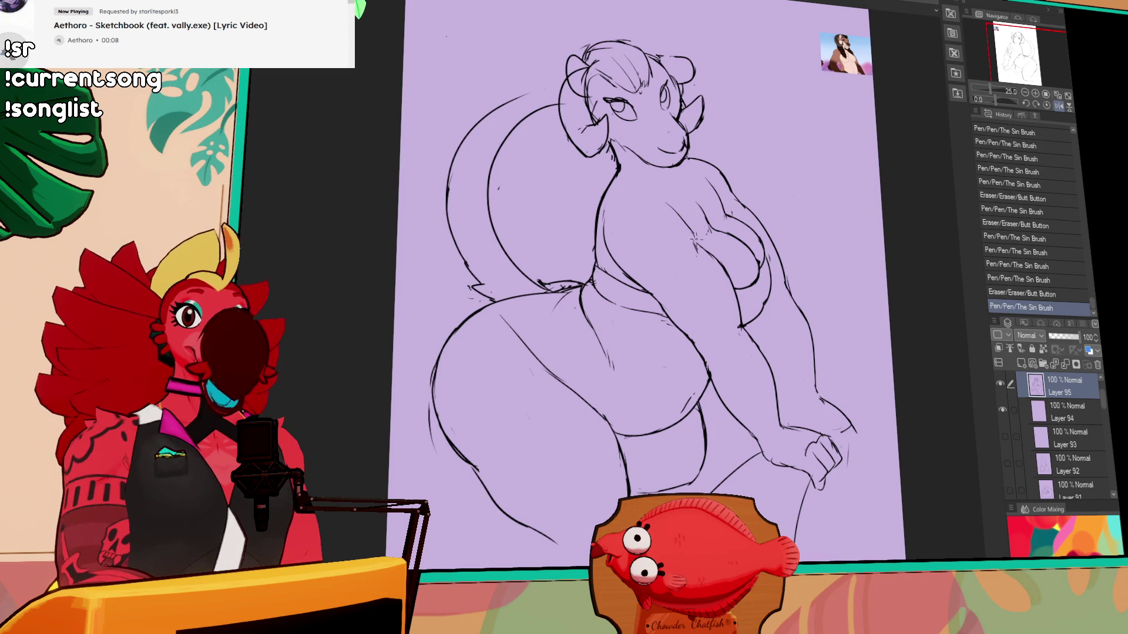
pyautogui.moveTo(698, 208); pyautogui.dragTo(753, 298)
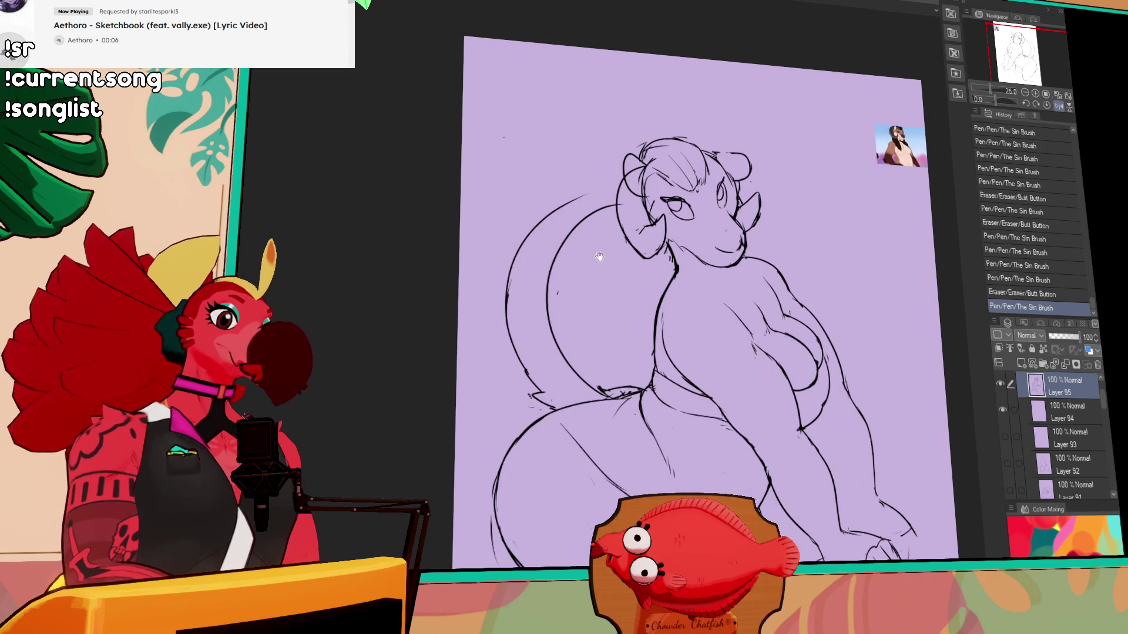
pyautogui.moveTo(575, 199)
pyautogui.mouseDown()
pyautogui.moveTo(504, 292)
pyautogui.moveTo(623, 171)
pyautogui.mouseUp()
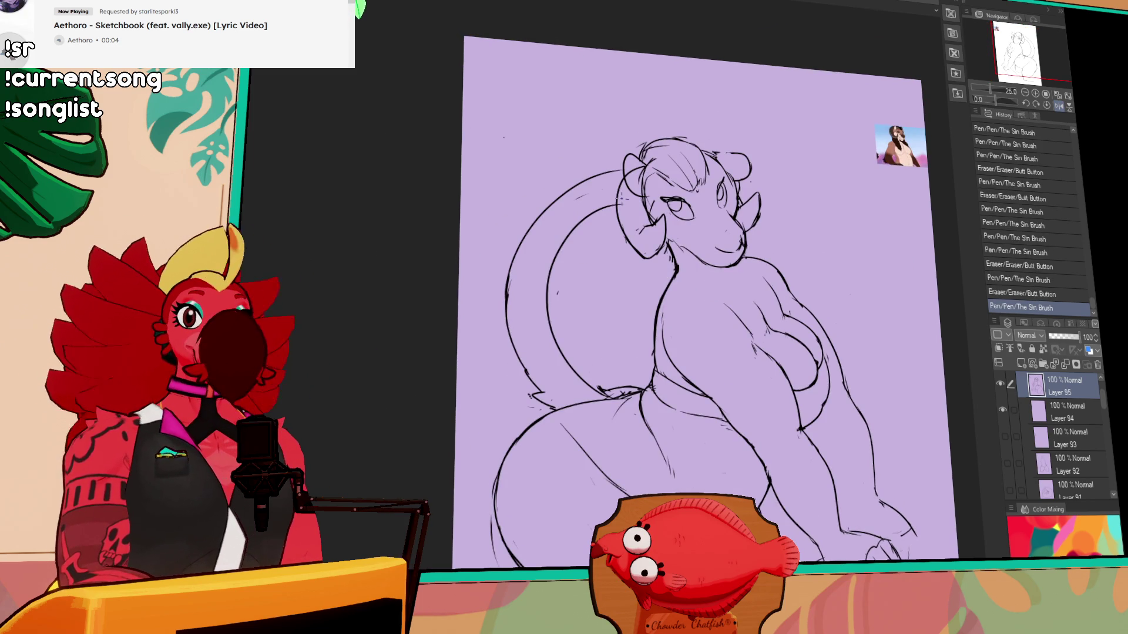
pyautogui.moveTo(812, 186); pyautogui.dragTo(830, 140)
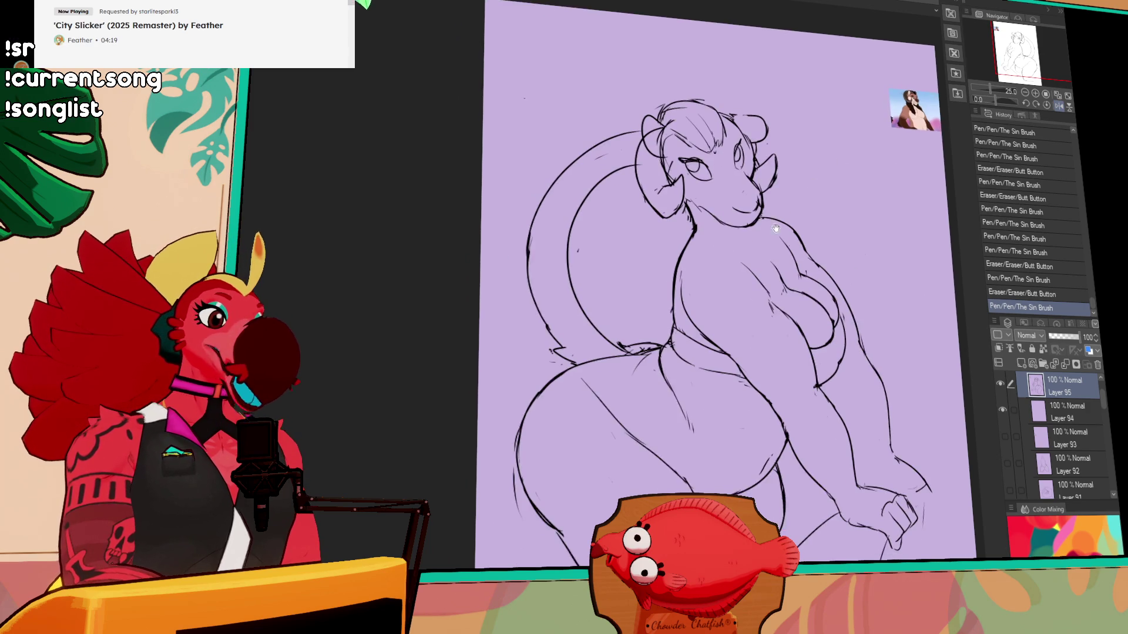
pyautogui.moveTo(586, 246); pyautogui.dragTo(552, 344)
pyautogui.moveTo(677, 173)
pyautogui.mouseDown()
pyautogui.moveTo(715, 237)
pyautogui.moveTo(684, 226)
pyautogui.moveTo(698, 210)
pyautogui.mouseUp()
pyautogui.moveTo(868, 150); pyautogui.dragTo(864, 173)
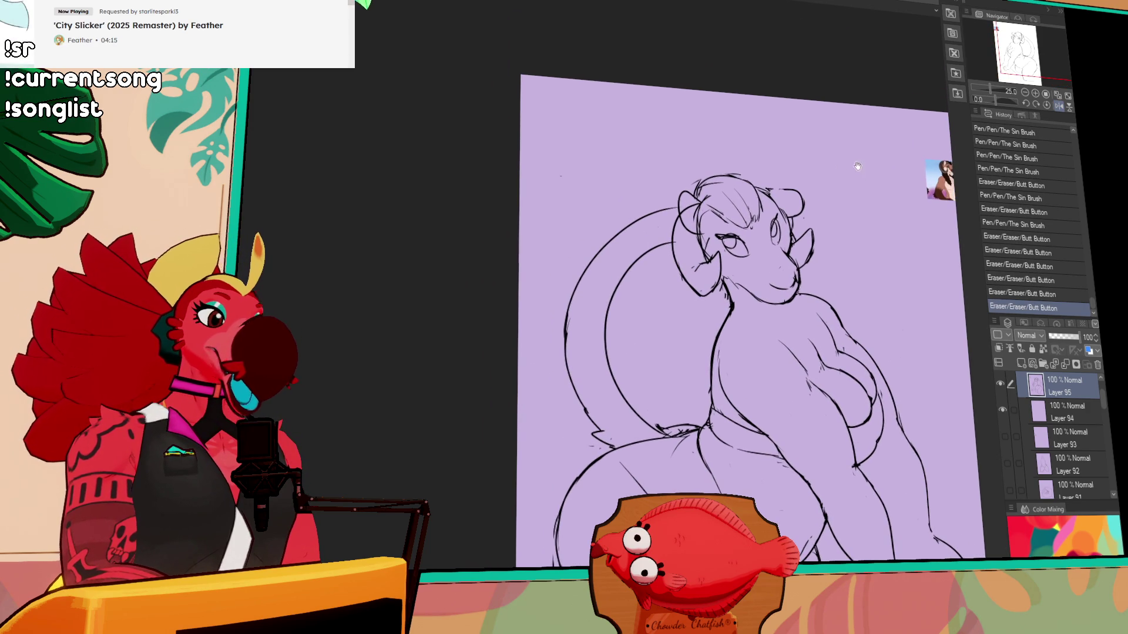
# - Redraw the left and right ear outlines beside the head
pyautogui.moveTo(695, 189); pyautogui.dragTo(692, 230)
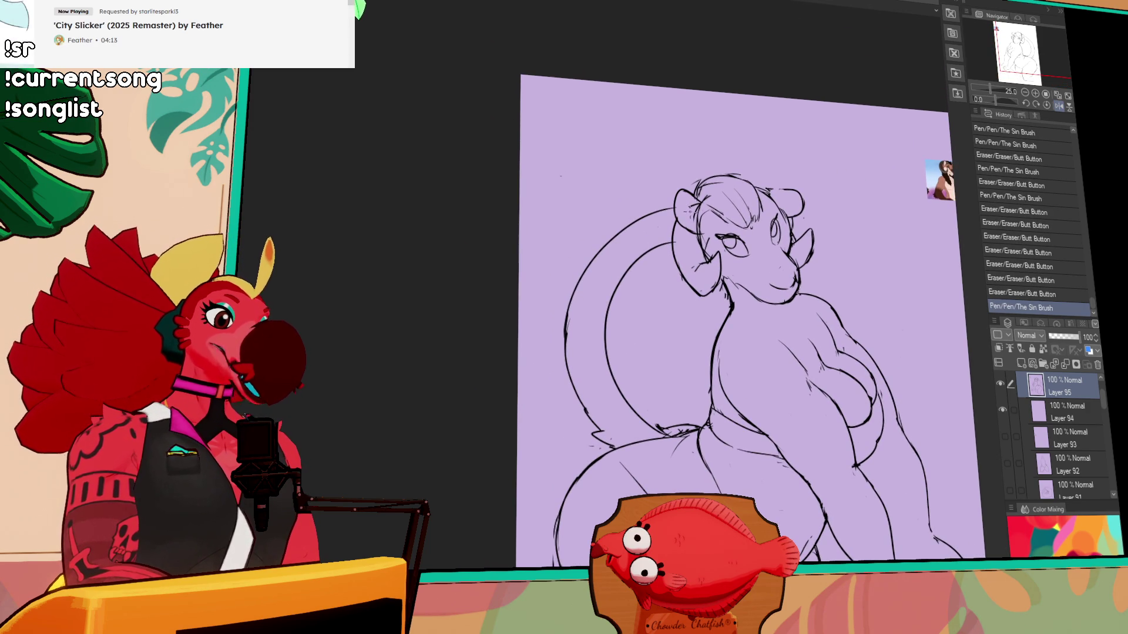
pyautogui.moveTo(875, 171); pyautogui.dragTo(880, 165)
pyautogui.moveTo(808, 203)
pyautogui.mouseDown()
pyautogui.moveTo(790, 191)
pyautogui.moveTo(800, 179)
pyautogui.mouseUp()
pyautogui.hotkey('ctrl', 'z')
pyautogui.moveTo(799, 179); pyautogui.dragTo(806, 203)
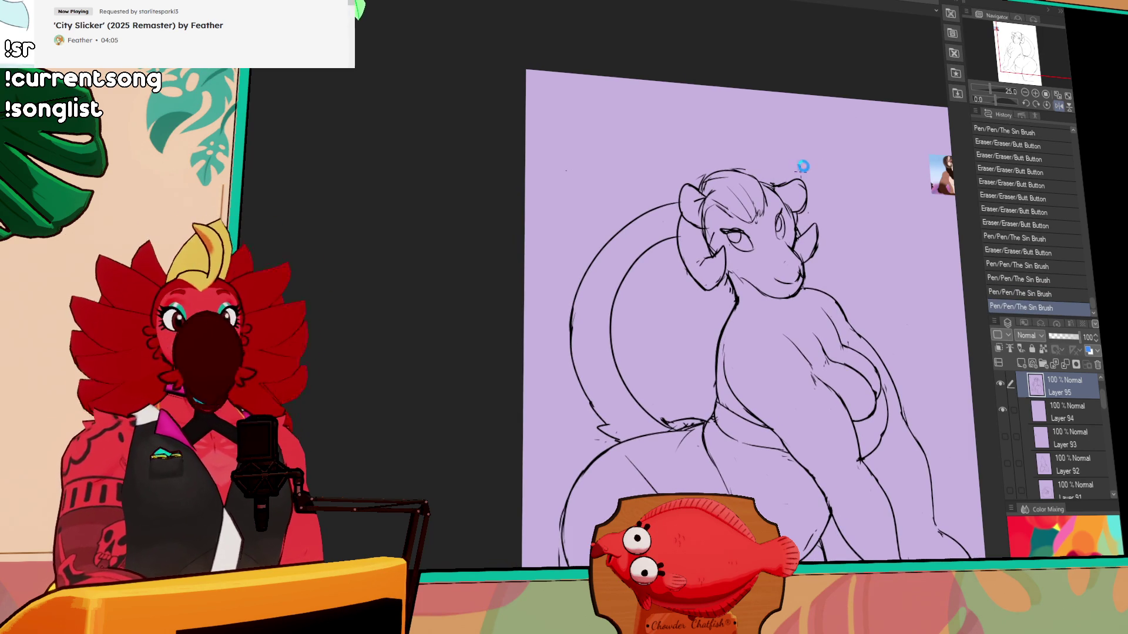
# - Erase stray lines on the body and small marks near the left hip
pyautogui.moveTo(826, 343)
pyautogui.mouseDown()
pyautogui.moveTo(756, 197)
pyautogui.moveTo(790, 256)
pyautogui.mouseUp()
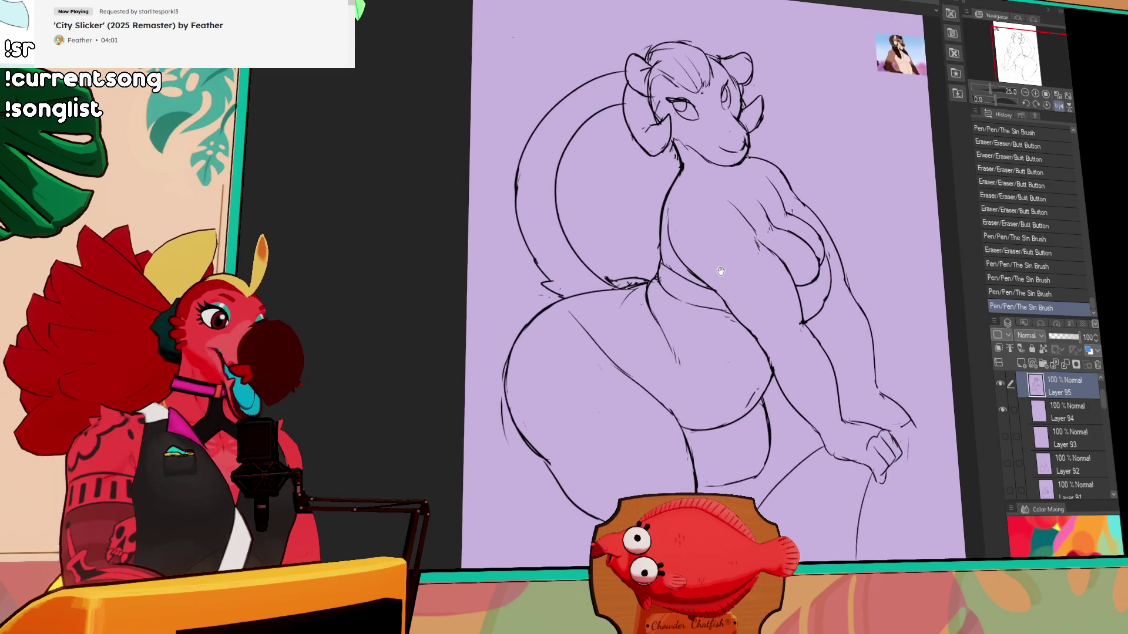
pyautogui.moveTo(655, 304)
pyautogui.mouseDown()
pyautogui.moveTo(632, 304)
pyautogui.moveTo(675, 317)
pyautogui.mouseUp()
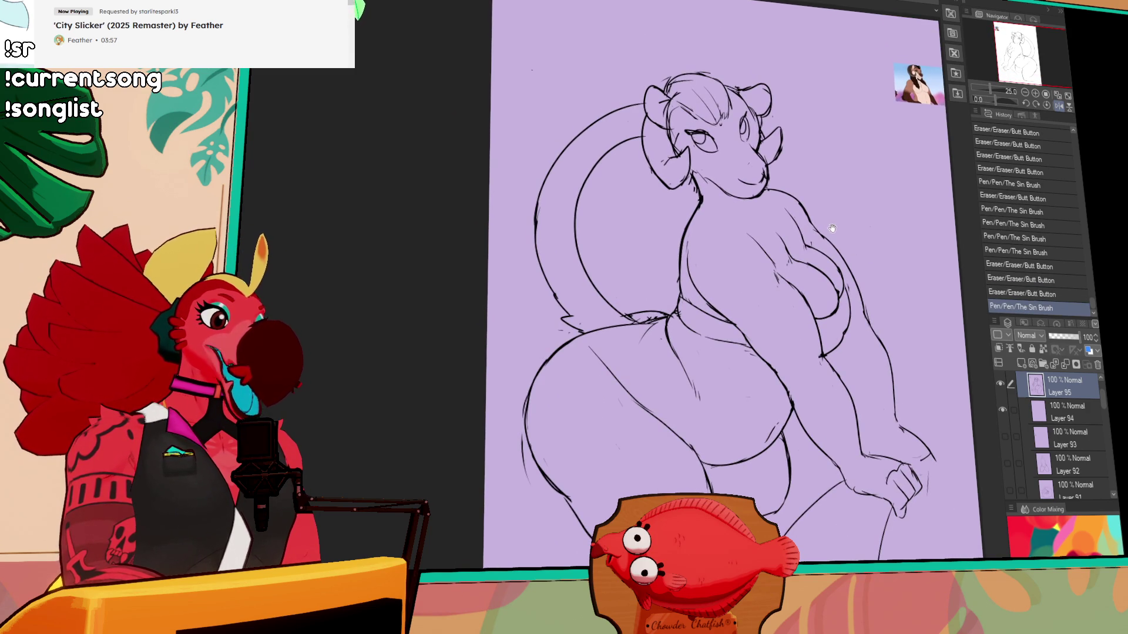
pyautogui.moveTo(831, 224); pyautogui.dragTo(764, 253)
pyautogui.moveTo(680, 255)
pyautogui.mouseDown()
pyautogui.moveTo(692, 312)
pyautogui.moveTo(690, 283)
pyautogui.mouseUp()
pyautogui.moveTo(821, 203); pyautogui.dragTo(852, 238)
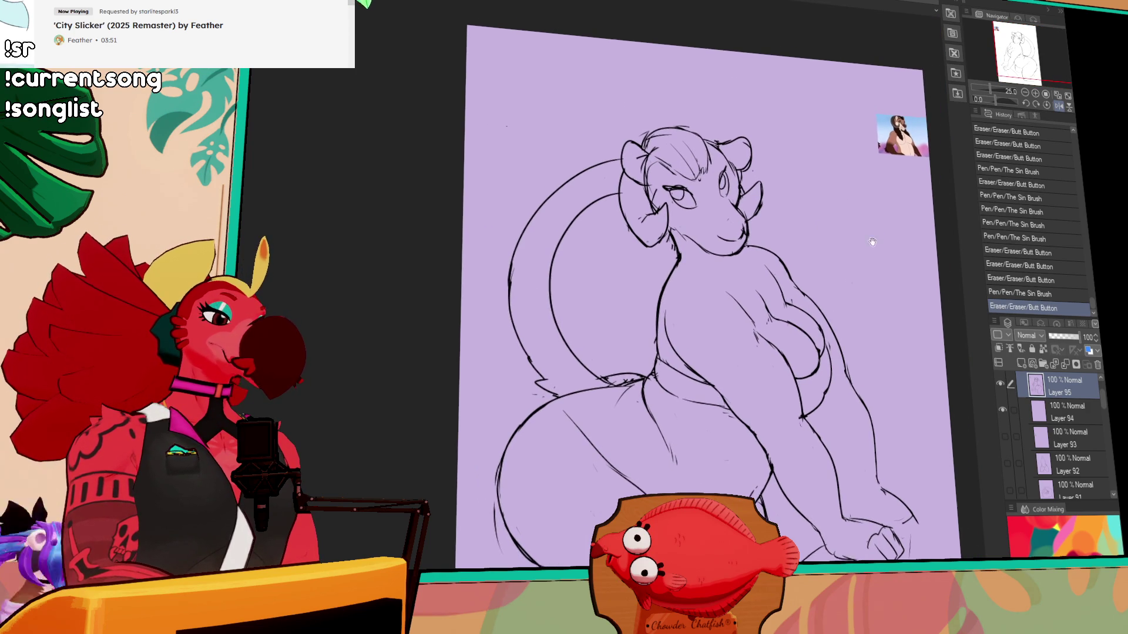
pyautogui.moveTo(617, 376); pyautogui.dragTo(611, 276)
pyautogui.moveTo(510, 338)
pyautogui.mouseDown()
pyautogui.moveTo(537, 423)
pyautogui.moveTo(517, 343)
pyautogui.moveTo(549, 407)
pyautogui.moveTo(531, 396)
pyautogui.moveTo(569, 399)
pyautogui.mouseUp()
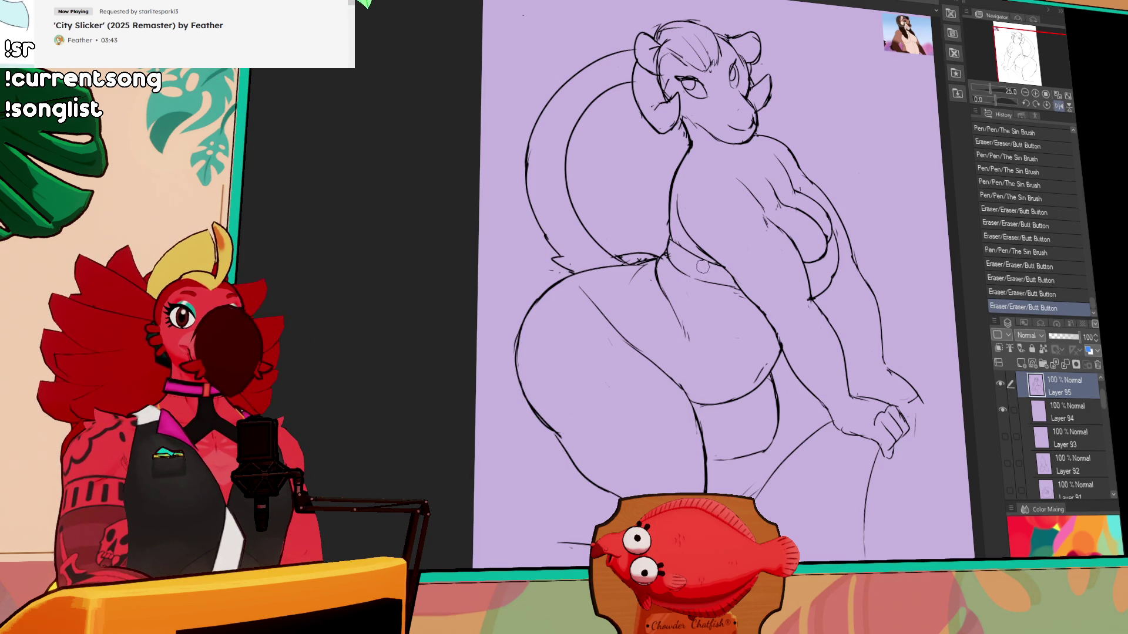
# - Add small line details at the chin, undoing the last one
pyautogui.moveTo(746, 261); pyautogui.dragTo(753, 285)
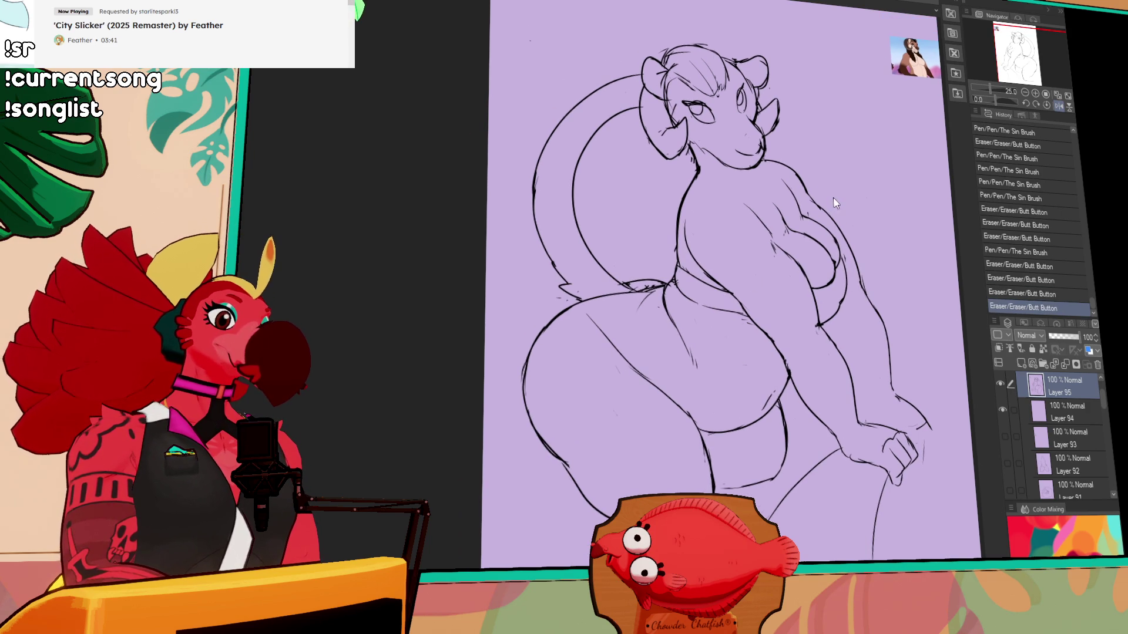
pyautogui.moveTo(784, 207); pyautogui.dragTo(783, 281)
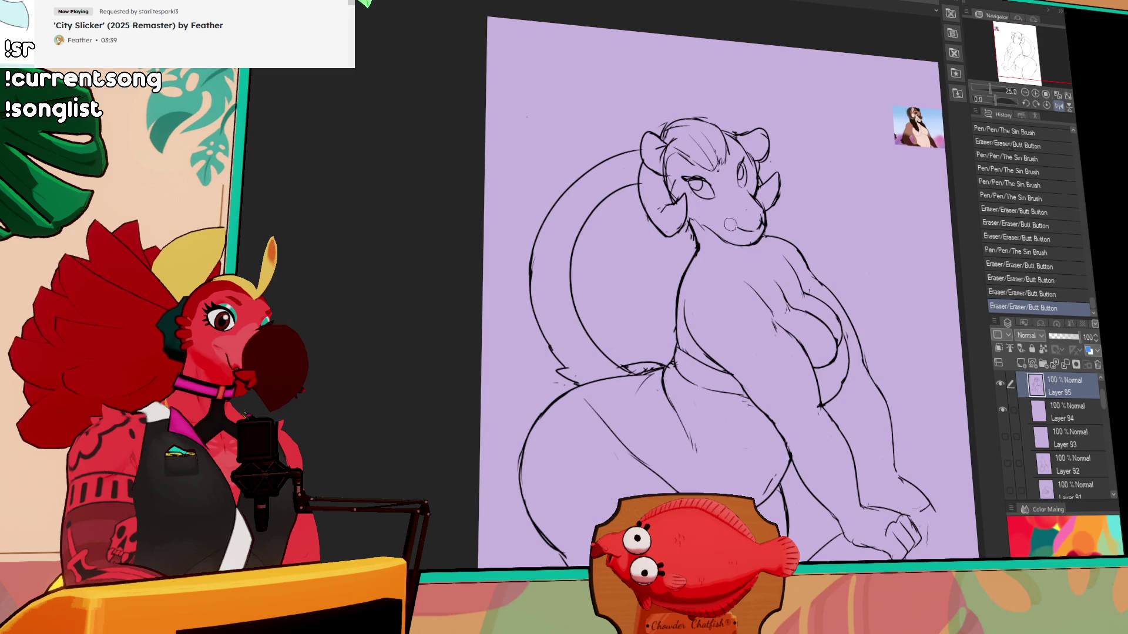
pyautogui.moveTo(739, 237)
pyautogui.mouseDown()
pyautogui.moveTo(755, 245)
pyautogui.moveTo(766, 230)
pyautogui.moveTo(720, 239)
pyautogui.mouseUp()
pyautogui.moveTo(728, 241)
pyautogui.mouseDown()
pyautogui.moveTo(746, 247)
pyautogui.moveTo(720, 241)
pyautogui.moveTo(734, 254)
pyautogui.moveTo(759, 242)
pyautogui.mouseUp()
pyautogui.moveTo(753, 245)
pyautogui.mouseDown()
pyautogui.moveTo(763, 229)
pyautogui.moveTo(760, 238)
pyautogui.mouseUp()
pyautogui.moveTo(754, 243)
pyautogui.mouseDown()
pyautogui.moveTo(764, 239)
pyautogui.moveTo(750, 263)
pyautogui.mouseUp()
pyautogui.hotkey('ctrl', 'z')
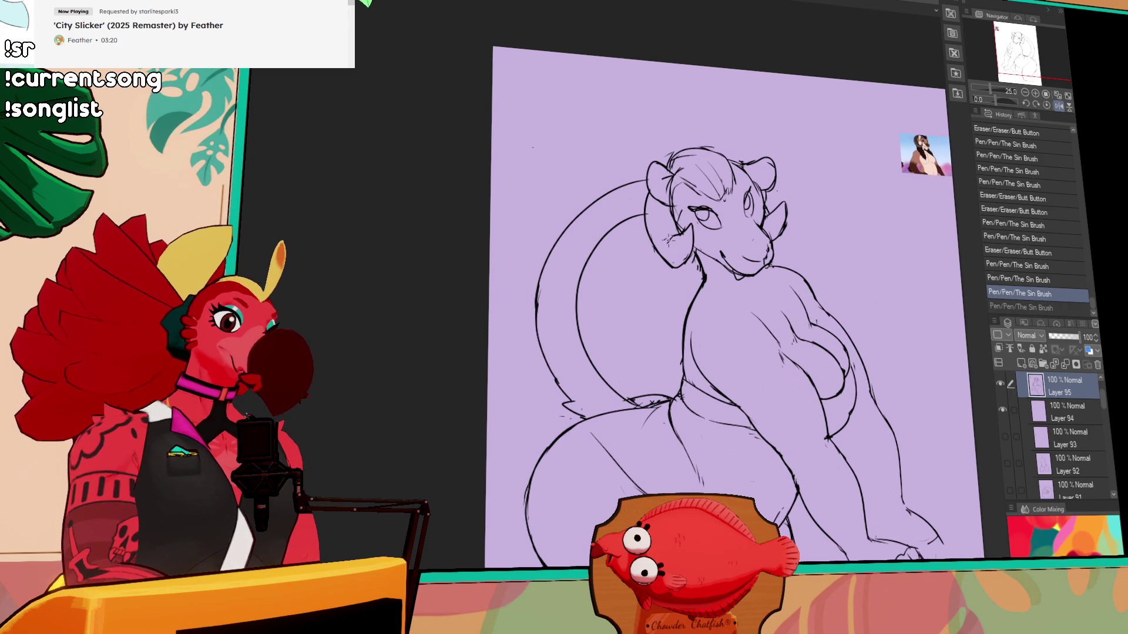
# - Touch up the lines near the ear and hair
pyautogui.moveTo(650, 287)
pyautogui.mouseDown()
pyautogui.moveTo(655, 274)
pyautogui.moveTo(657, 300)
pyautogui.moveTo(700, 292)
pyautogui.moveTo(661, 338)
pyautogui.moveTo(672, 340)
pyautogui.moveTo(652, 323)
pyautogui.moveTo(648, 353)
pyautogui.moveTo(663, 370)
pyautogui.mouseUp()
pyautogui.hotkey('ctrl', 'z')
pyautogui.hotkey('ctrl', 'z')
pyautogui.moveTo(675, 226); pyautogui.dragTo(681, 232)
pyautogui.moveTo(731, 179); pyautogui.dragTo(734, 183)
pyautogui.hotkey('ctrl', 'z')
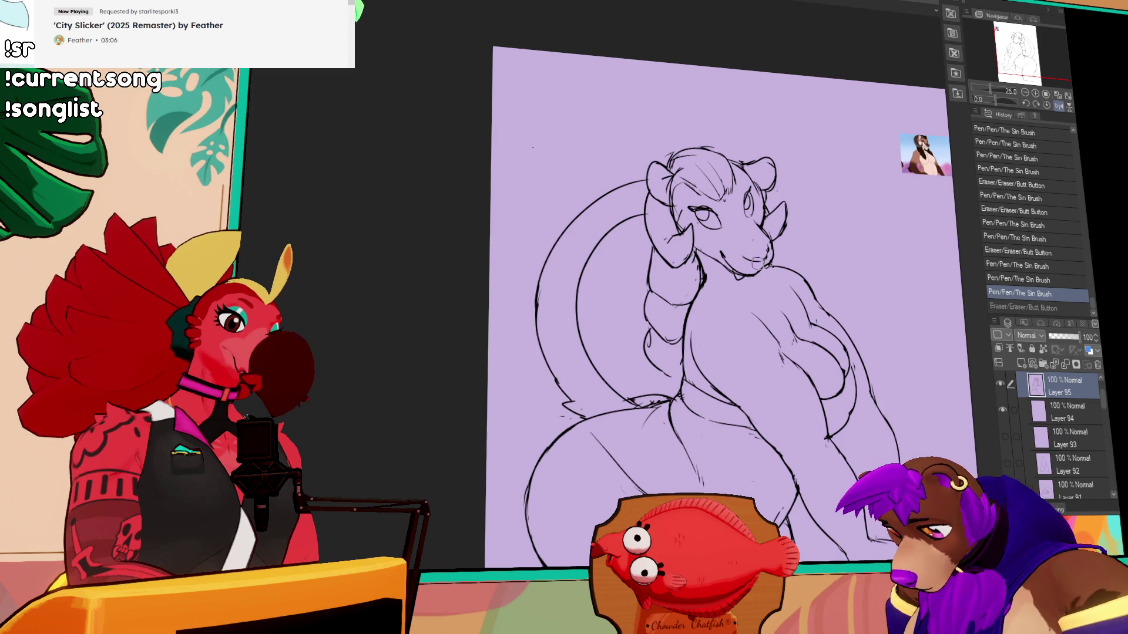
# - Add tiny chin and neck strokes, then nudge the lassoed ear lower and deselect
pyautogui.moveTo(758, 269)
pyautogui.mouseDown()
pyautogui.moveTo(768, 287)
pyautogui.moveTo(764, 276)
pyautogui.mouseUp()
pyautogui.moveTo(764, 275); pyautogui.dragTo(767, 280)
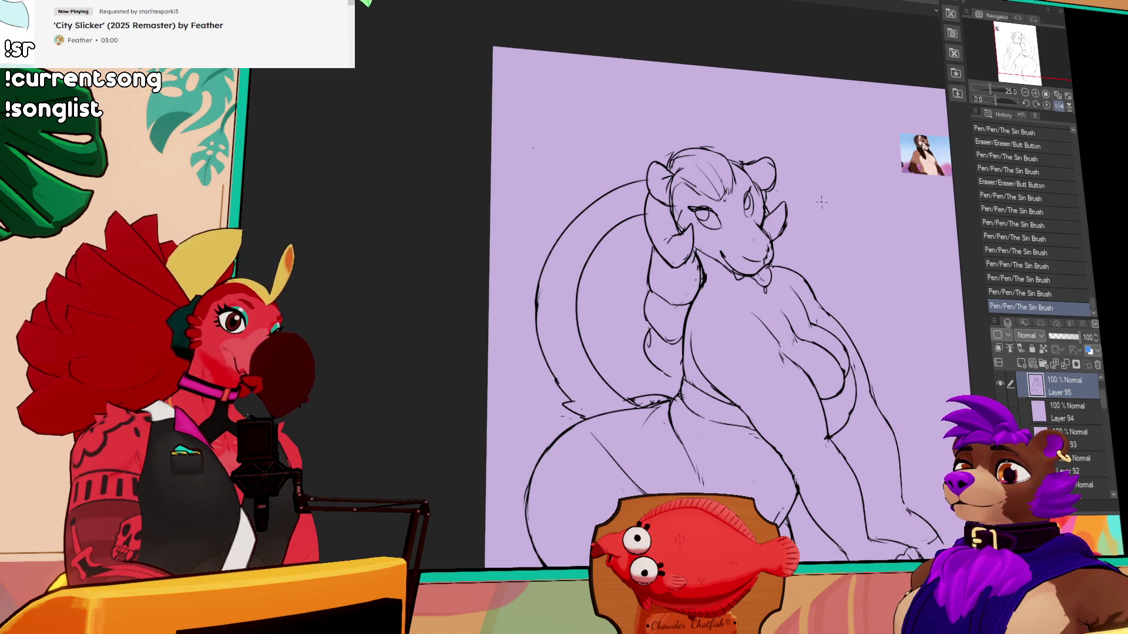
pyautogui.hotkey('ctrl', 'z')
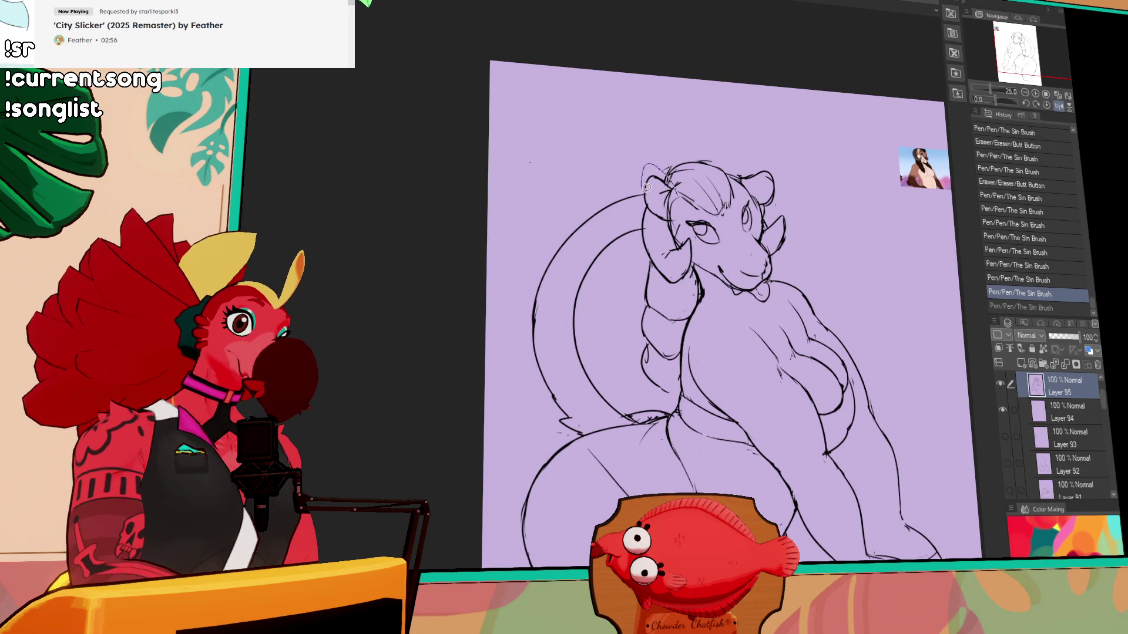
pyautogui.moveTo(674, 219)
pyautogui.mouseDown()
pyautogui.moveTo(685, 221)
pyautogui.moveTo(668, 169)
pyautogui.mouseUp()
pyautogui.hotkey('ctrl', 'd')
# - Clean up and redraw the lines at the top of the head
pyautogui.hotkey('ctrl', 'z')
pyautogui.moveTo(672, 174); pyautogui.dragTo(687, 168)
pyautogui.moveTo(818, 188); pyautogui.dragTo(832, 209)
pyautogui.moveTo(679, 199)
pyautogui.mouseDown()
pyautogui.moveTo(685, 182)
pyautogui.moveTo(719, 186)
pyautogui.moveTo(727, 204)
pyautogui.moveTo(734, 179)
pyautogui.mouseUp()
pyautogui.hotkey('ctrl', 'z')
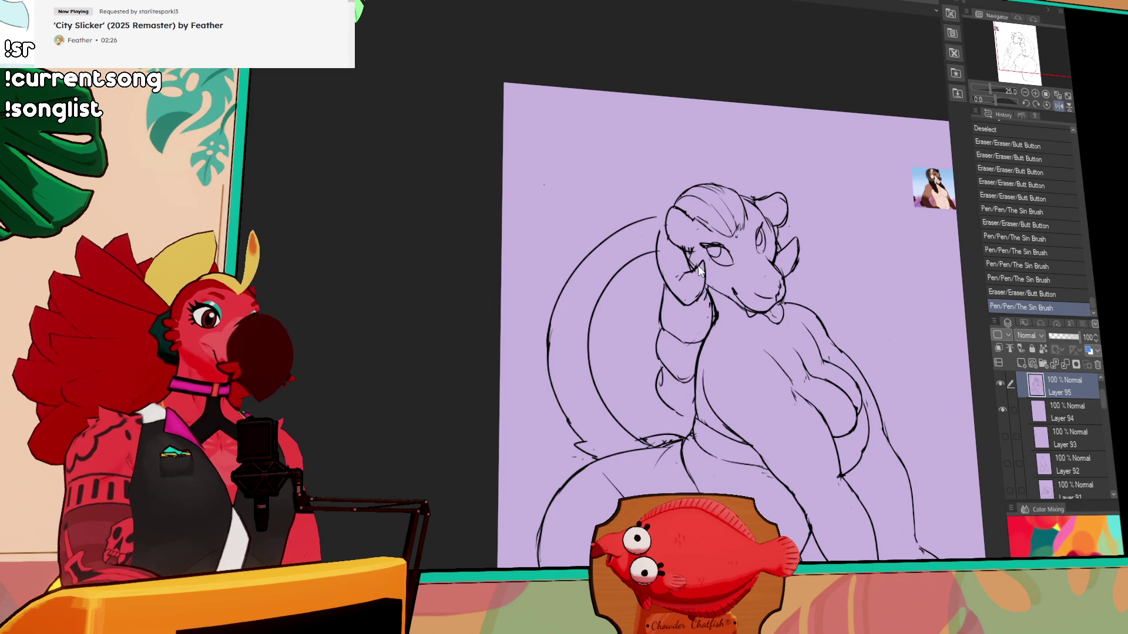
# - Redraw the belly lines and erase a stray mark near the lower belly
pyautogui.moveTo(823, 346)
pyautogui.mouseDown()
pyautogui.moveTo(720, 279)
pyautogui.moveTo(725, 245)
pyautogui.mouseUp()
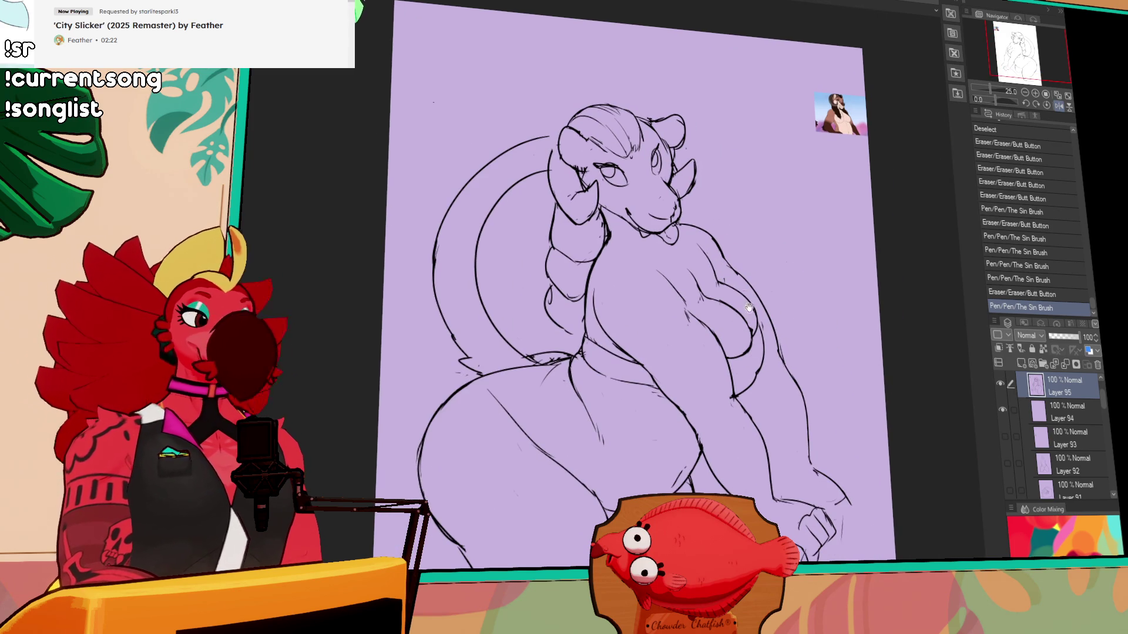
pyautogui.moveTo(778, 269); pyautogui.dragTo(782, 276)
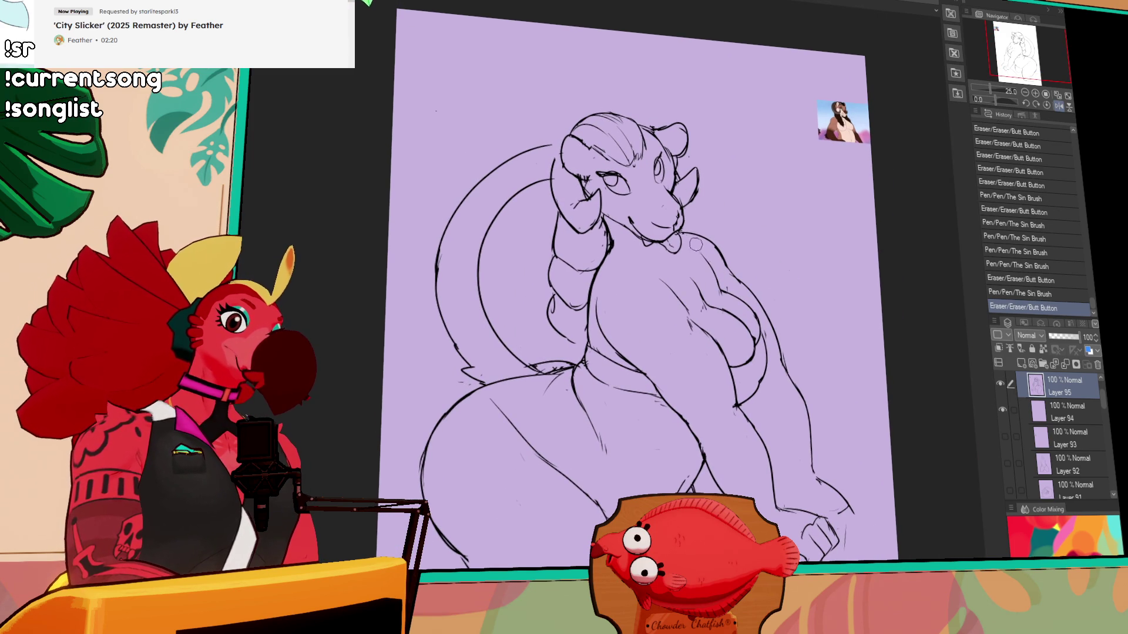
pyautogui.moveTo(691, 364); pyautogui.dragTo(673, 265)
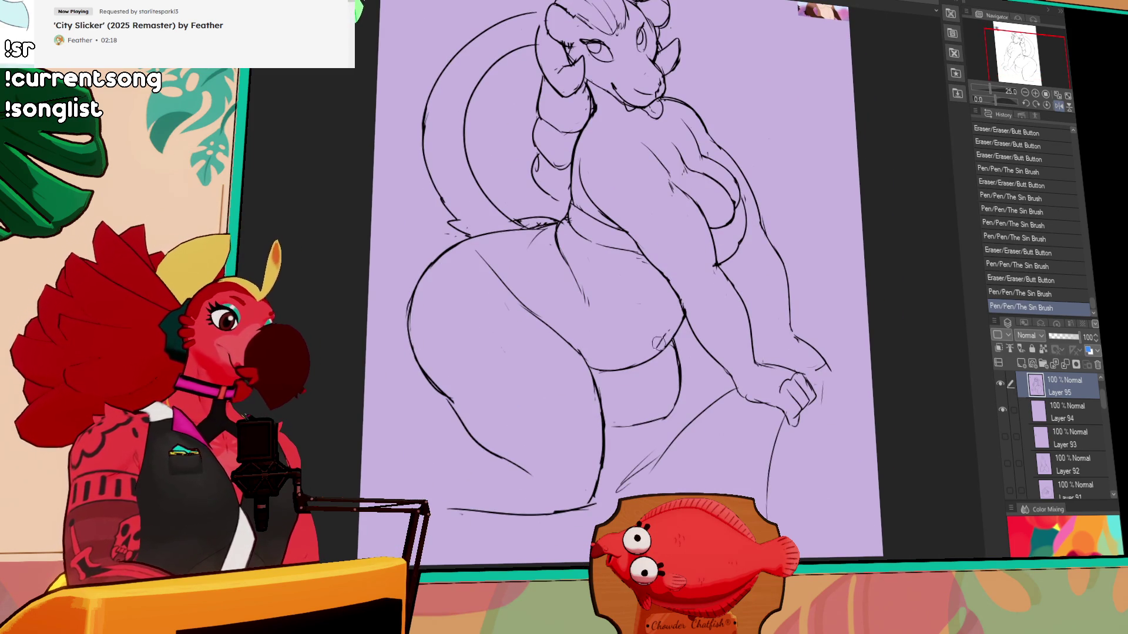
pyautogui.hotkey('ctrl', 'z')
pyautogui.moveTo(652, 347)
pyautogui.mouseDown()
pyautogui.moveTo(671, 320)
pyautogui.moveTo(681, 334)
pyautogui.mouseUp()
pyautogui.moveTo(714, 276)
pyautogui.mouseDown()
pyautogui.moveTo(717, 285)
pyautogui.moveTo(724, 267)
pyautogui.mouseUp()
pyautogui.moveTo(623, 411)
pyautogui.mouseDown()
pyautogui.moveTo(665, 400)
pyautogui.moveTo(626, 408)
pyautogui.moveTo(655, 402)
pyautogui.mouseUp()
# - Erase small marks near the right arm and add pen strokes along the legs
pyautogui.moveTo(806, 301)
pyautogui.mouseDown()
pyautogui.moveTo(809, 394)
pyautogui.moveTo(747, 333)
pyautogui.mouseUp()
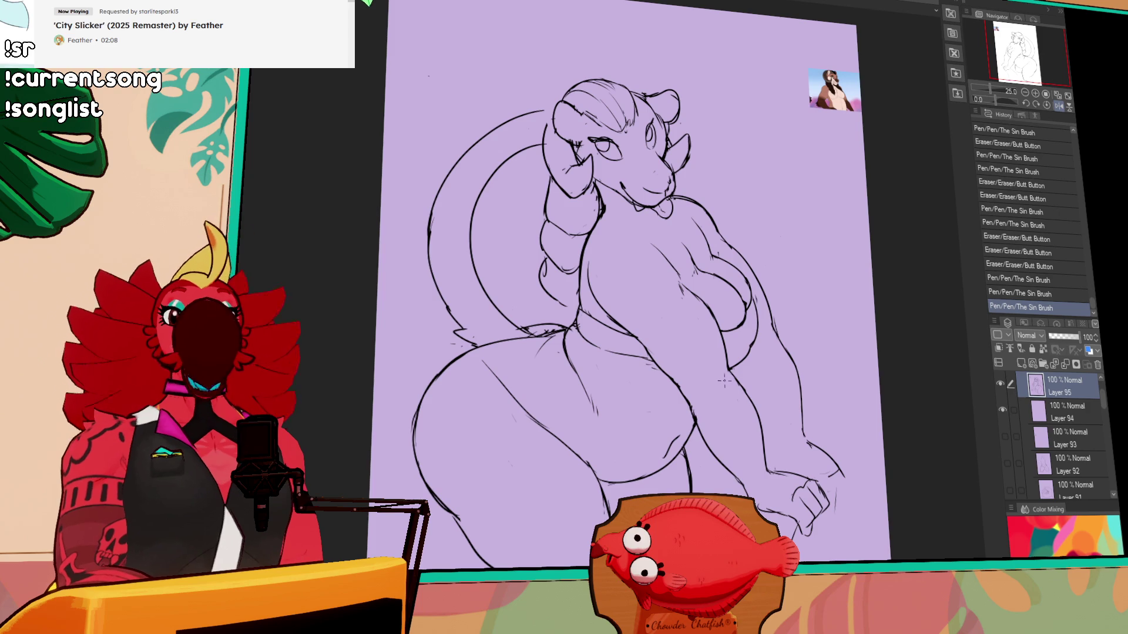
pyautogui.moveTo(764, 376); pyautogui.dragTo(762, 346)
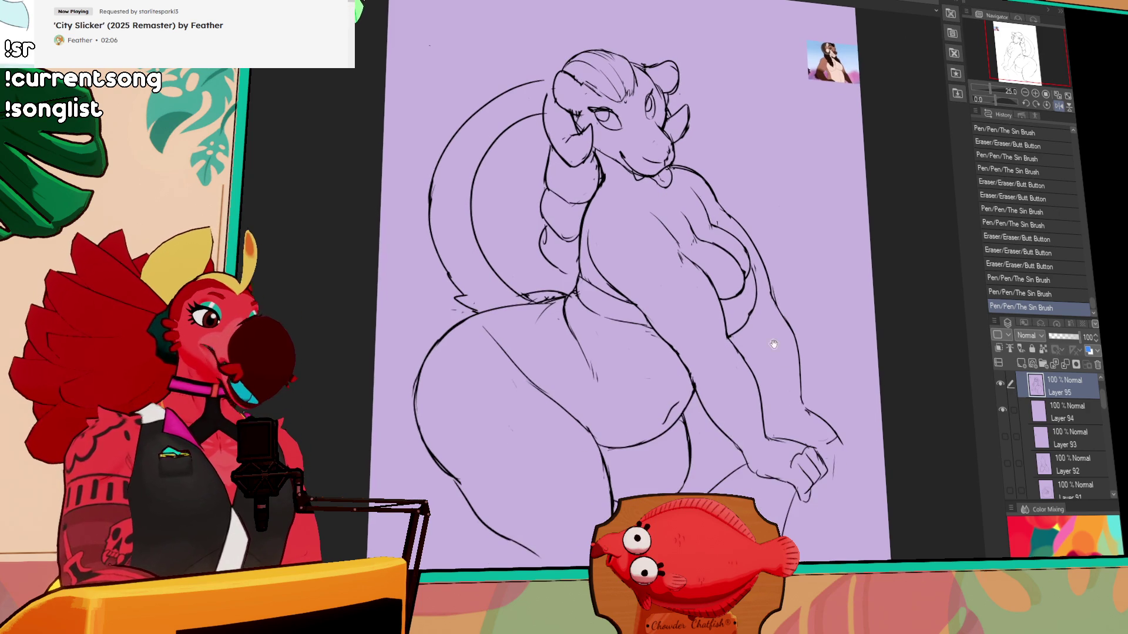
pyautogui.moveTo(797, 397)
pyautogui.mouseDown()
pyautogui.moveTo(819, 429)
pyautogui.moveTo(875, 300)
pyautogui.mouseUp()
pyautogui.moveTo(837, 352); pyautogui.dragTo(837, 464)
pyautogui.moveTo(672, 445); pyautogui.dragTo(532, 446)
pyautogui.moveTo(528, 396); pyautogui.dragTo(552, 372)
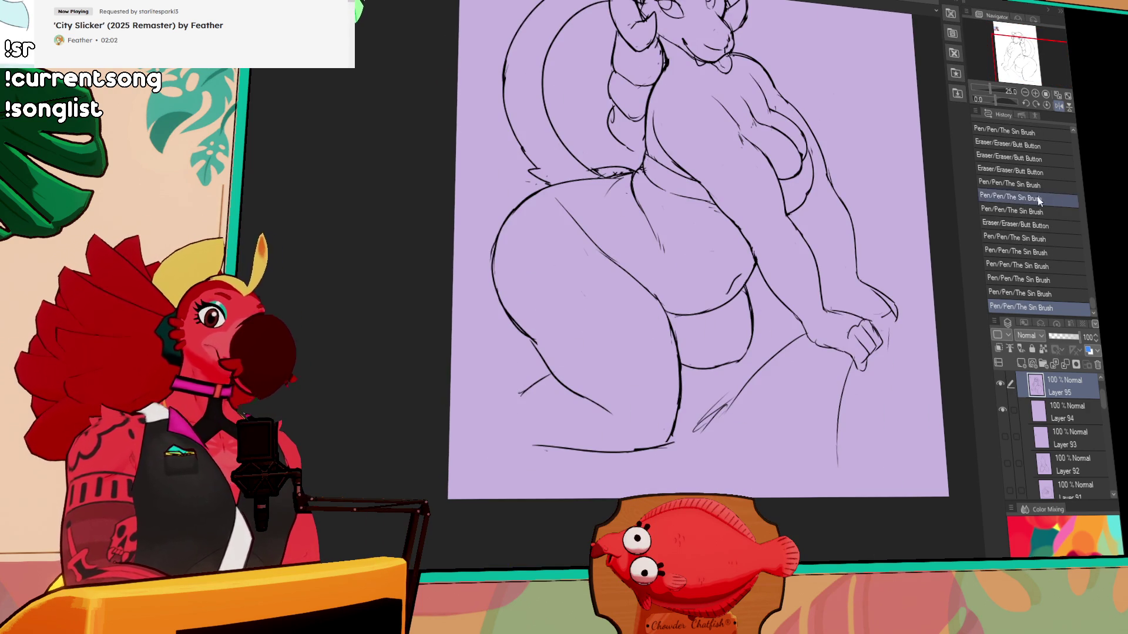
pyautogui.moveTo(854, 100)
pyautogui.mouseDown()
pyautogui.moveTo(825, 172)
pyautogui.moveTo(831, 302)
pyautogui.mouseUp()
# - Replace the ear's circle mark with small inner-ear lines
pyautogui.moveTo(611, 203); pyautogui.dragTo(604, 211)
pyautogui.moveTo(605, 209); pyautogui.dragTo(600, 215)
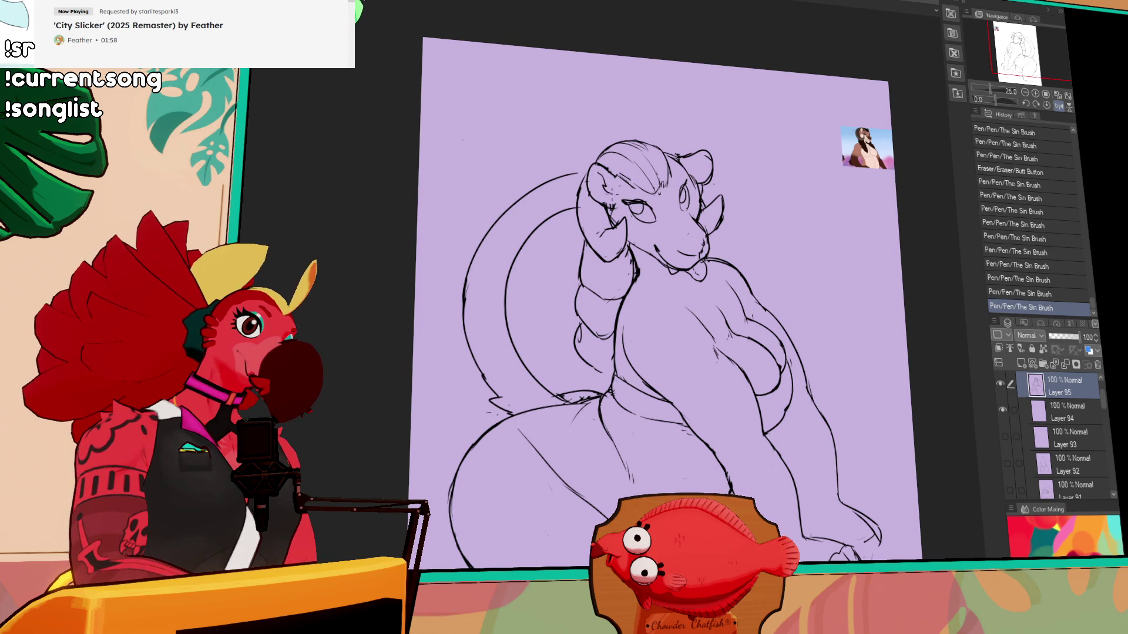
pyautogui.moveTo(693, 160)
pyautogui.mouseDown()
pyautogui.moveTo(713, 192)
pyautogui.moveTo(720, 185)
pyautogui.moveTo(710, 188)
pyautogui.mouseUp()
pyautogui.hotkey('ctrl', 'z')
pyautogui.moveTo(594, 189); pyautogui.dragTo(609, 200)
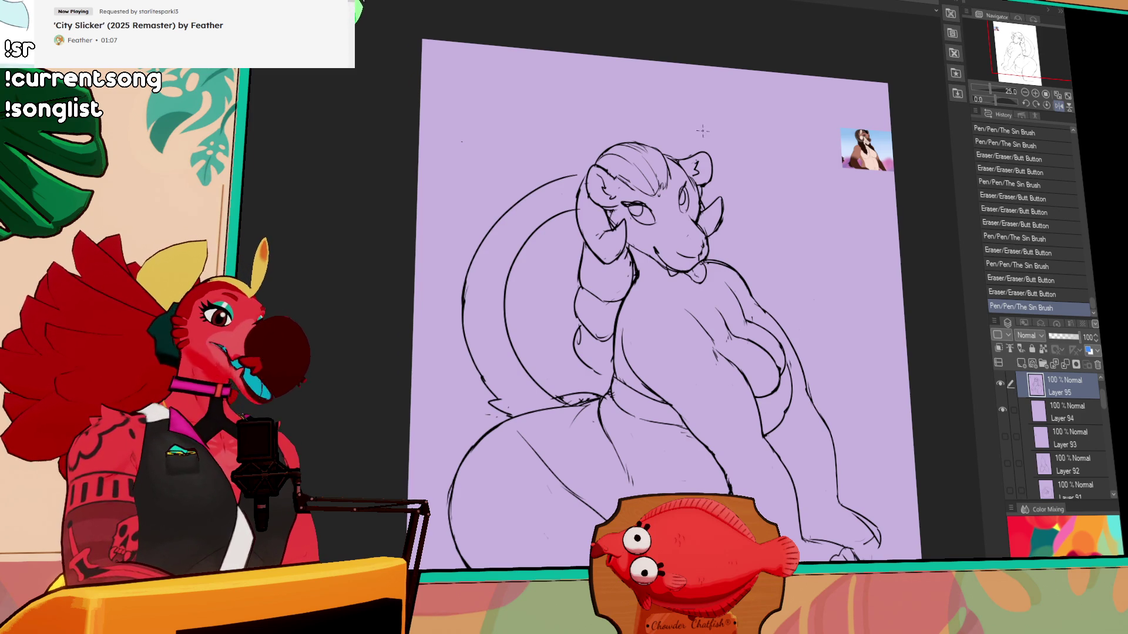
# - Draw a curved hair strand from the head to the right, retrying its tip
pyautogui.moveTo(691, 226); pyautogui.dragTo(699, 235)
pyautogui.moveTo(536, 200); pyautogui.dragTo(586, 179)
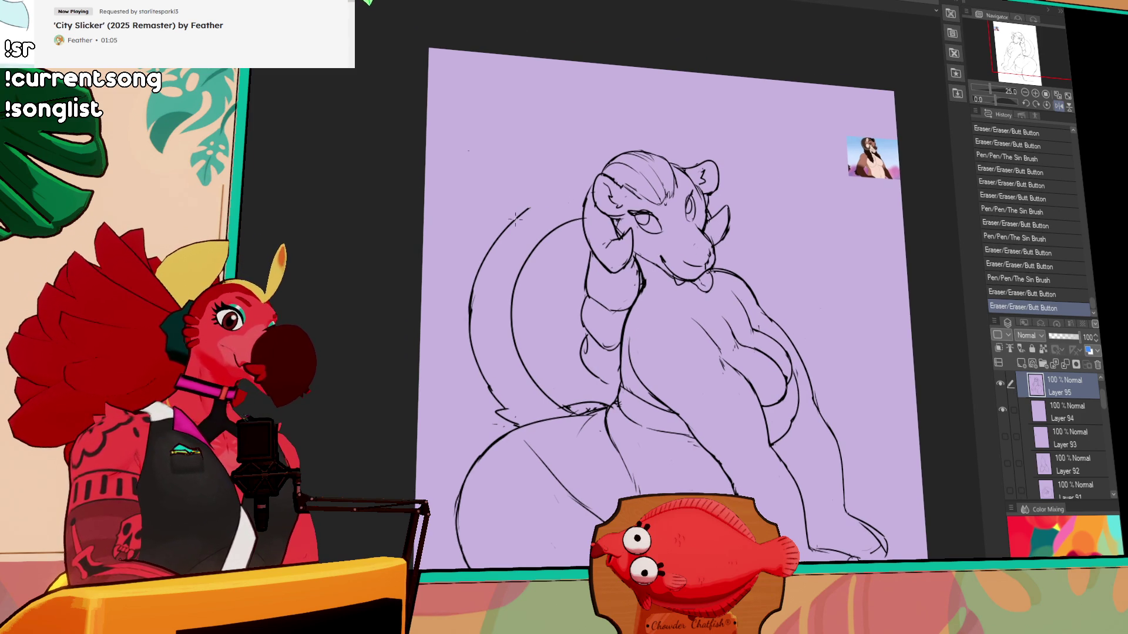
pyautogui.moveTo(711, 197)
pyautogui.mouseDown()
pyautogui.moveTo(851, 235)
pyautogui.moveTo(852, 258)
pyautogui.mouseUp()
pyautogui.hotkey('ctrl', 'z')
pyautogui.moveTo(846, 215); pyautogui.dragTo(849, 241)
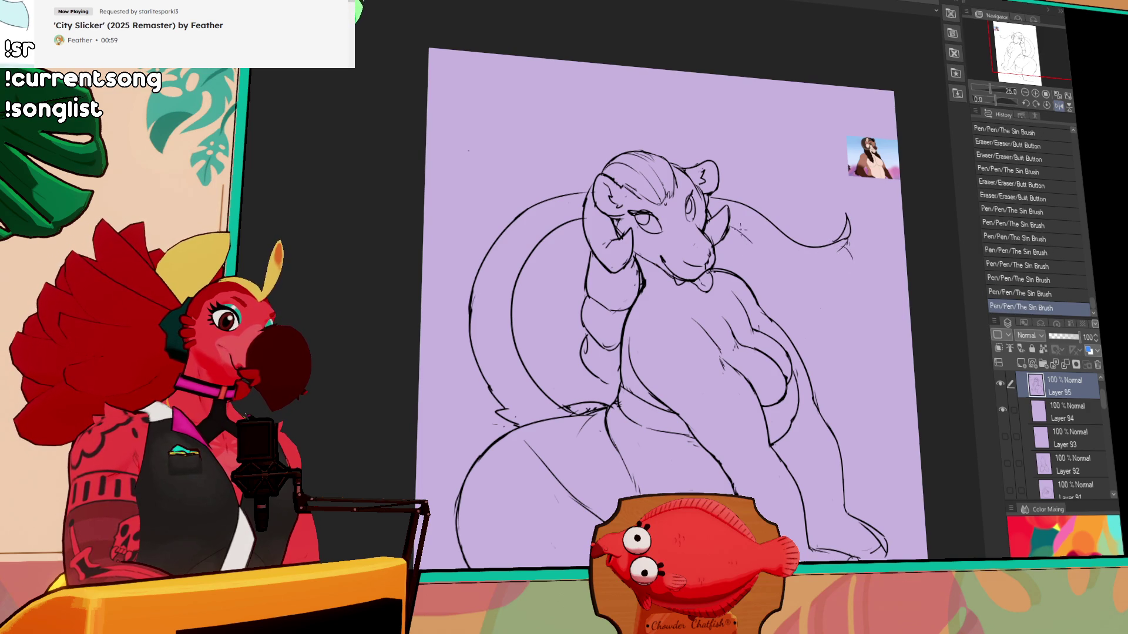
pyautogui.moveTo(825, 322); pyautogui.dragTo(813, 313)
pyautogui.hotkey('ctrl', 'z')
pyautogui.hotkey('ctrl', 'z')
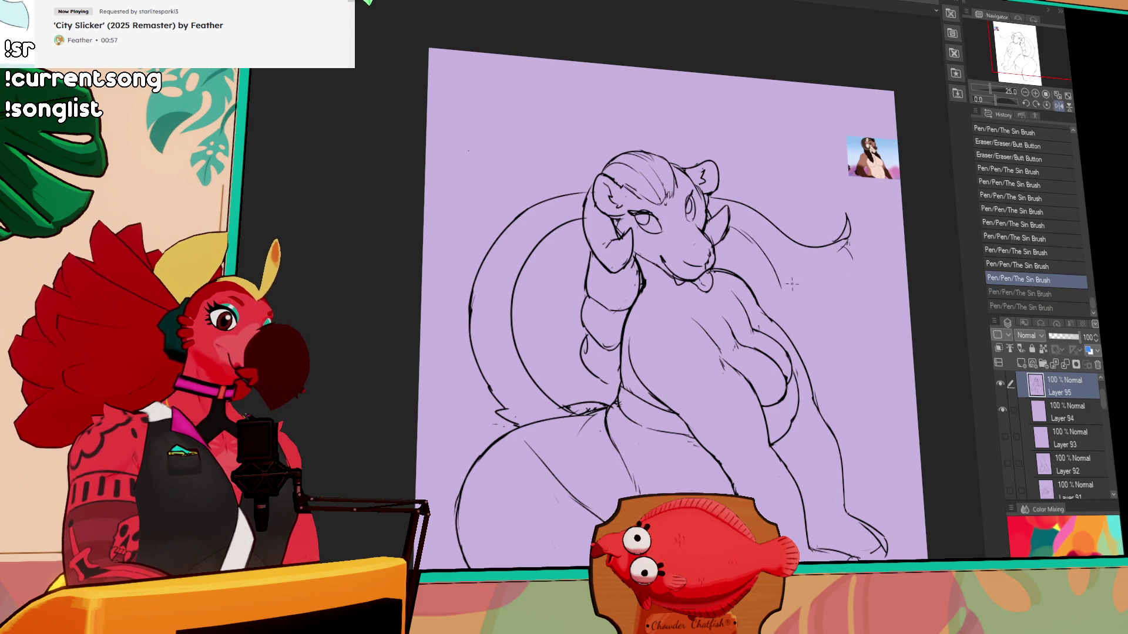
# - Redraw the right edge of the hair as a wider curve
pyautogui.click(818, 373)
pyautogui.hotkey('ctrl', 'z')
pyautogui.moveTo(820, 353)
pyautogui.mouseDown()
pyautogui.moveTo(834, 295)
pyautogui.moveTo(858, 330)
pyautogui.mouseUp()
pyautogui.hotkey('ctrl', 'z')
pyautogui.hotkey('ctrl', 'z')
pyautogui.moveTo(843, 276); pyautogui.dragTo(842, 359)
pyautogui.hotkey('ctrl', 'z')
pyautogui.hotkey('ctrl', 'z')
pyautogui.moveTo(846, 250); pyautogui.dragTo(877, 322)
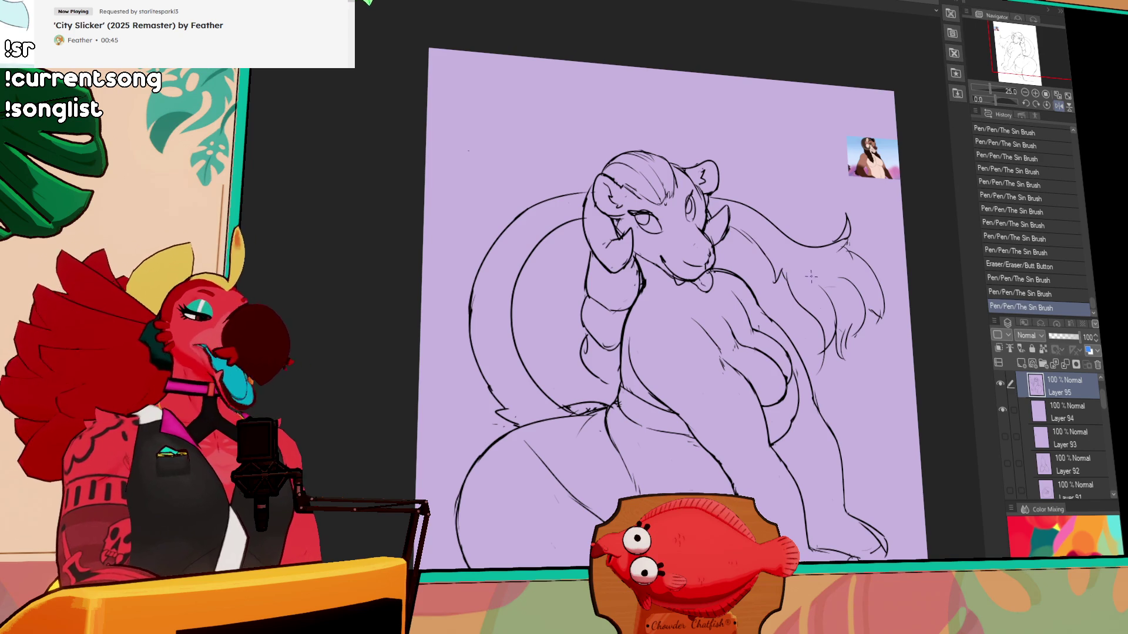
# - Erase stray hair strokes right of the head and draw cleaner strands
pyautogui.moveTo(863, 258); pyautogui.dragTo(865, 274)
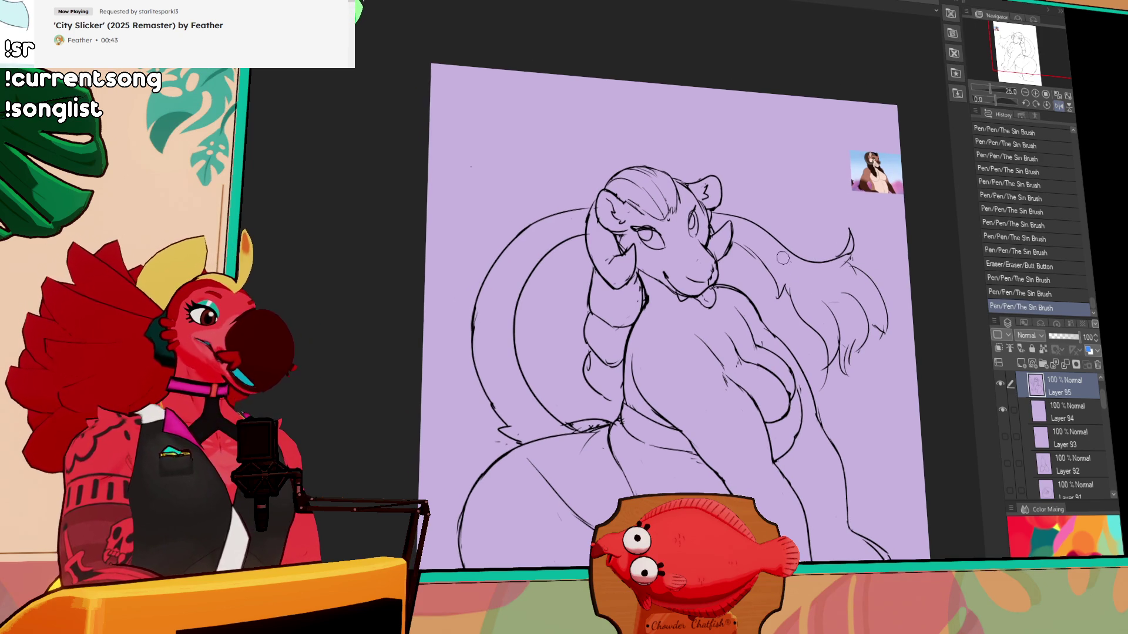
pyautogui.moveTo(821, 162); pyautogui.dragTo(826, 121)
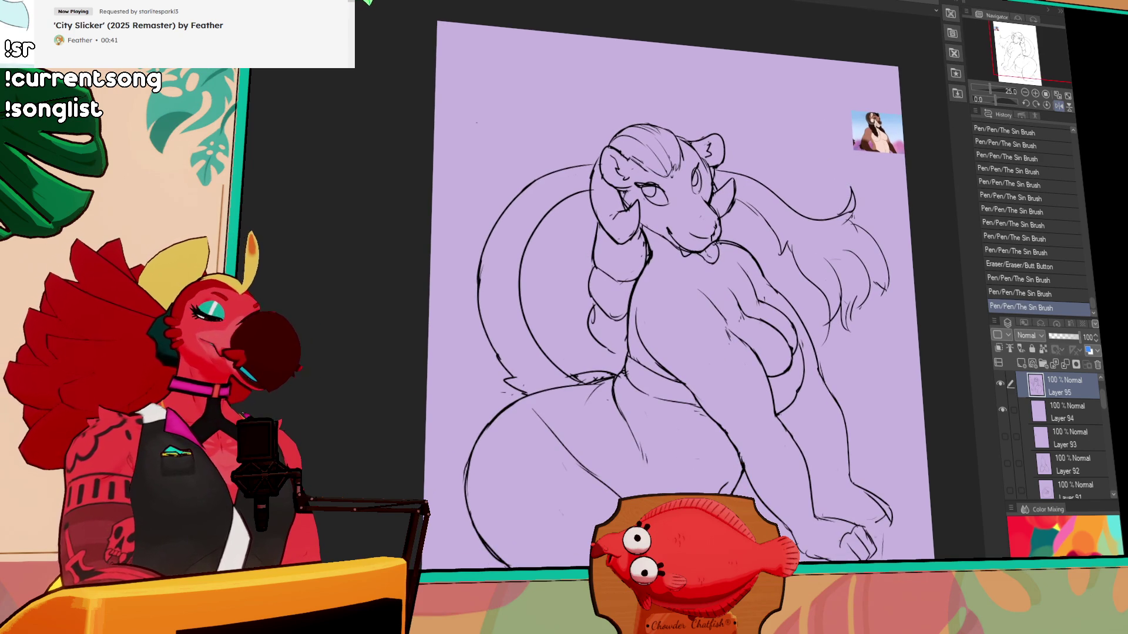
pyautogui.moveTo(872, 277); pyautogui.dragTo(873, 253)
pyautogui.moveTo(855, 264); pyautogui.dragTo(873, 306)
pyautogui.moveTo(880, 264); pyautogui.dragTo(858, 333)
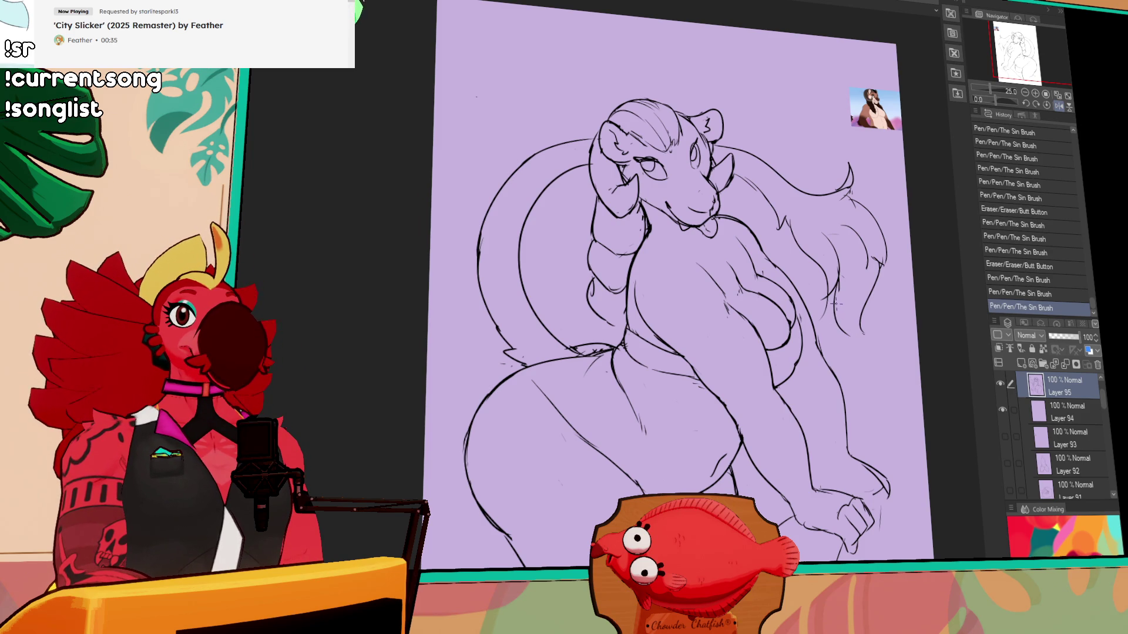
pyautogui.moveTo(845, 271); pyautogui.dragTo(847, 314)
pyautogui.moveTo(853, 323)
pyautogui.mouseDown()
pyautogui.moveTo(844, 336)
pyautogui.moveTo(846, 311)
pyautogui.moveTo(841, 341)
pyautogui.mouseUp()
# - Undo the bad hair stroke and redraw the hair-tip strands
pyautogui.hotkey('ctrl', 'z')
pyautogui.moveTo(850, 302); pyautogui.dragTo(846, 346)
pyautogui.moveTo(854, 305); pyautogui.dragTo(848, 340)
pyautogui.moveTo(875, 276)
pyautogui.mouseDown()
pyautogui.moveTo(873, 260)
pyautogui.moveTo(878, 350)
pyautogui.mouseUp()
pyautogui.moveTo(872, 280); pyautogui.dragTo(878, 294)
pyautogui.moveTo(868, 336)
pyautogui.mouseDown()
pyautogui.moveTo(881, 344)
pyautogui.moveTo(857, 357)
pyautogui.mouseUp()
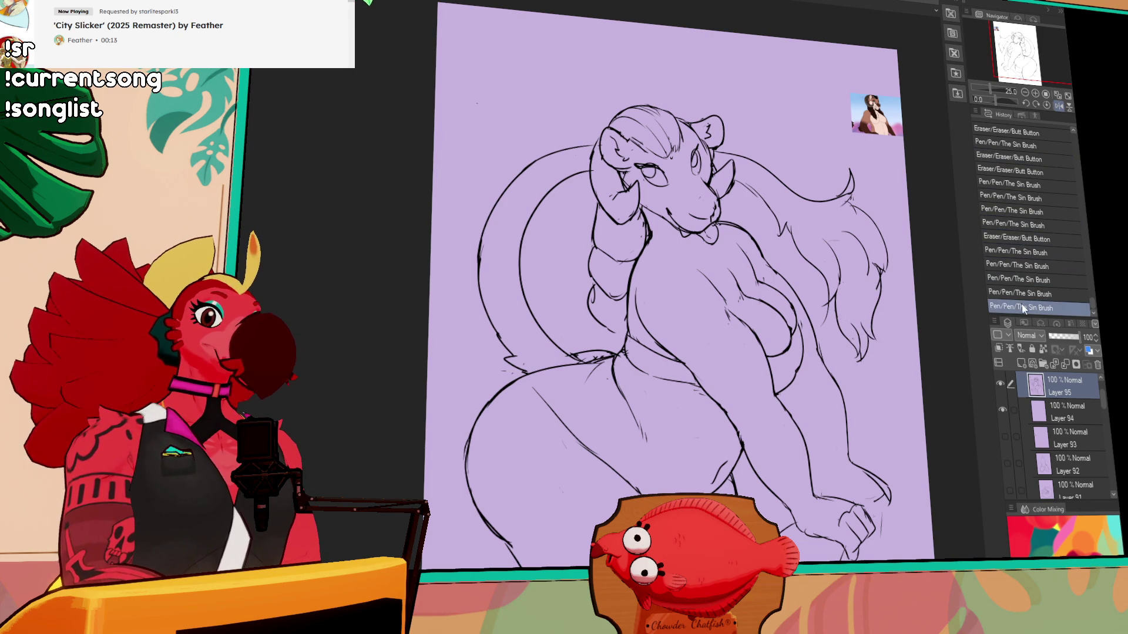
# - Move over to the hand and reshape its outer edge and small loop
pyautogui.moveTo(865, 318)
pyautogui.mouseDown()
pyautogui.moveTo(862, 305)
pyautogui.moveTo(822, 313)
pyautogui.mouseUp()
pyautogui.moveTo(808, 370)
pyautogui.mouseDown()
pyautogui.moveTo(811, 328)
pyautogui.moveTo(787, 338)
pyautogui.moveTo(827, 361)
pyautogui.moveTo(757, 351)
pyautogui.mouseUp()
pyautogui.moveTo(822, 297); pyautogui.dragTo(824, 270)
pyautogui.moveTo(812, 330); pyautogui.dragTo(834, 346)
pyautogui.moveTo(825, 335)
pyautogui.mouseDown()
pyautogui.moveTo(836, 351)
pyautogui.moveTo(821, 368)
pyautogui.moveTo(834, 353)
pyautogui.mouseUp()
pyautogui.moveTo(820, 352)
pyautogui.mouseDown()
pyautogui.moveTo(828, 365)
pyautogui.moveTo(790, 393)
pyautogui.mouseUp()
# - Tidy and redraw the hand's fingertip lines
pyautogui.scroll(-1, 617, 264)
pyautogui.moveTo(784, 376); pyautogui.dragTo(787, 392)
pyautogui.moveTo(781, 381); pyautogui.dragTo(791, 391)
pyautogui.moveTo(788, 378); pyautogui.dragTo(797, 387)
pyautogui.moveTo(789, 372); pyautogui.dragTo(797, 387)
pyautogui.moveTo(799, 369); pyautogui.dragTo(809, 385)
pyautogui.moveTo(788, 279)
pyautogui.mouseDown()
pyautogui.moveTo(838, 316)
pyautogui.moveTo(829, 347)
pyautogui.mouseUp()
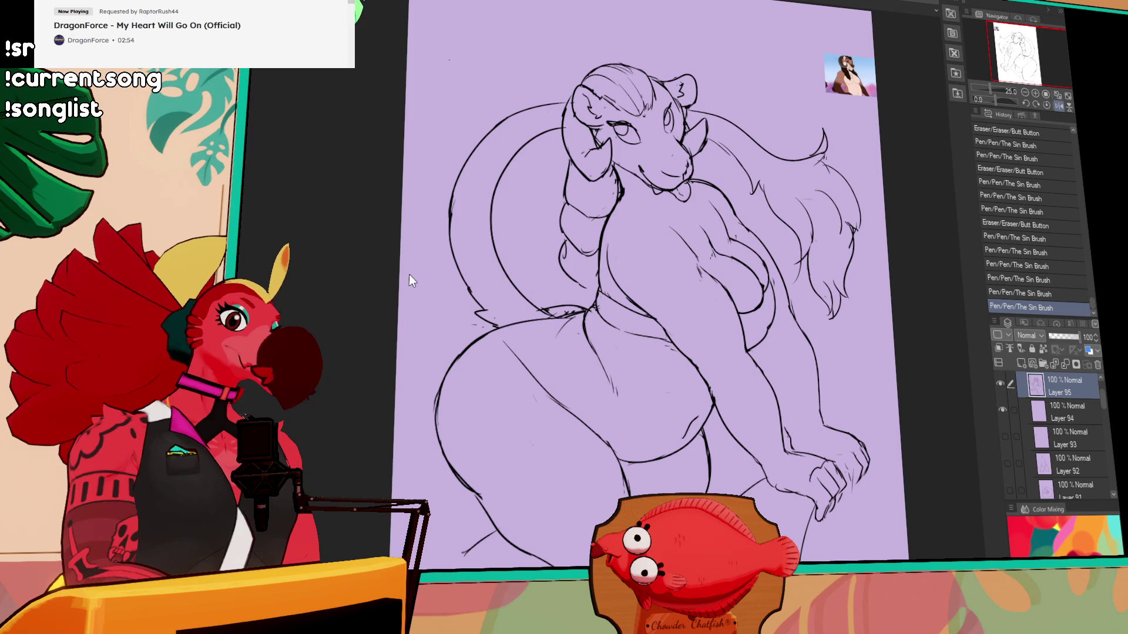
# - Rotate and nudge the selected eye slightly with a transform
pyautogui.moveTo(846, 148); pyautogui.dragTo(875, 183)
pyautogui.hotkey('ctrl', 't')
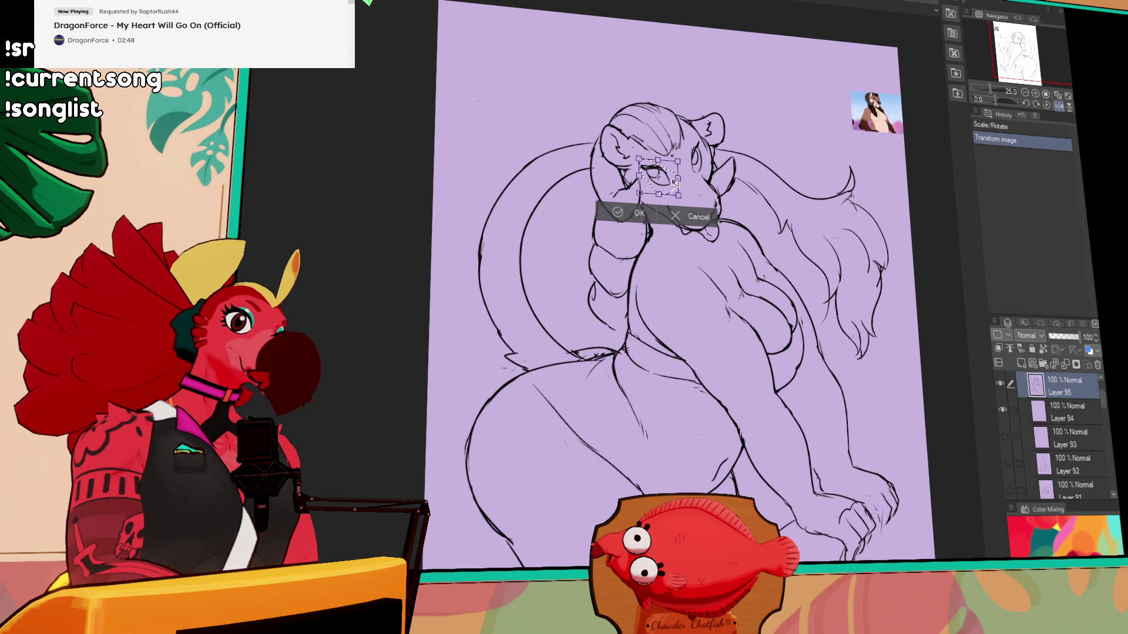
pyautogui.moveTo(658, 175)
pyautogui.mouseDown()
pyautogui.moveTo(688, 168)
pyautogui.moveTo(702, 149)
pyautogui.mouseUp()
pyautogui.press('Return')
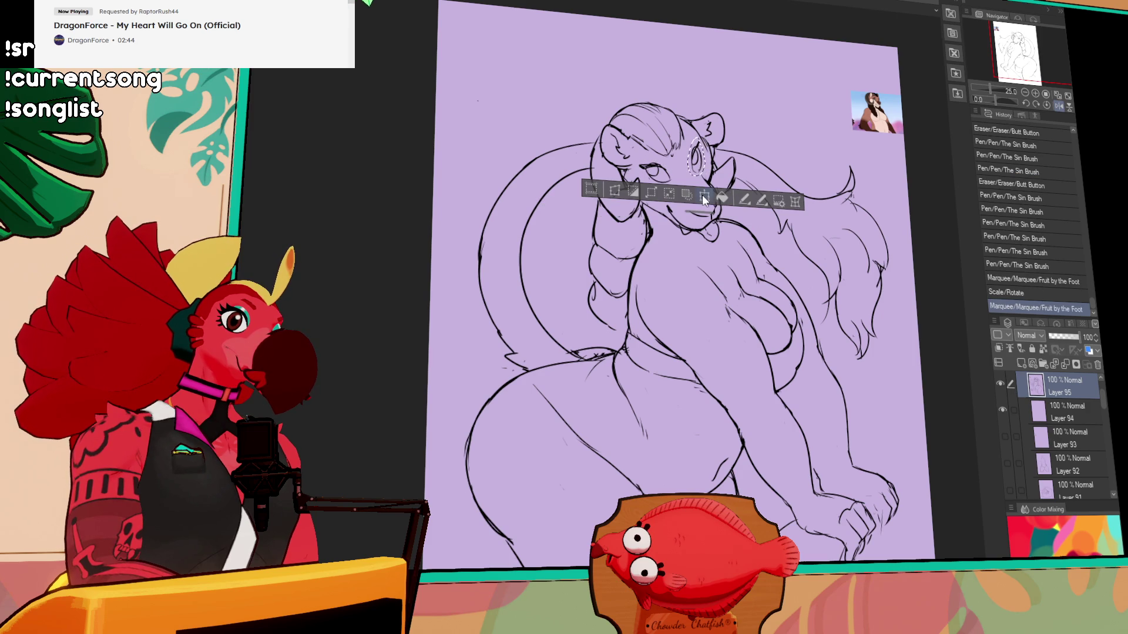
# - Reshape and redraw the earring, then shift and tidy the ear area
pyautogui.click(703, 195)
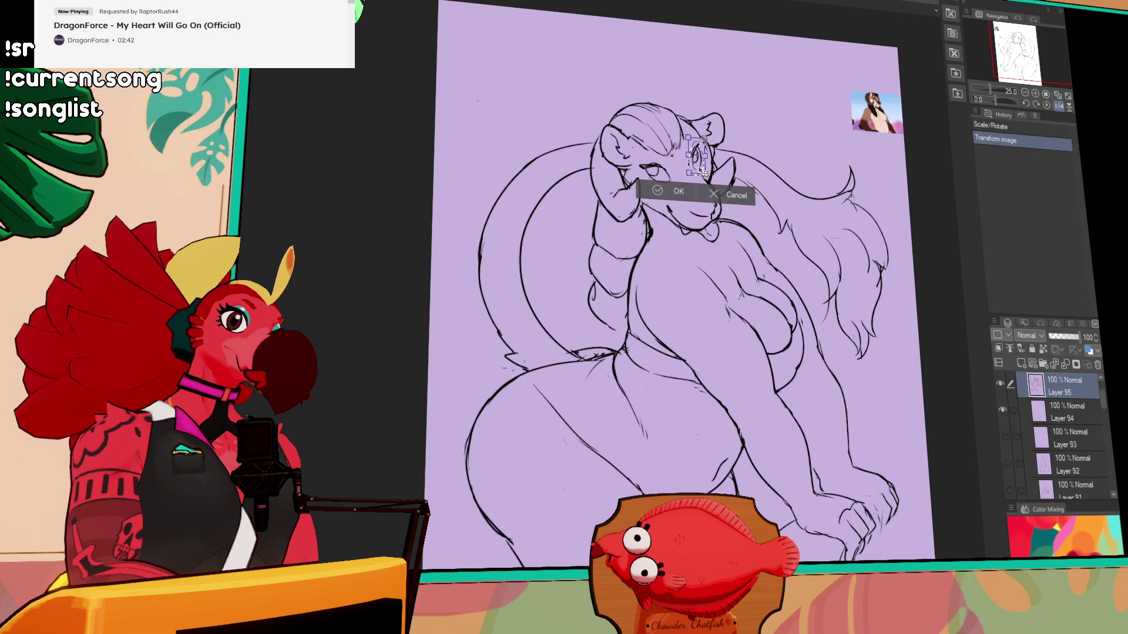
pyautogui.press('Return')
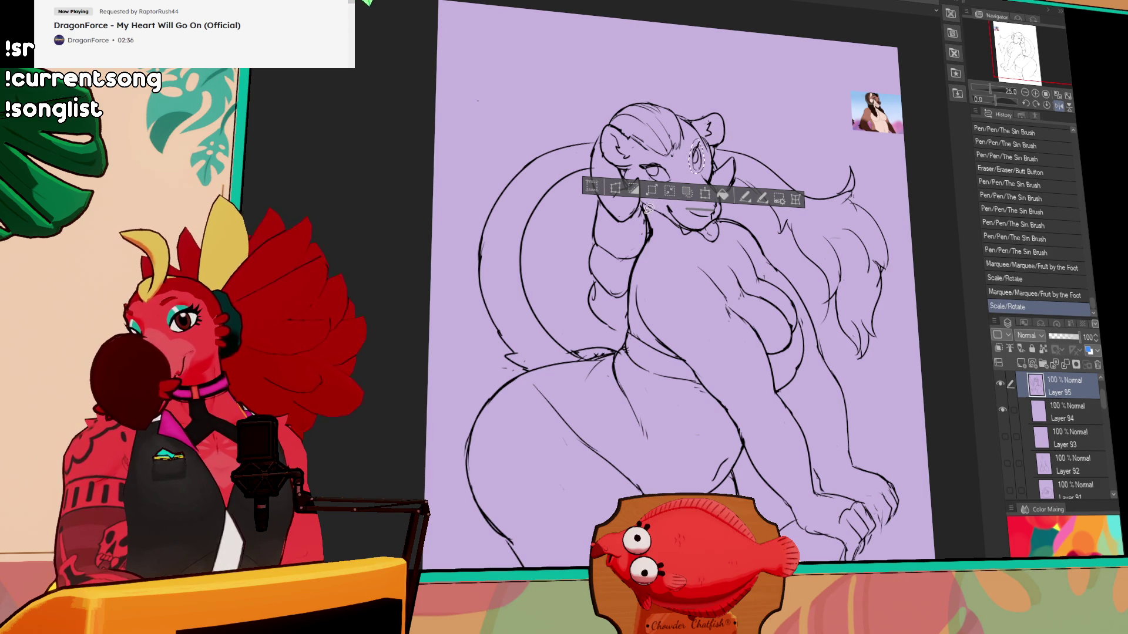
pyautogui.hotkey('ctrl', 'd')
pyautogui.moveTo(634, 160); pyautogui.dragTo(644, 167)
pyautogui.moveTo(633, 154)
pyautogui.mouseDown()
pyautogui.moveTo(642, 165)
pyautogui.moveTo(684, 145)
pyautogui.moveTo(682, 113)
pyautogui.moveTo(685, 141)
pyautogui.moveTo(698, 132)
pyautogui.mouseUp()
pyautogui.moveTo(684, 124); pyautogui.dragTo(700, 135)
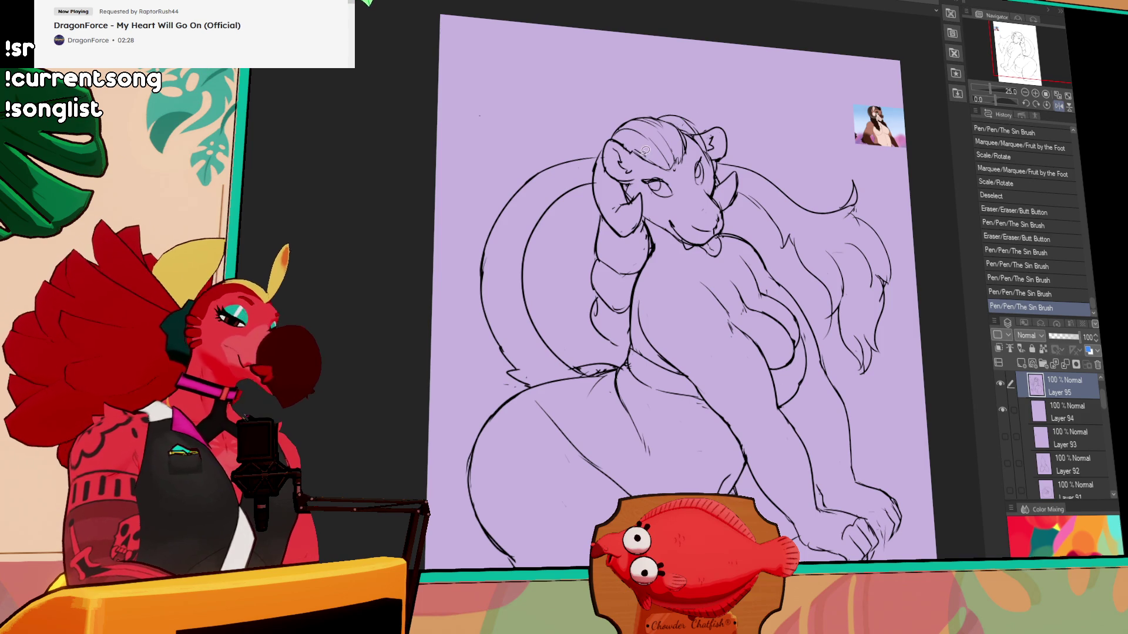
pyautogui.moveTo(630, 185)
pyautogui.mouseDown()
pyautogui.moveTo(614, 170)
pyautogui.moveTo(633, 154)
pyautogui.moveTo(593, 185)
pyautogui.mouseUp()
pyautogui.hotkey('ctrl', 'd')
# - Add short hair strands on top of the head and a small curl above it
pyautogui.moveTo(624, 141); pyautogui.dragTo(634, 151)
pyautogui.moveTo(627, 139); pyautogui.dragTo(650, 152)
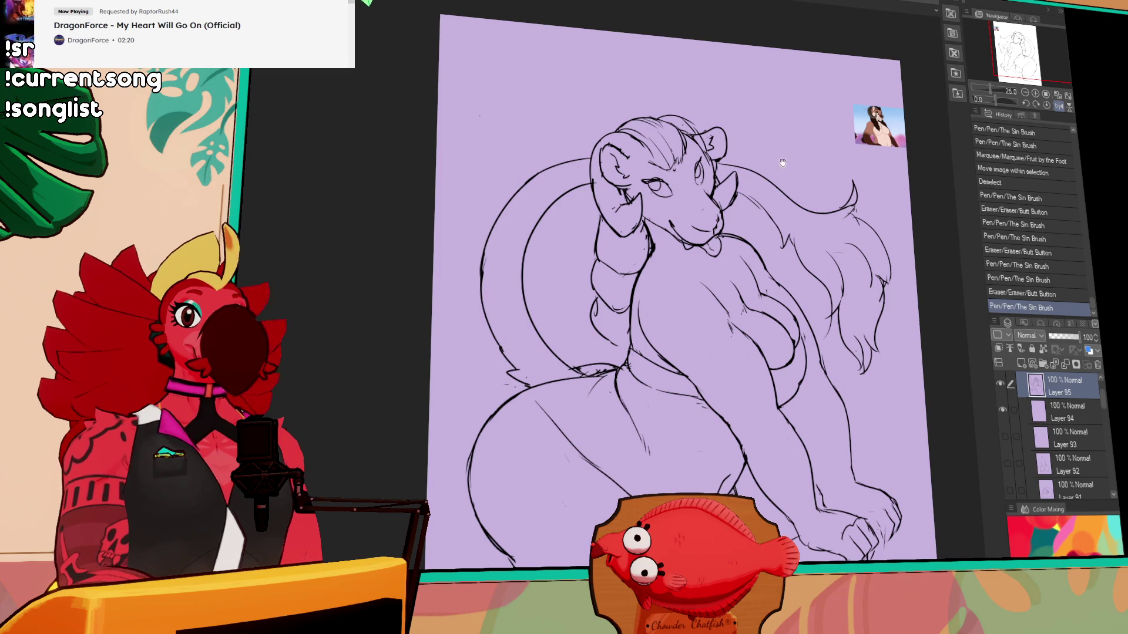
pyautogui.moveTo(634, 148); pyautogui.dragTo(656, 154)
pyautogui.moveTo(654, 143); pyautogui.dragTo(660, 155)
pyautogui.moveTo(659, 144); pyautogui.dragTo(664, 156)
pyautogui.moveTo(627, 114); pyautogui.dragTo(634, 111)
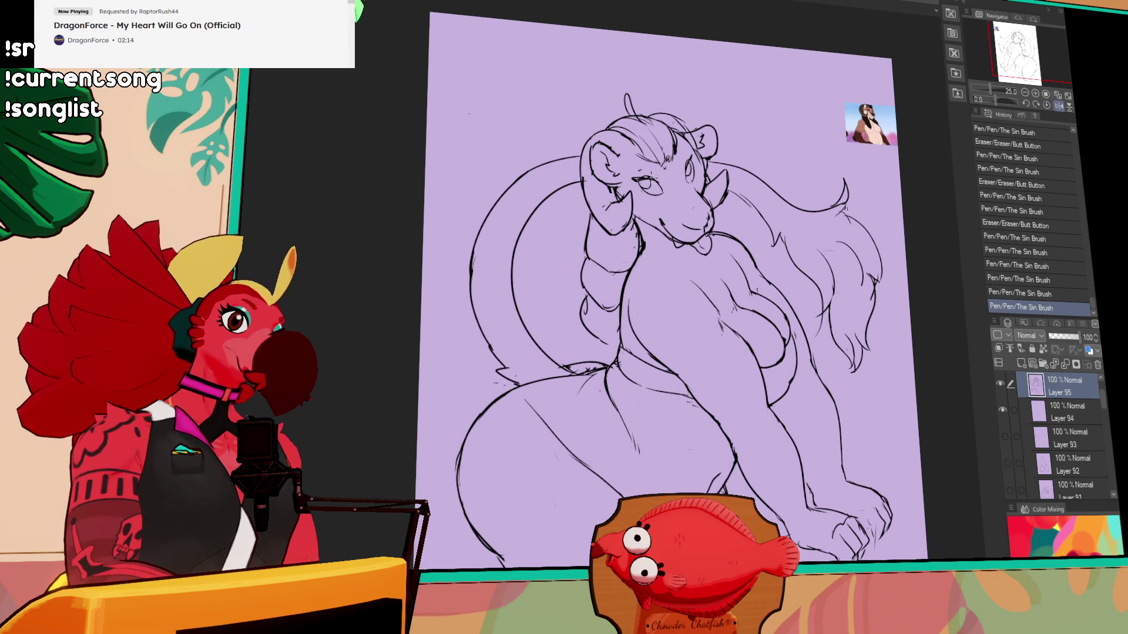
# - Replace the eye circle with lashes and redraw the lines around the eye
pyautogui.moveTo(641, 165); pyautogui.dragTo(648, 171)
pyautogui.moveTo(633, 176)
pyautogui.mouseDown()
pyautogui.moveTo(643, 164)
pyautogui.moveTo(656, 173)
pyautogui.moveTo(647, 164)
pyautogui.mouseUp()
pyautogui.moveTo(648, 171)
pyautogui.mouseDown()
pyautogui.moveTo(688, 161)
pyautogui.moveTo(705, 205)
pyautogui.mouseUp()
pyautogui.moveTo(698, 196)
pyautogui.mouseDown()
pyautogui.moveTo(714, 210)
pyautogui.moveTo(701, 192)
pyautogui.mouseUp()
pyautogui.hotkey('ctrl', 'z')
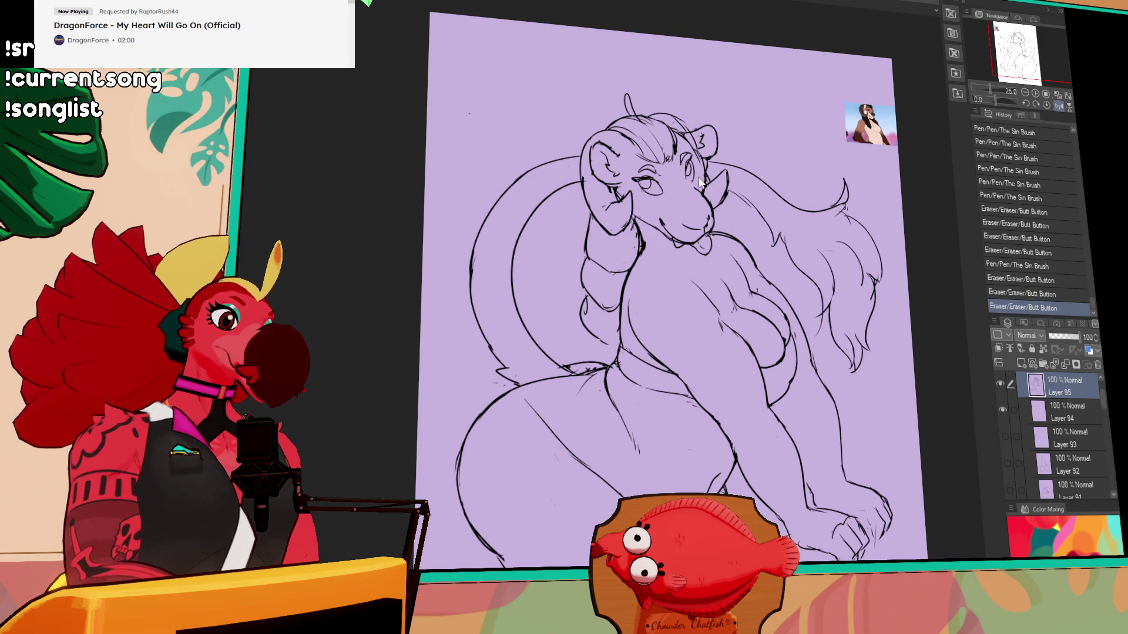
pyautogui.hotkey('ctrl', 'z')
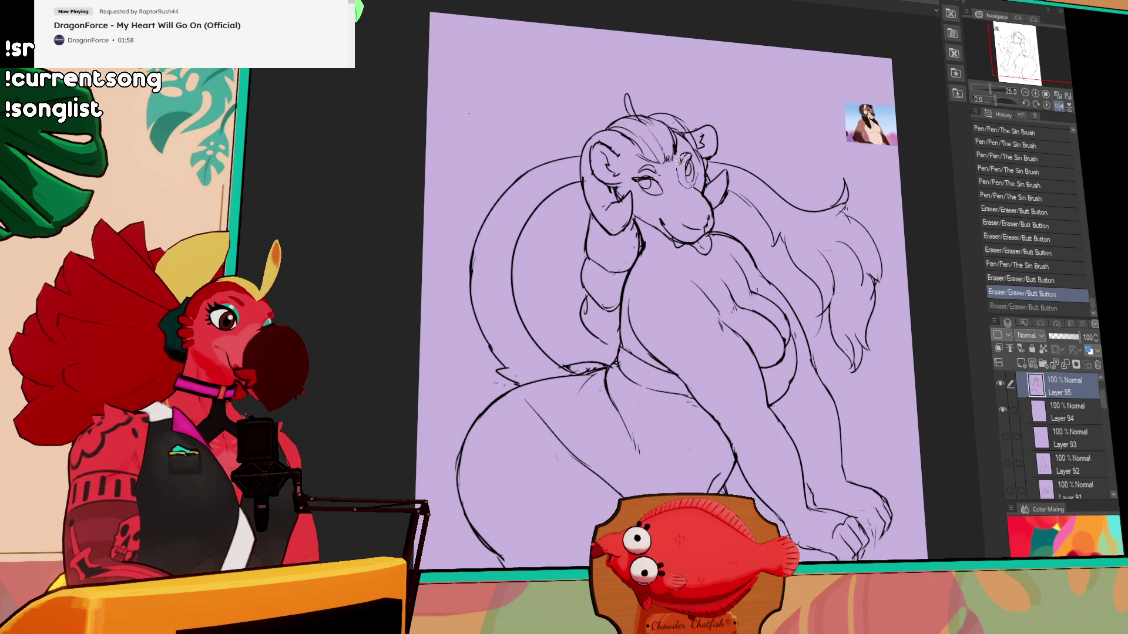
# - Nudge part of the face and clean up stray marks near the mouth
pyautogui.moveTo(574, 191); pyautogui.dragTo(798, 223)
pyautogui.moveTo(675, 203); pyautogui.dragTo(671, 193)
pyautogui.hotkey('ctrl', 'd')
pyautogui.moveTo(673, 196); pyautogui.dragTo(669, 192)
pyautogui.moveTo(673, 195); pyautogui.dragTo(665, 209)
pyautogui.moveTo(668, 211); pyautogui.dragTo(666, 209)
pyautogui.moveTo(797, 185); pyautogui.dragTo(796, 174)
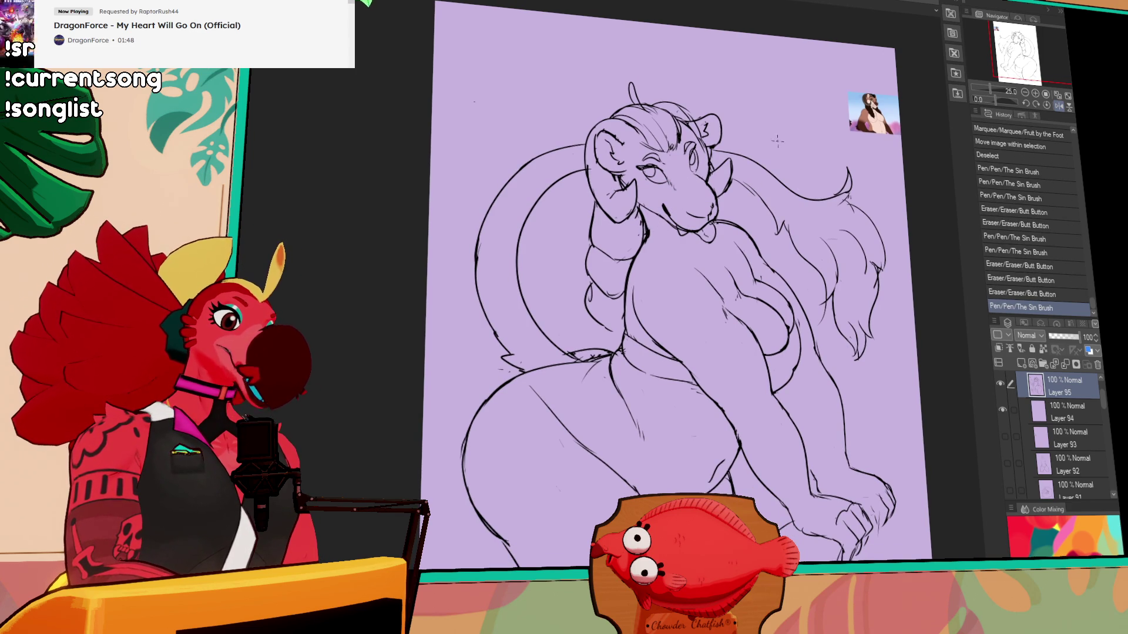
# - Redraw the neck and chin lines and add a small stroke to the hair
pyautogui.moveTo(652, 226); pyautogui.dragTo(643, 234)
pyautogui.moveTo(639, 212); pyautogui.dragTo(641, 243)
pyautogui.hotkey('ctrl', 'z')
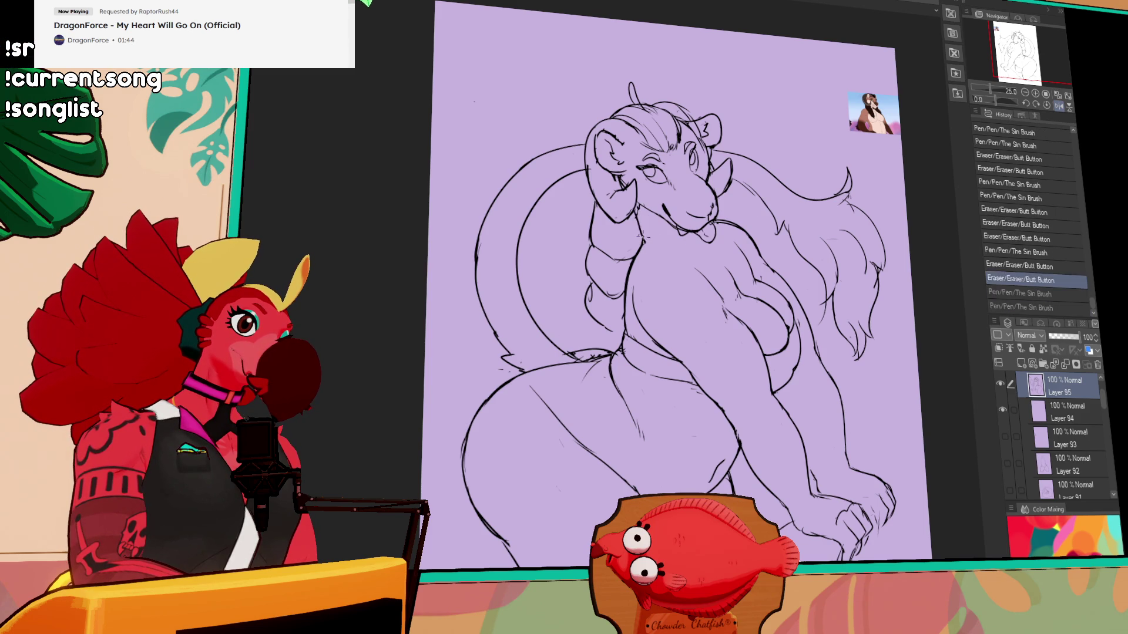
pyautogui.moveTo(710, 207); pyautogui.dragTo(713, 212)
pyautogui.moveTo(707, 205); pyautogui.dragTo(712, 210)
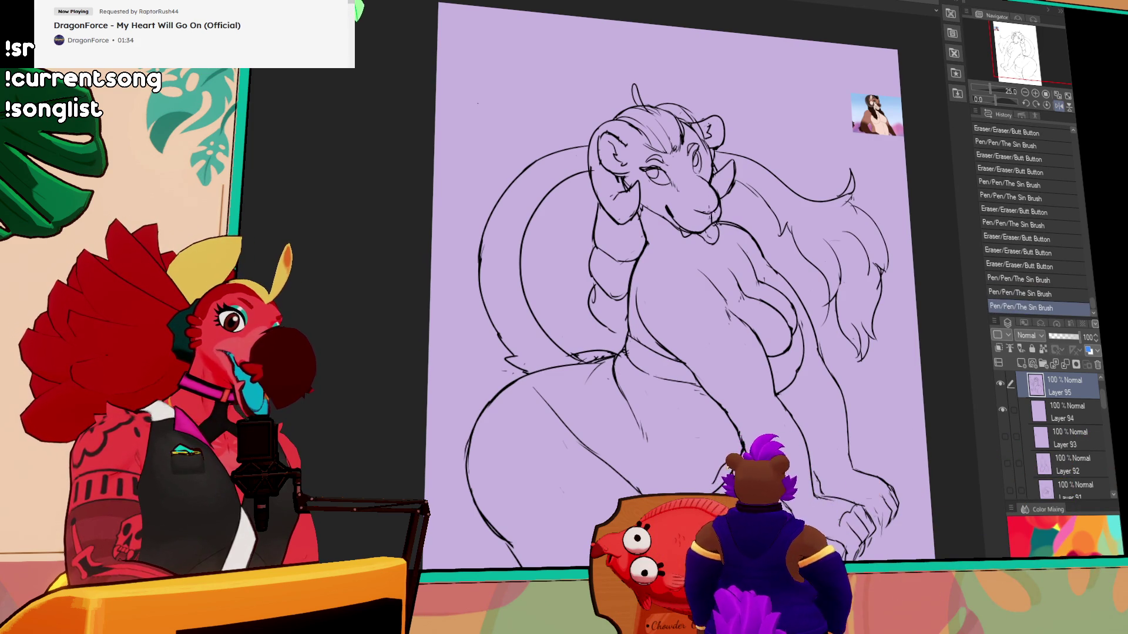
pyautogui.moveTo(711, 161); pyautogui.dragTo(713, 169)
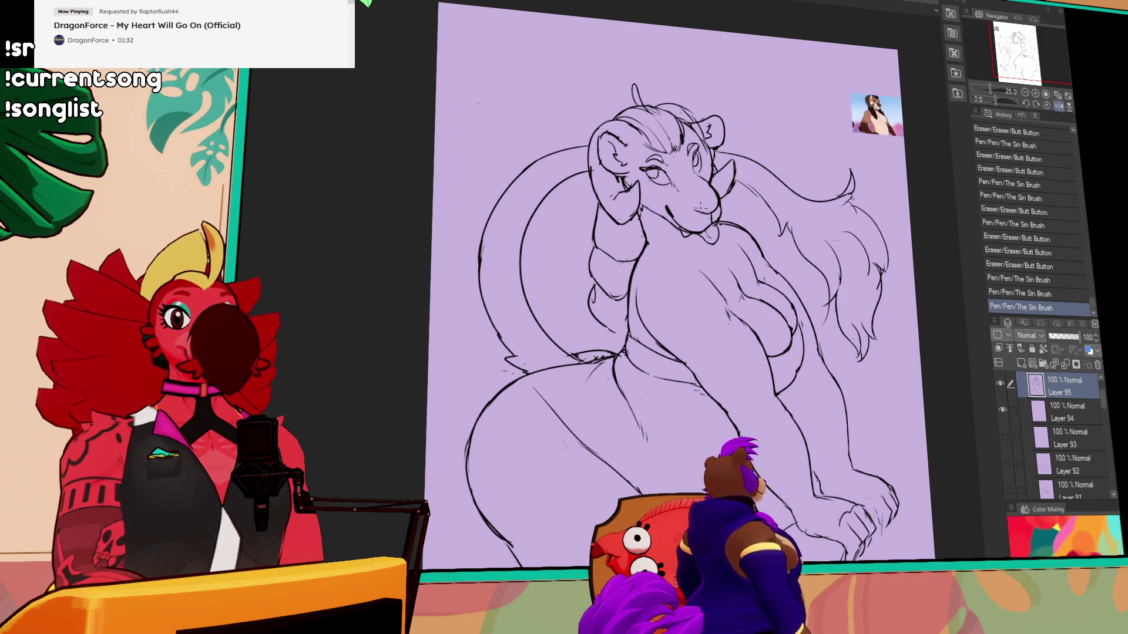
pyautogui.moveTo(699, 220)
pyautogui.mouseDown()
pyautogui.moveTo(699, 200)
pyautogui.moveTo(708, 209)
pyautogui.mouseUp()
pyautogui.moveTo(705, 205)
pyautogui.mouseDown()
pyautogui.moveTo(714, 215)
pyautogui.moveTo(740, 189)
pyautogui.mouseUp()
pyautogui.moveTo(735, 299); pyautogui.dragTo(733, 250)
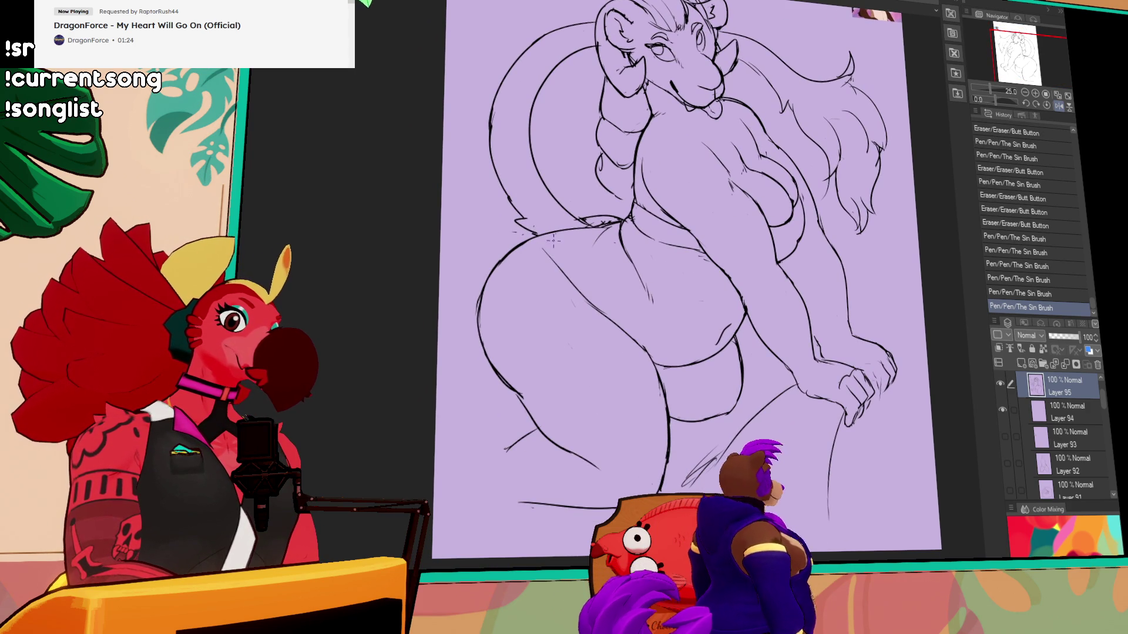
# - Add small pen strokes near the eye and recenter the figure, undoing one stroke
pyautogui.moveTo(806, 123); pyautogui.dragTo(821, 136)
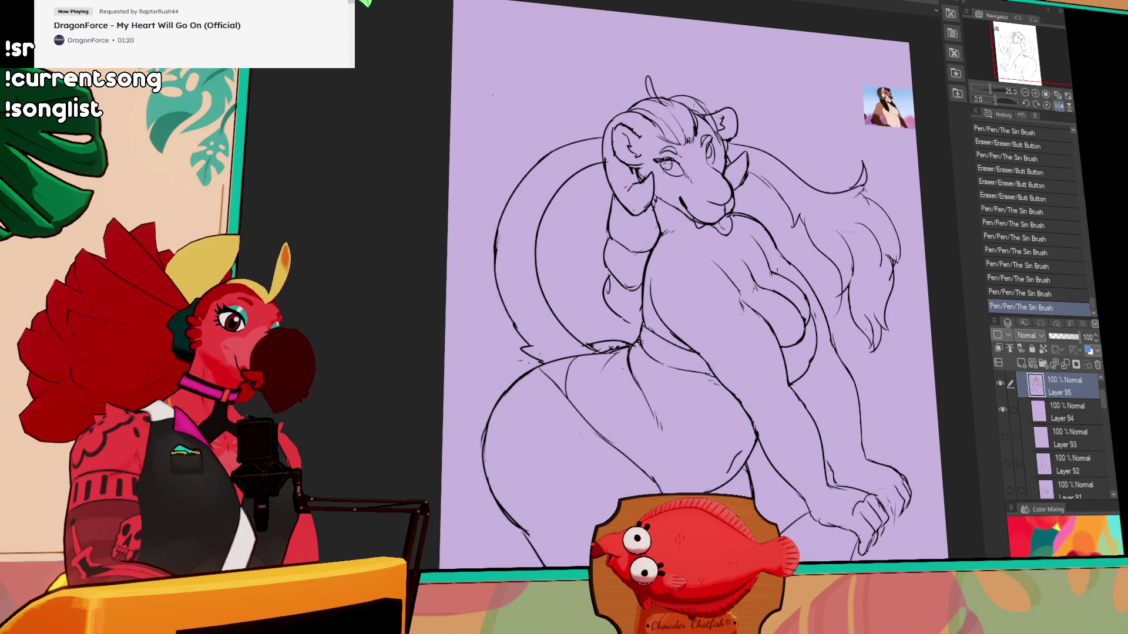
pyautogui.moveTo(656, 158); pyautogui.dragTo(670, 160)
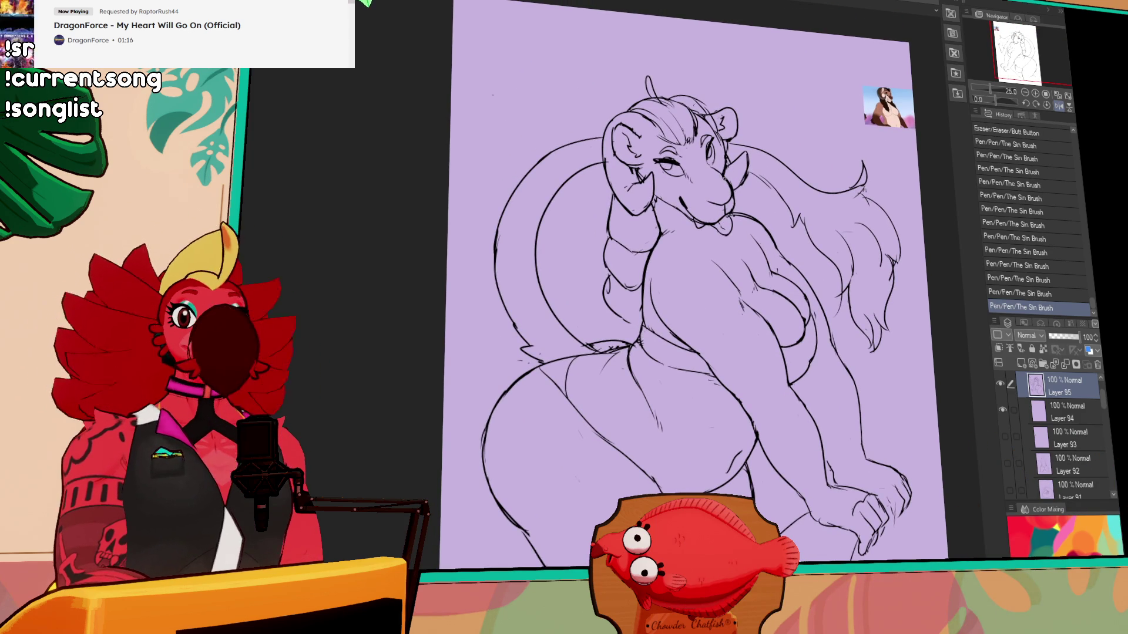
pyautogui.moveTo(765, 163); pyautogui.dragTo(772, 167)
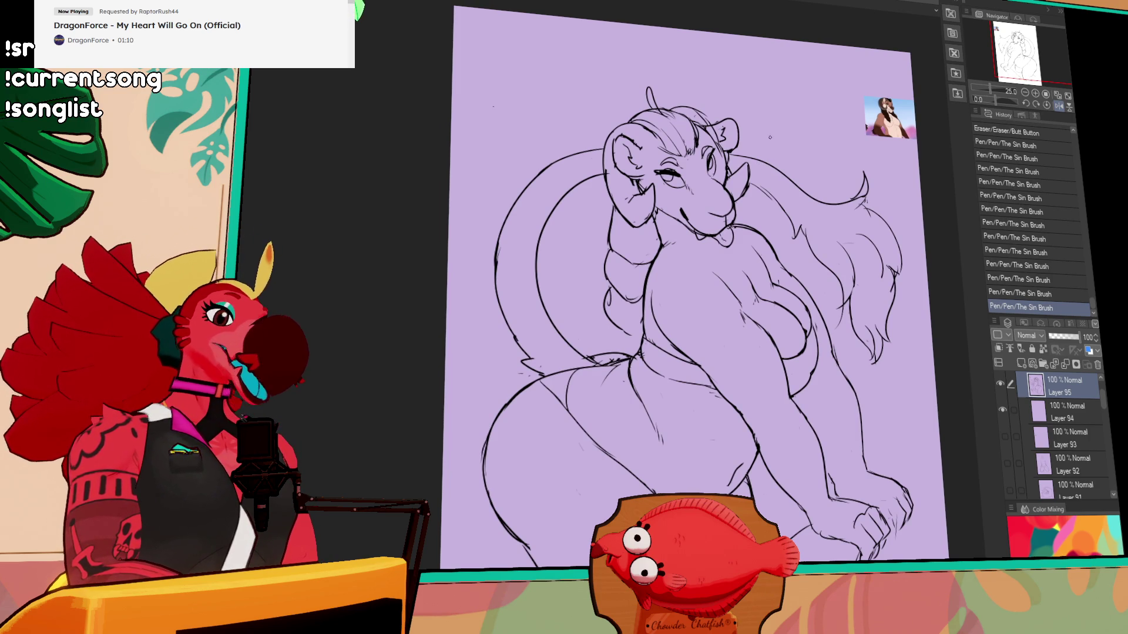
pyautogui.moveTo(775, 157); pyautogui.dragTo(756, 178)
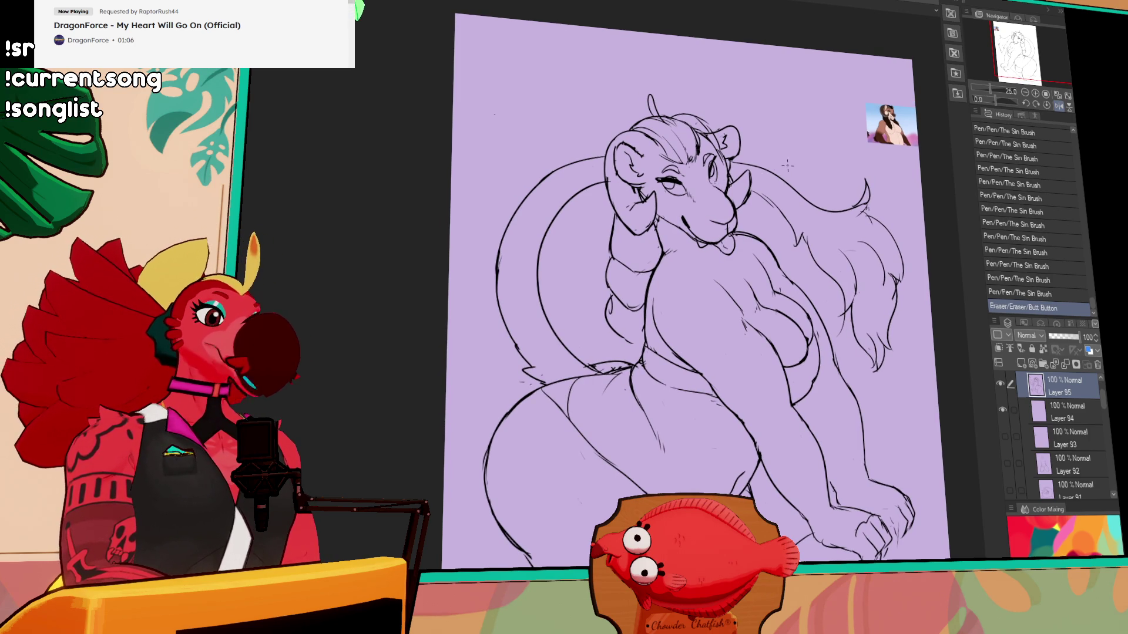
pyautogui.moveTo(841, 188); pyautogui.dragTo(875, 151)
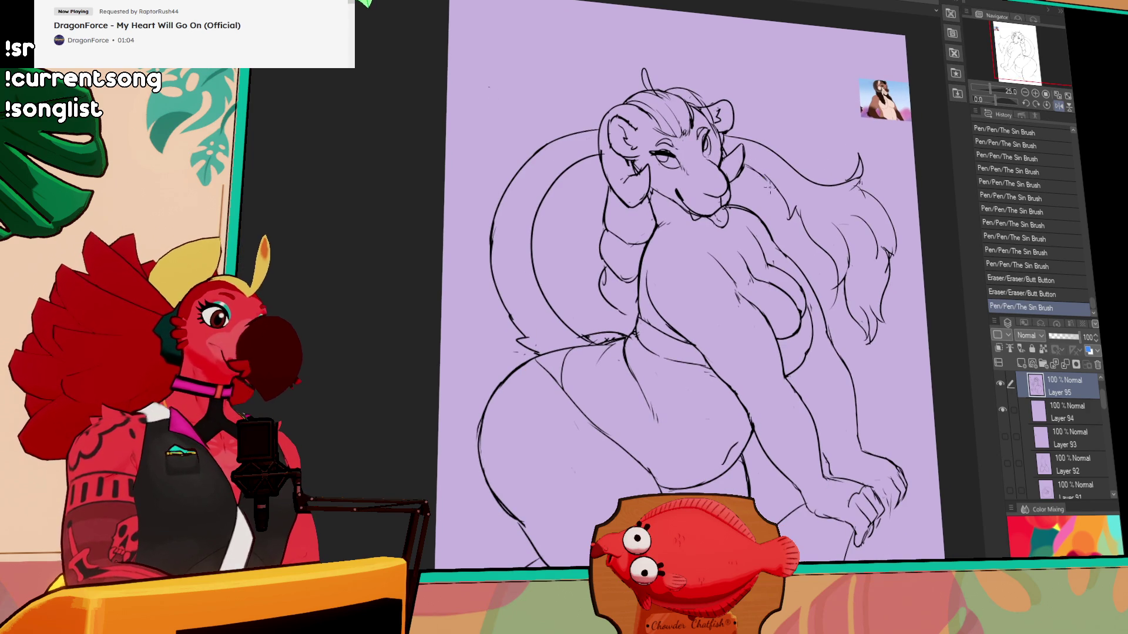
pyautogui.hotkey('ctrl', 'z')
pyautogui.moveTo(660, 228); pyautogui.dragTo(705, 219)
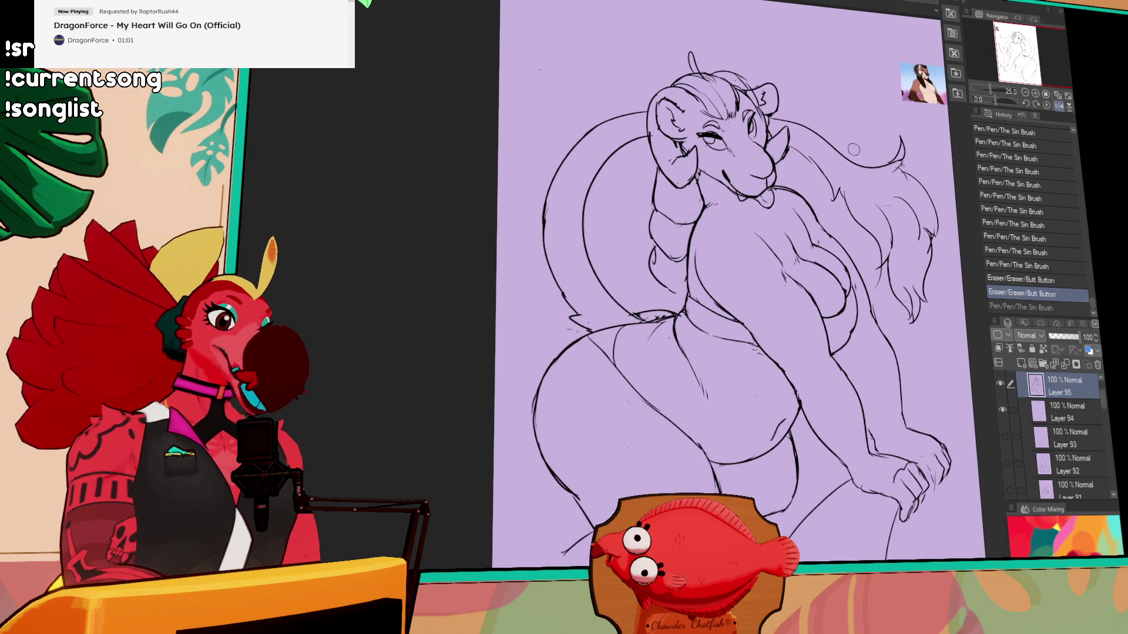
# - Erase unwanted lines, shift the line art right, and draw a short line at lower left
pyautogui.moveTo(654, 302); pyautogui.dragTo(668, 314)
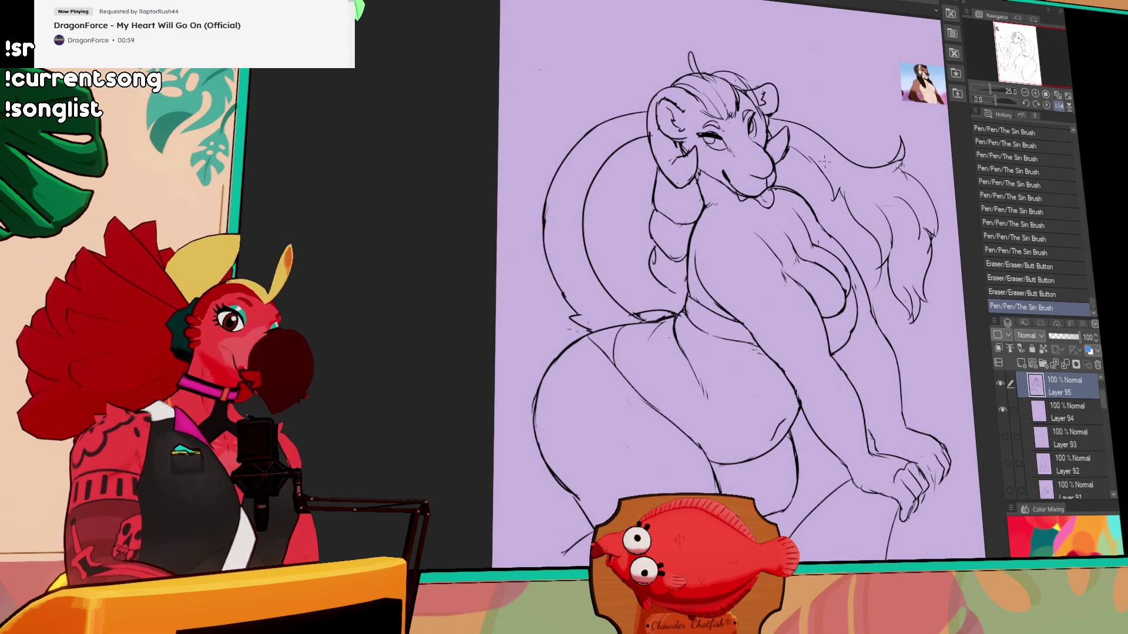
pyautogui.moveTo(798, 173); pyautogui.dragTo(786, 173)
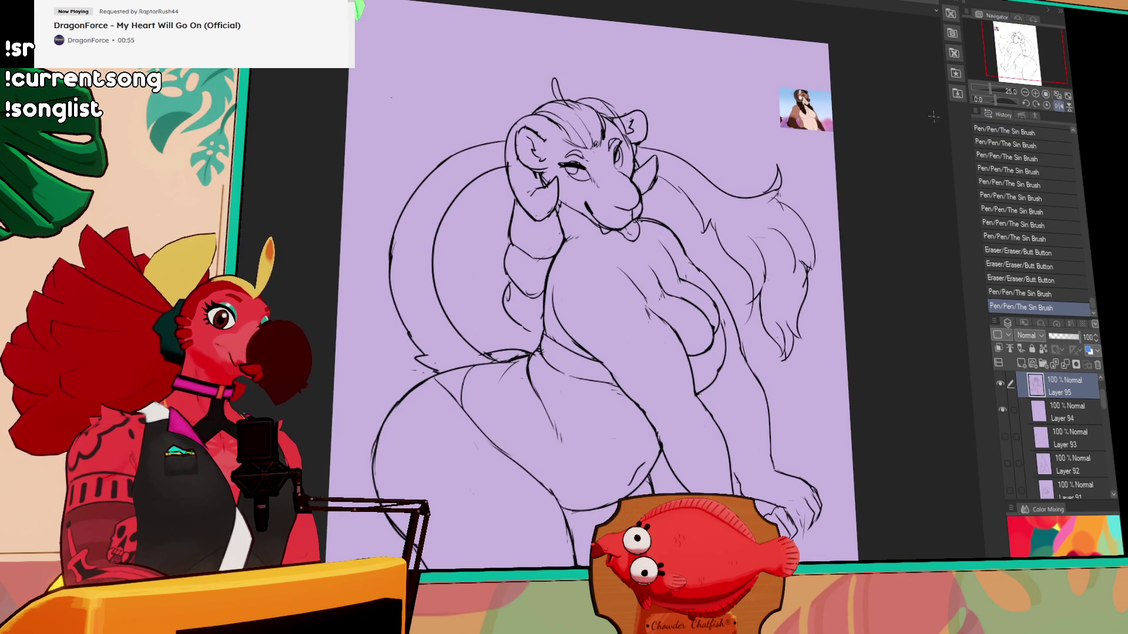
pyautogui.scroll(-3, 855, 204)
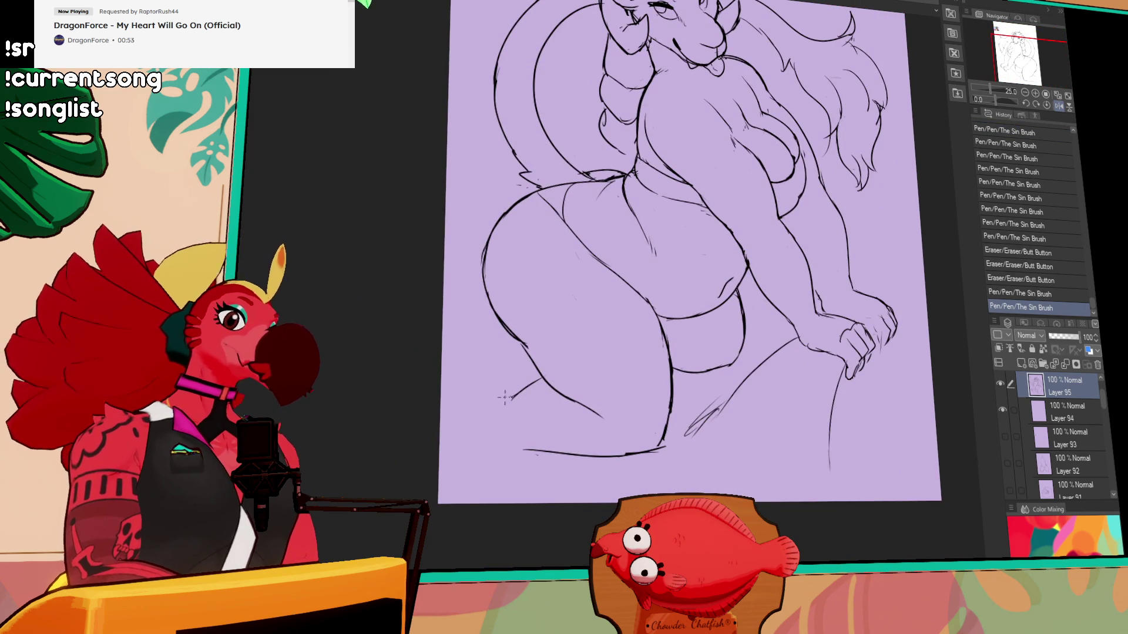
pyautogui.moveTo(710, 259); pyautogui.dragTo(736, 265)
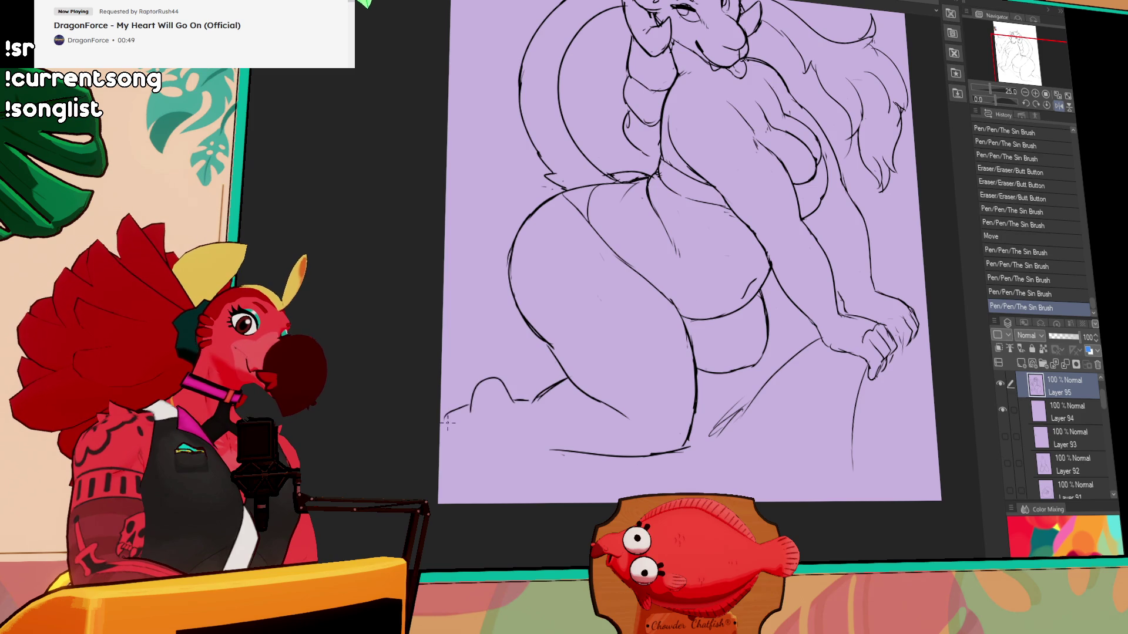
pyautogui.moveTo(456, 457); pyautogui.dragTo(441, 458)
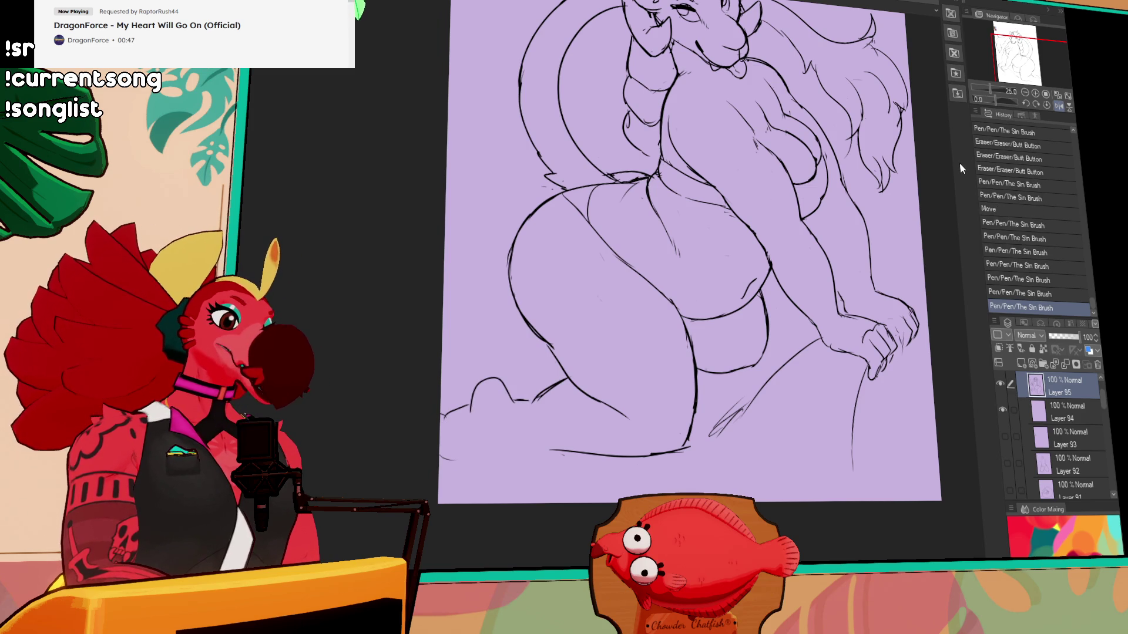
pyautogui.scroll(3, 716, 161)
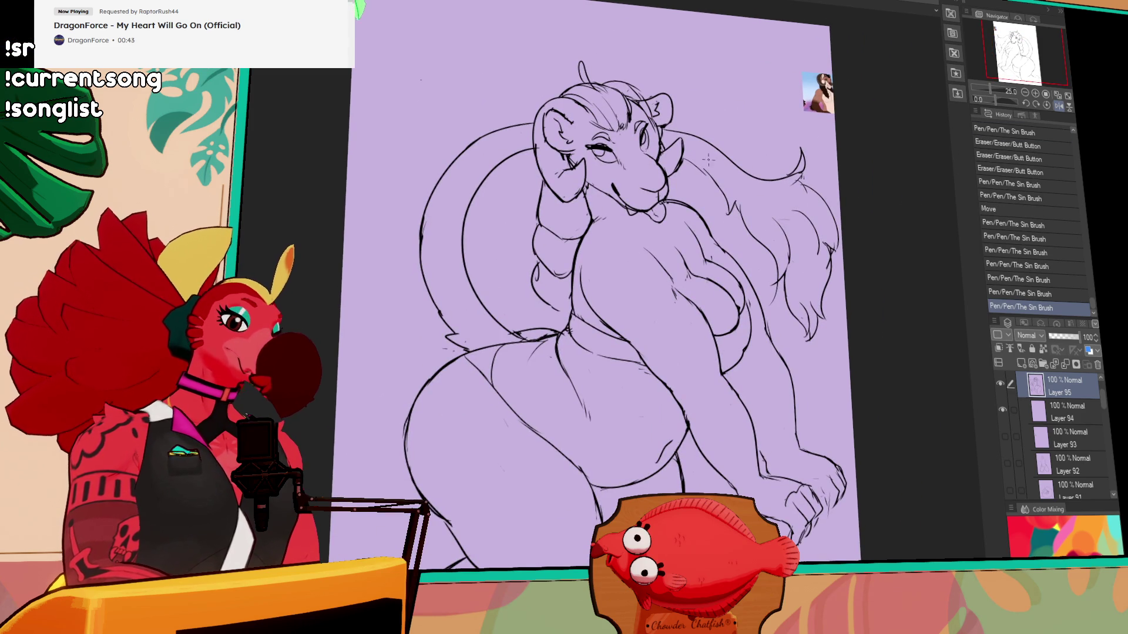
# - Add refining strokes near the ear and redraw the raised wrist lines
pyautogui.moveTo(709, 159)
pyautogui.mouseDown()
pyautogui.moveTo(693, 164)
pyautogui.moveTo(708, 140)
pyautogui.mouseUp()
pyautogui.moveTo(704, 139); pyautogui.dragTo(717, 146)
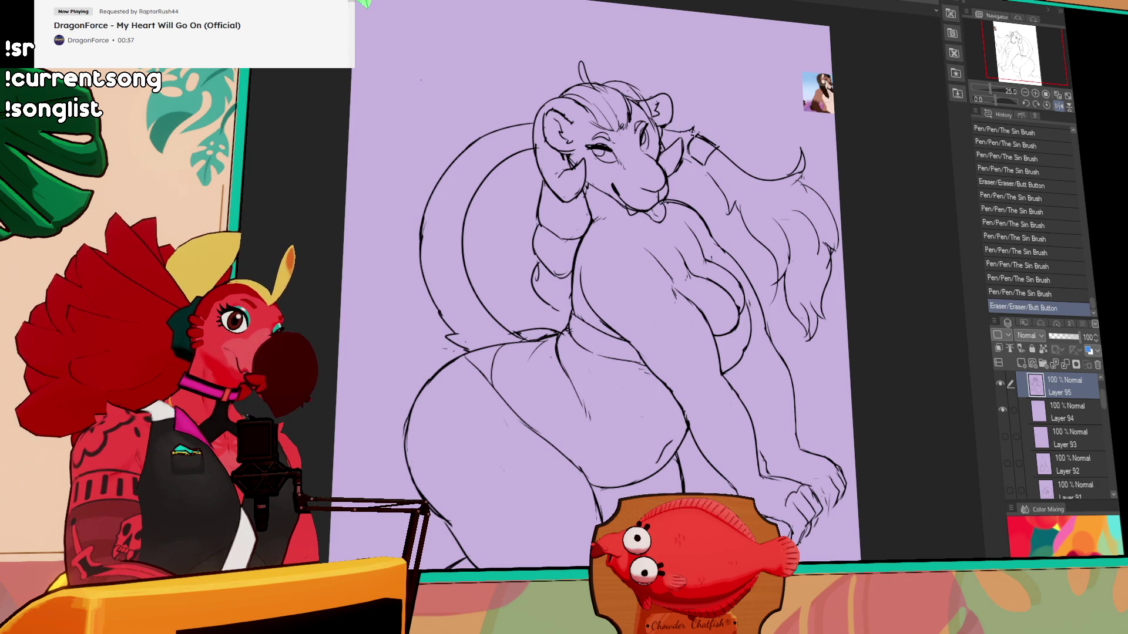
pyautogui.moveTo(708, 140); pyautogui.dragTo(734, 131)
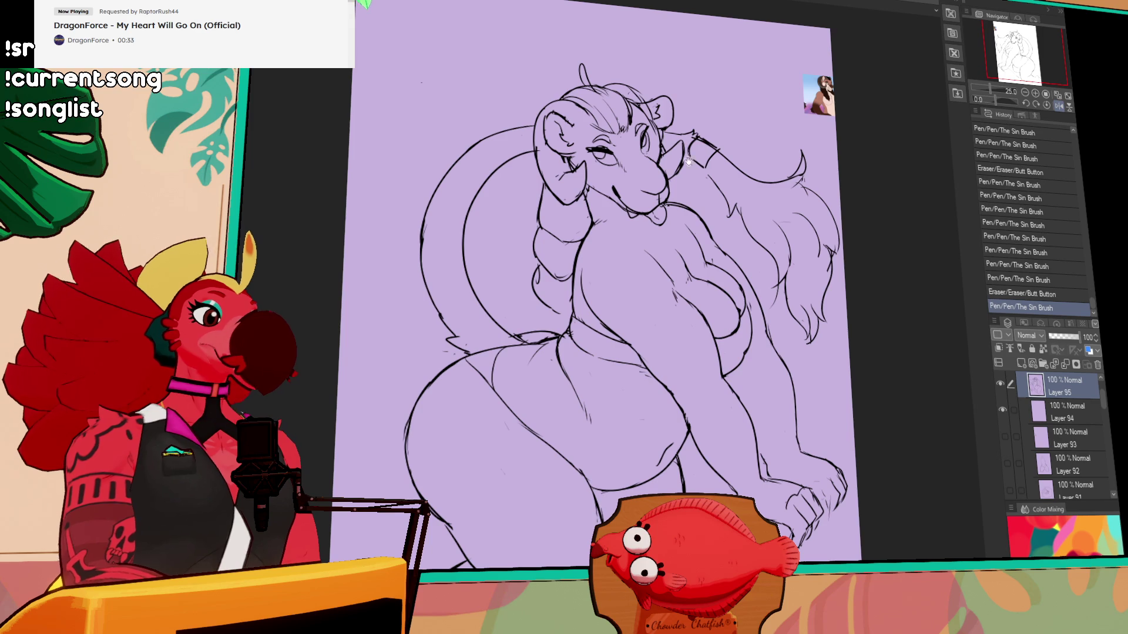
pyautogui.moveTo(684, 159); pyautogui.dragTo(711, 176)
pyautogui.moveTo(702, 167)
pyautogui.mouseDown()
pyautogui.moveTo(712, 177)
pyautogui.moveTo(732, 160)
pyautogui.moveTo(714, 176)
pyautogui.mouseUp()
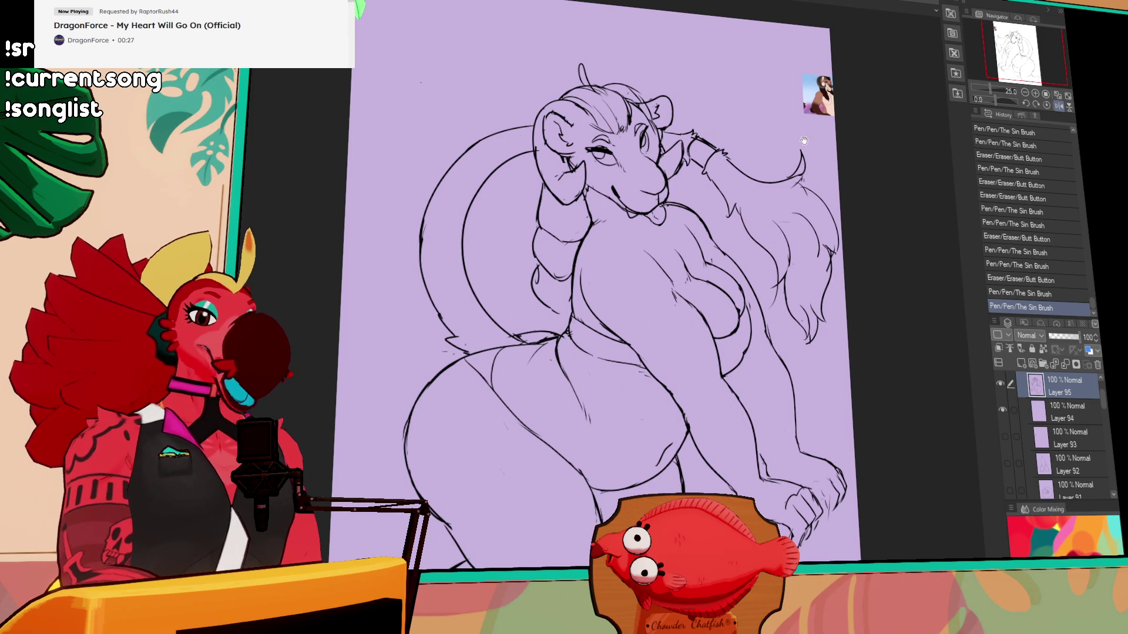
pyautogui.scroll(-2, 787, 176)
pyautogui.scroll(-1, 767, 217)
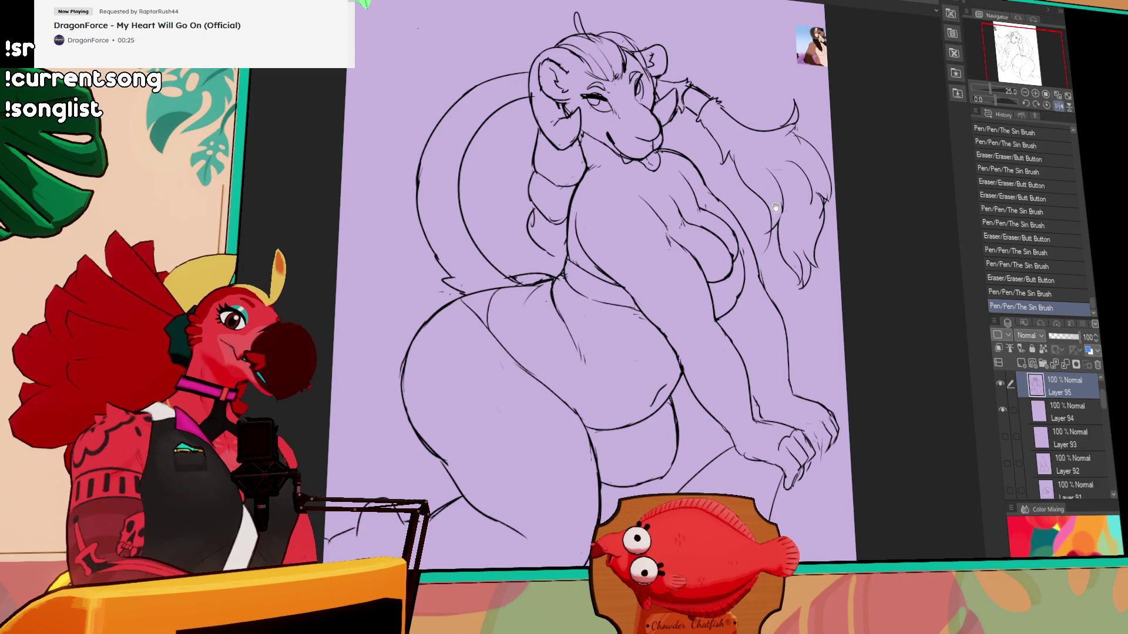
# - Flip the canvas horizontally and fix the chest and arm lines with pen and eraser
pyautogui.press('h')
pyautogui.moveTo(774, 206); pyautogui.dragTo(973, 229)
pyautogui.moveTo(658, 257)
pyautogui.mouseDown()
pyautogui.moveTo(613, 290)
pyautogui.moveTo(613, 275)
pyautogui.mouseUp()
pyautogui.moveTo(631, 219); pyautogui.dragTo(643, 242)
pyautogui.moveTo(609, 288)
pyautogui.mouseDown()
pyautogui.moveTo(613, 269)
pyautogui.moveTo(626, 341)
pyautogui.moveTo(615, 291)
pyautogui.mouseUp()
pyautogui.moveTo(611, 279); pyautogui.dragTo(615, 296)
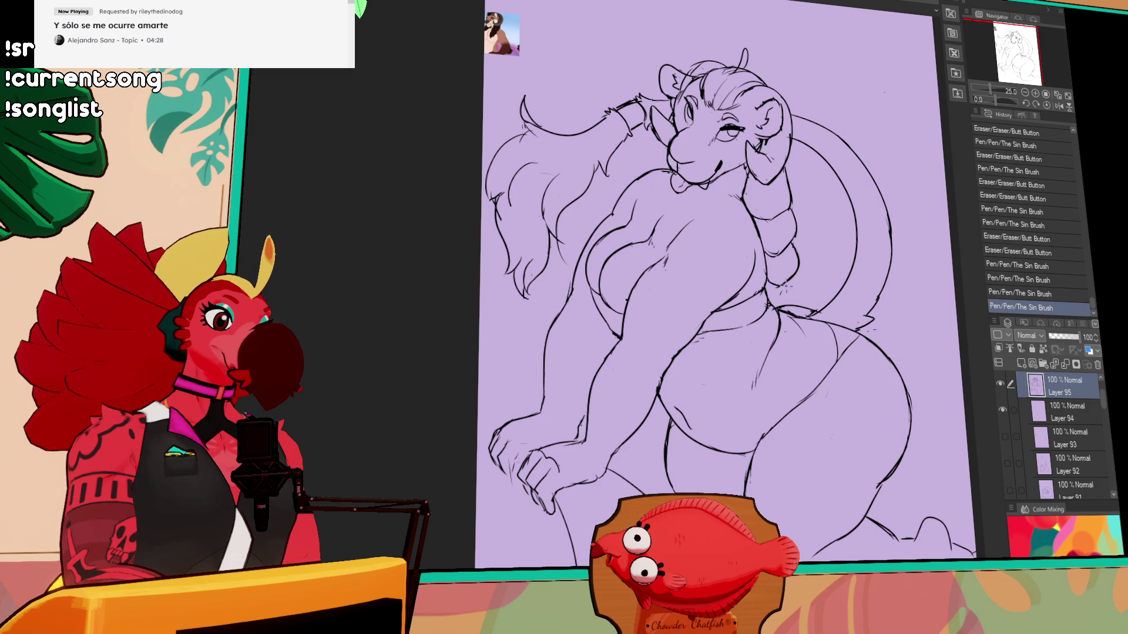
pyautogui.moveTo(767, 212); pyautogui.dragTo(770, 214)
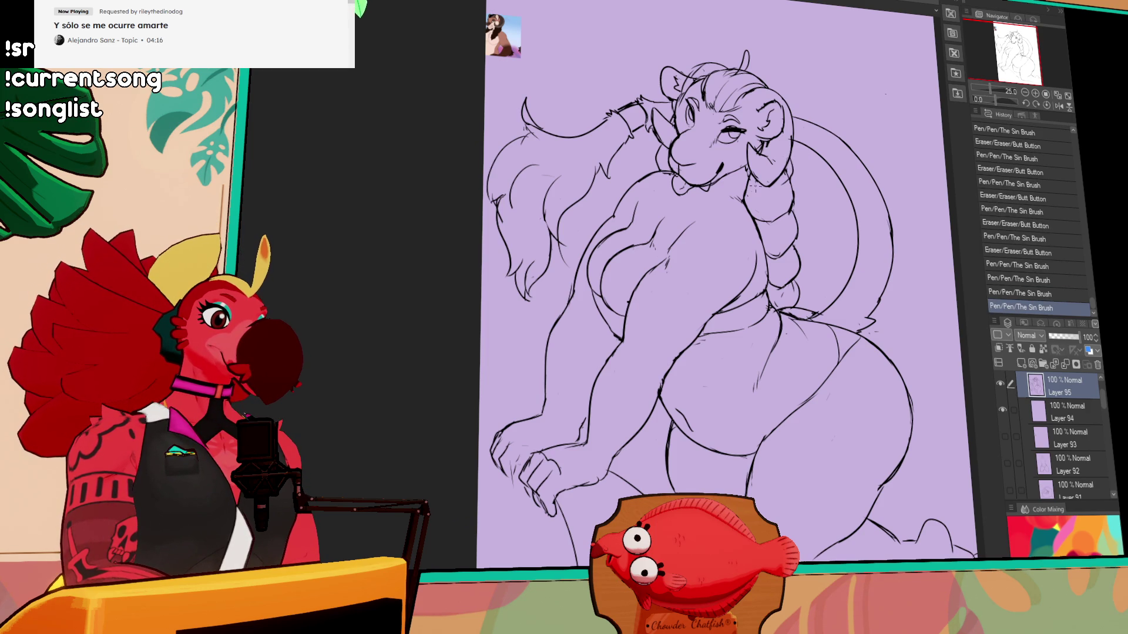
pyautogui.moveTo(806, 262); pyautogui.dragTo(808, 249)
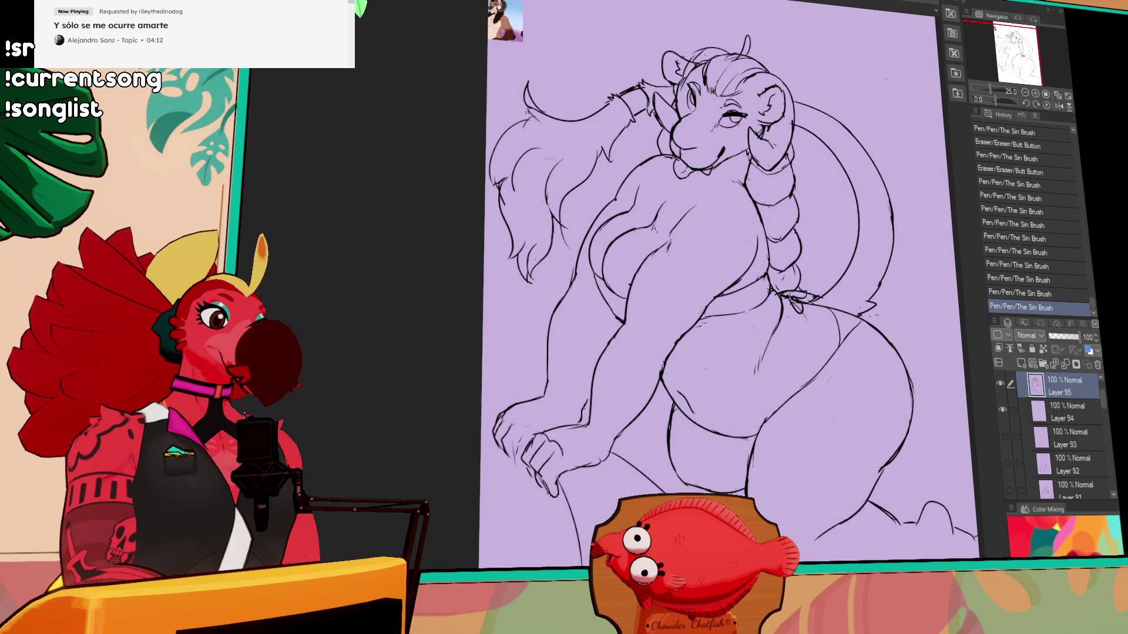
pyautogui.moveTo(858, 196); pyautogui.dragTo(860, 210)
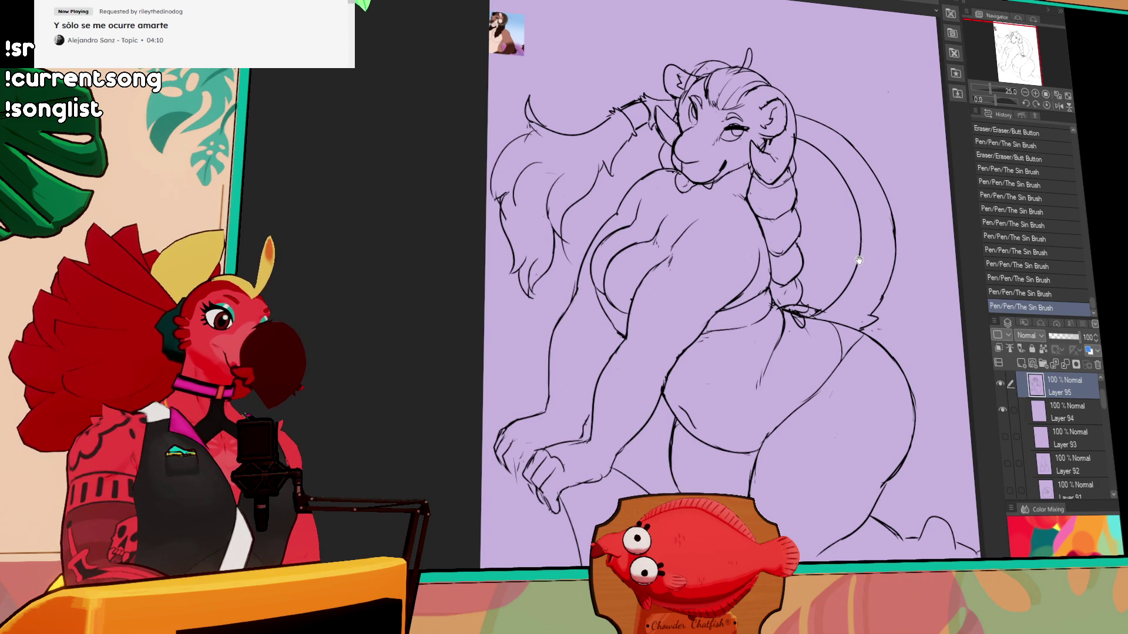
pyautogui.moveTo(855, 268); pyautogui.dragTo(823, 210)
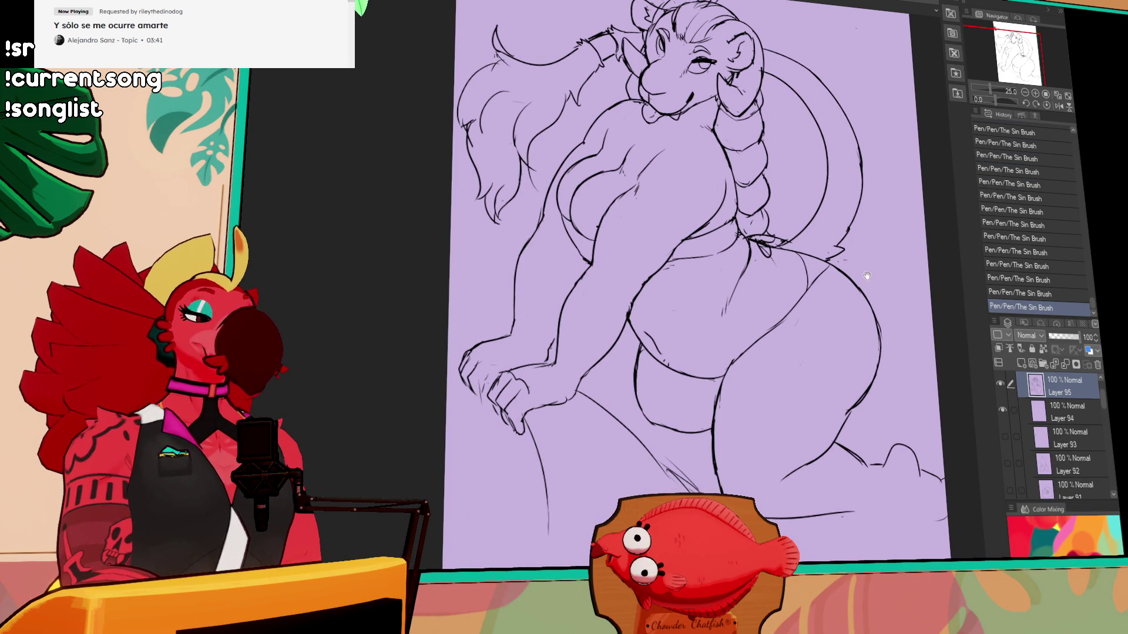
# - Redraw the strokes near the face and the eye lines, undoing one bad stroke
pyautogui.moveTo(844, 280); pyautogui.dragTo(834, 233)
pyautogui.moveTo(774, 272); pyautogui.dragTo(764, 287)
pyautogui.moveTo(898, 195)
pyautogui.mouseDown()
pyautogui.moveTo(869, 321)
pyautogui.moveTo(901, 386)
pyautogui.mouseUp()
pyautogui.moveTo(652, 197); pyautogui.dragTo(663, 224)
pyautogui.hotkey('ctrl', 'z')
pyautogui.moveTo(649, 200); pyautogui.dragTo(659, 221)
pyautogui.moveTo(649, 199)
pyautogui.mouseDown()
pyautogui.moveTo(662, 224)
pyautogui.moveTo(653, 237)
pyautogui.mouseUp()
pyautogui.moveTo(641, 219); pyautogui.dragTo(653, 239)
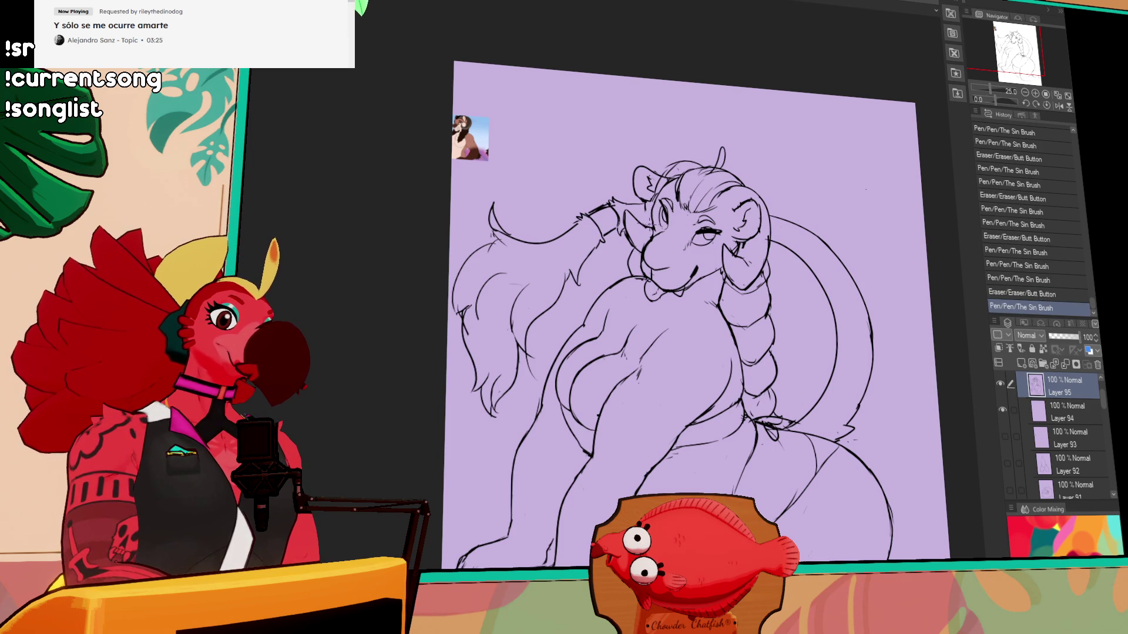
pyautogui.moveTo(870, 197); pyautogui.dragTo(836, 226)
pyautogui.moveTo(661, 211)
pyautogui.mouseDown()
pyautogui.moveTo(665, 233)
pyautogui.moveTo(667, 223)
pyautogui.mouseUp()
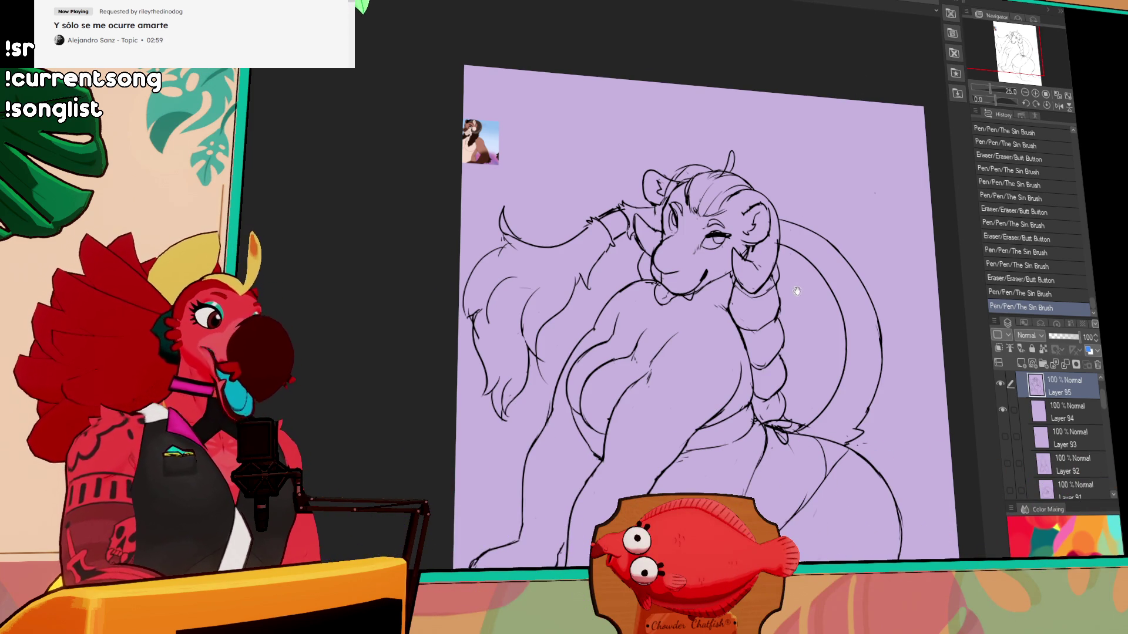
# - Erase small bits of line art and redraw the foot outline
pyautogui.moveTo(757, 230); pyautogui.dragTo(759, 206)
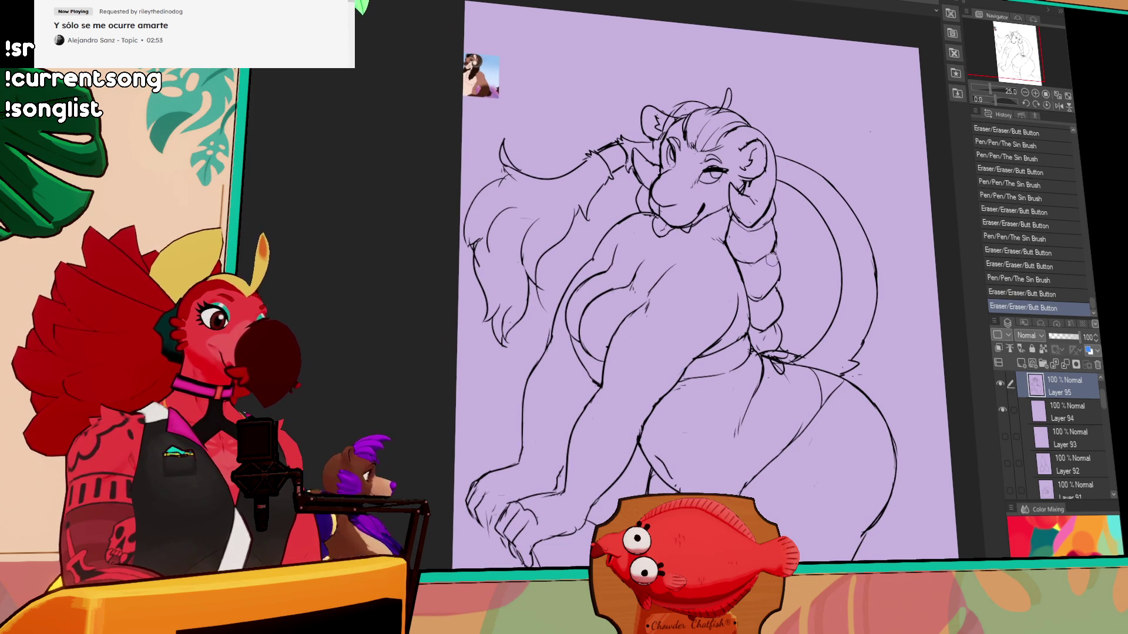
pyautogui.moveTo(830, 216); pyautogui.dragTo(833, 214)
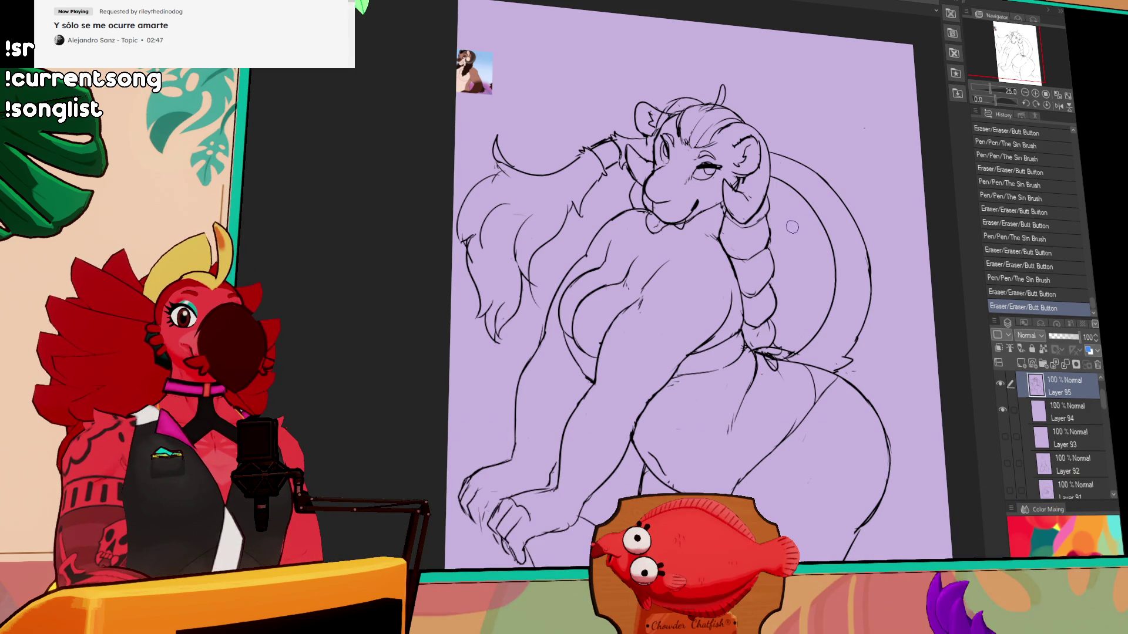
pyautogui.moveTo(789, 236)
pyautogui.mouseDown()
pyautogui.moveTo(793, 195)
pyautogui.moveTo(762, 121)
pyautogui.mouseUp()
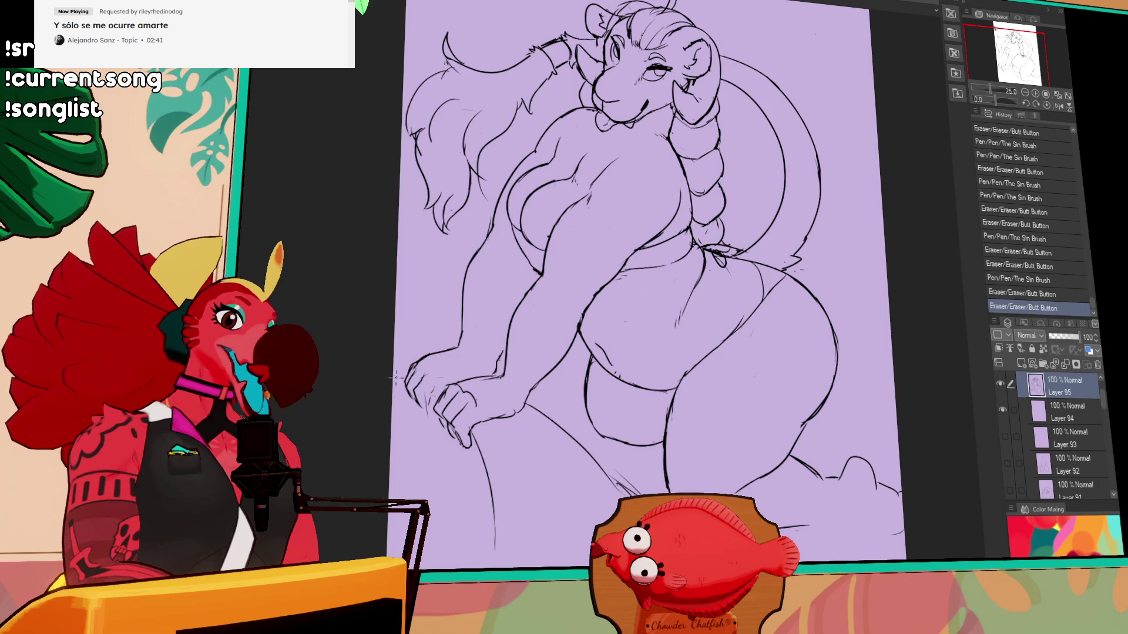
pyautogui.moveTo(842, 271); pyautogui.dragTo(835, 286)
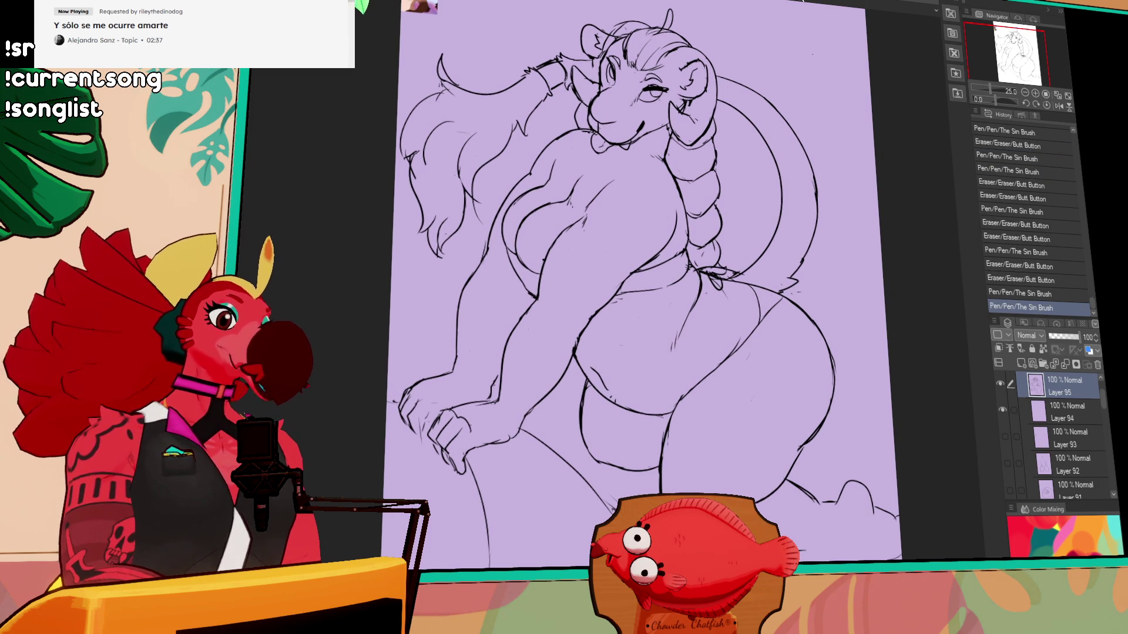
pyautogui.moveTo(834, 215); pyautogui.dragTo(834, 226)
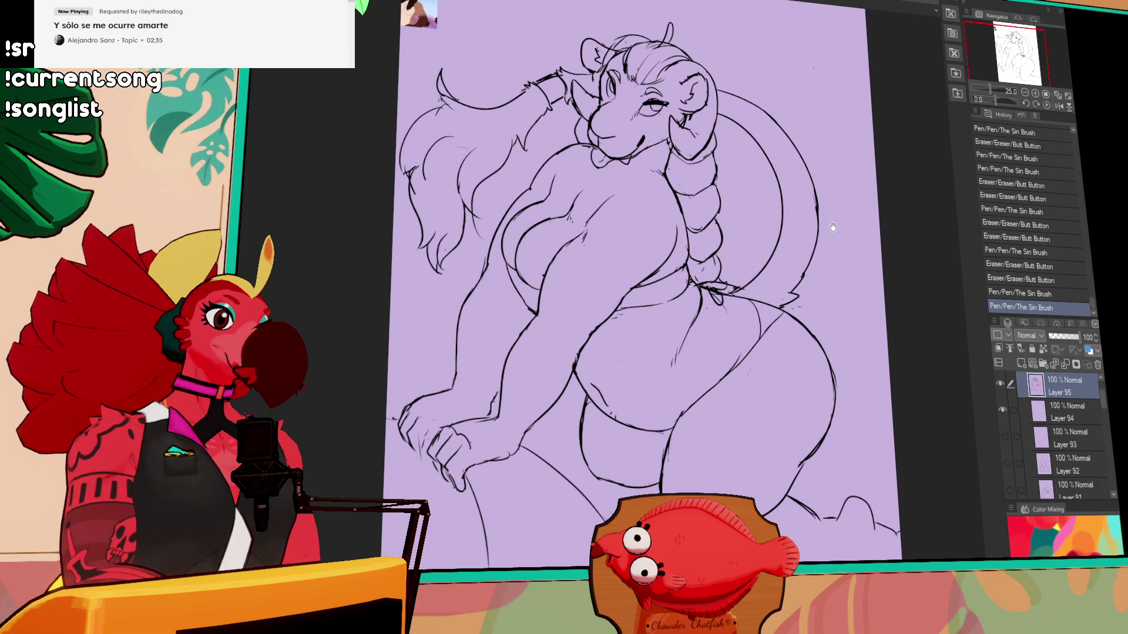
pyautogui.moveTo(826, 210); pyautogui.dragTo(827, 229)
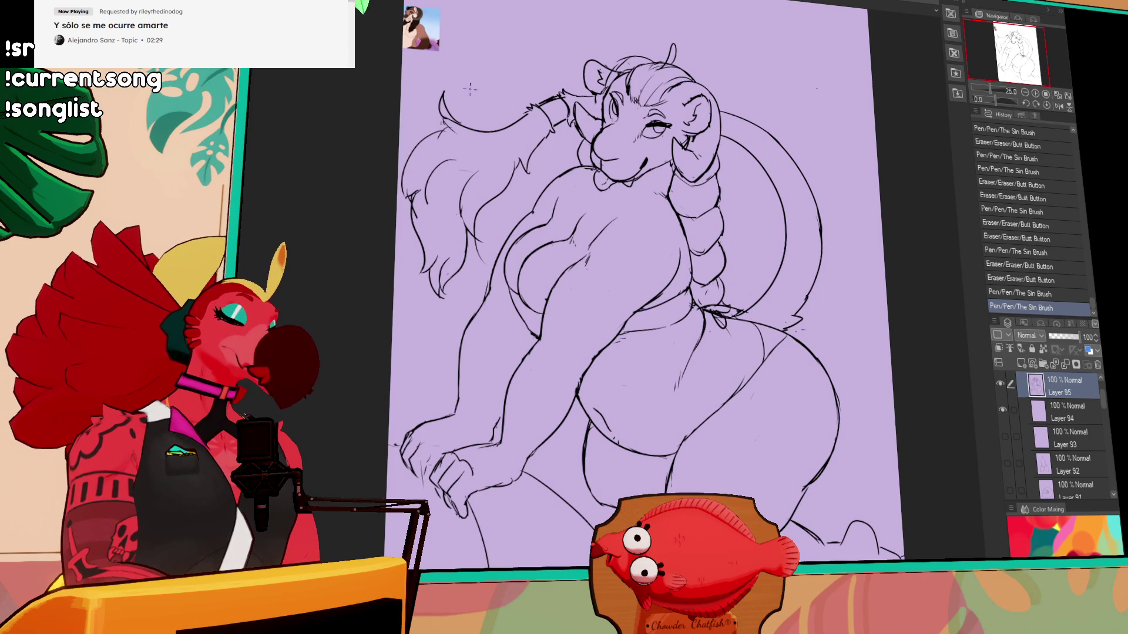
pyautogui.moveTo(841, 336); pyautogui.dragTo(787, 208)
pyautogui.moveTo(741, 452); pyautogui.dragTo(850, 463)
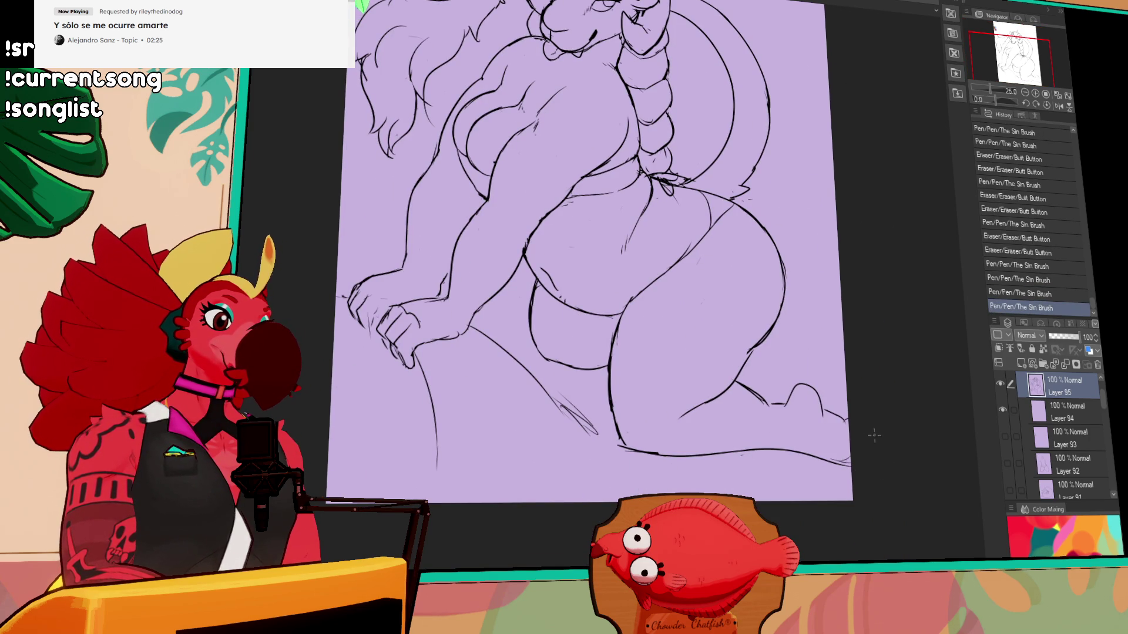
pyautogui.moveTo(760, 398)
pyautogui.mouseDown()
pyautogui.moveTo(823, 402)
pyautogui.moveTo(840, 418)
pyautogui.moveTo(833, 382)
pyautogui.mouseUp()
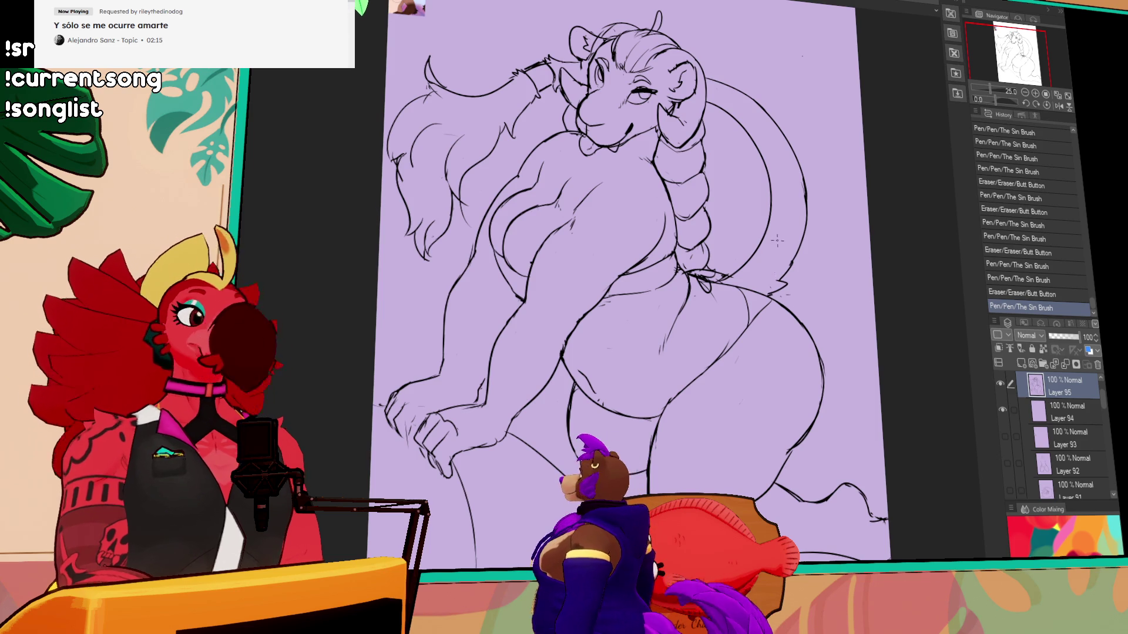
# - Touch up the braid, undoing and redoing the stroke
pyautogui.moveTo(784, 252); pyautogui.dragTo(792, 279)
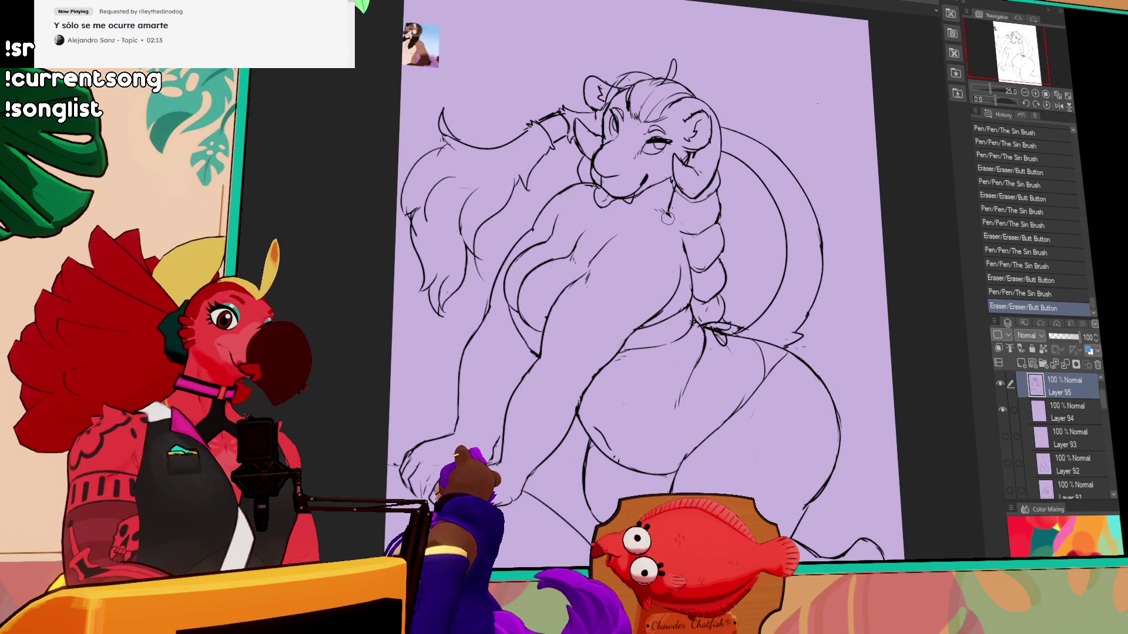
pyautogui.moveTo(677, 243)
pyautogui.mouseDown()
pyautogui.moveTo(683, 254)
pyautogui.moveTo(662, 310)
pyautogui.moveTo(676, 300)
pyautogui.moveTo(644, 322)
pyautogui.mouseUp()
pyautogui.hotkey('ctrl', 'z')
pyautogui.hotkey('ctrl', 'y')
pyautogui.hotkey('ctrl', 'z')
pyautogui.hotkey('ctrl', 'z')
# - Touch up the chest and neck lines, then paste the reference image onto new Layer 96
pyautogui.moveTo(675, 216)
pyautogui.mouseDown()
pyautogui.moveTo(685, 253)
pyautogui.moveTo(751, 253)
pyautogui.mouseUp()
pyautogui.moveTo(608, 269); pyautogui.dragTo(626, 280)
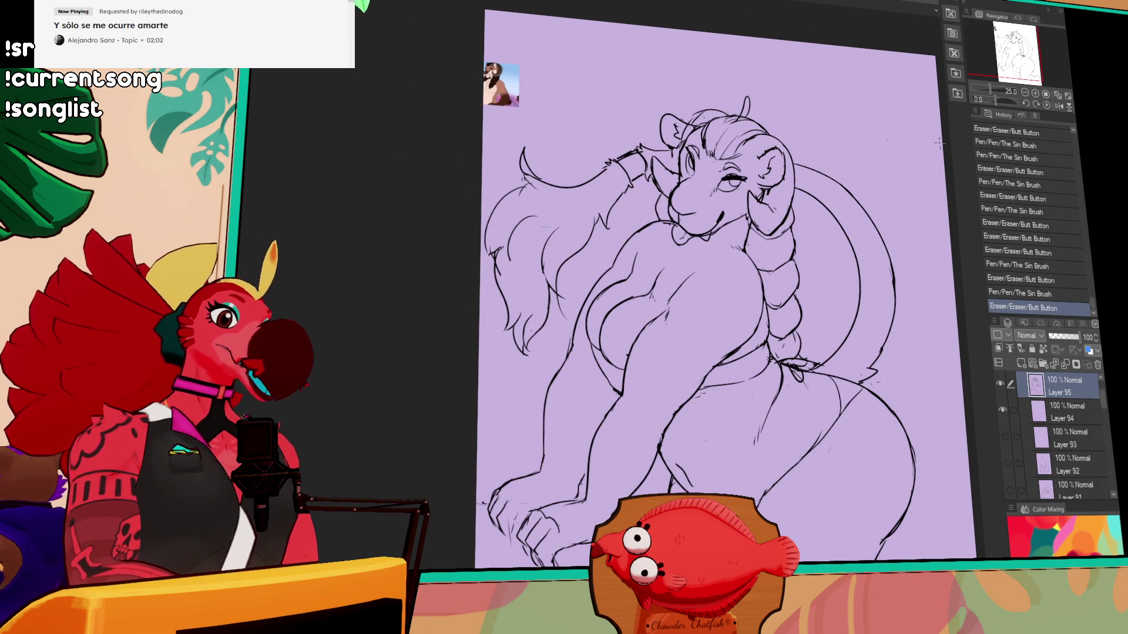
pyautogui.moveTo(698, 269); pyautogui.dragTo(682, 254)
pyautogui.moveTo(683, 256)
pyautogui.mouseDown()
pyautogui.moveTo(663, 222)
pyautogui.moveTo(638, 223)
pyautogui.mouseUp()
pyautogui.hotkey('ctrl', 'z')
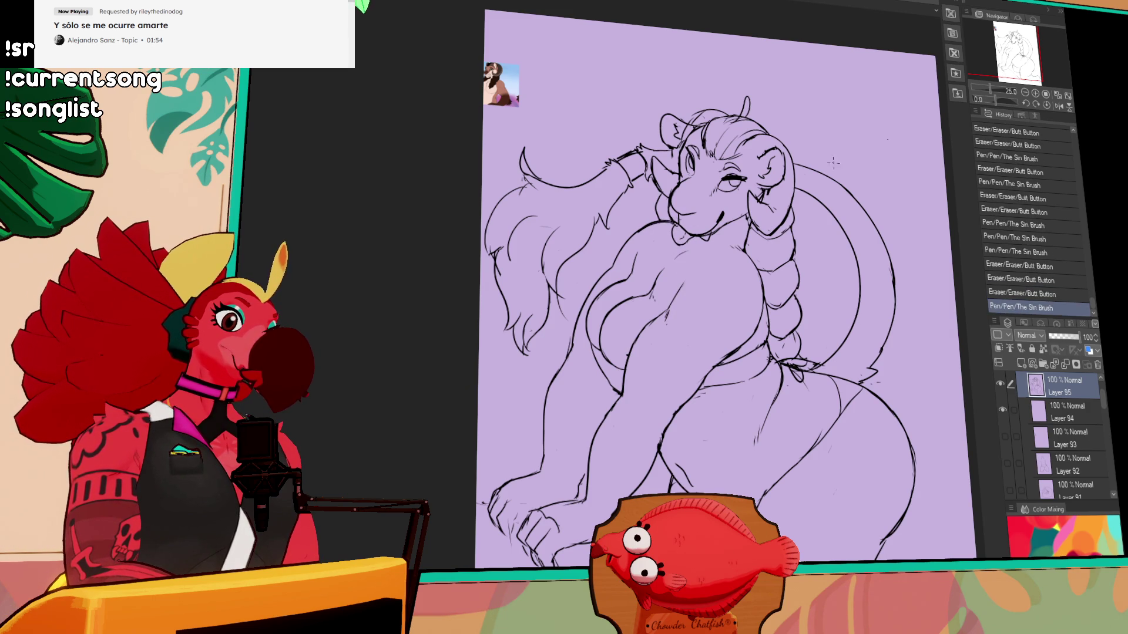
pyautogui.moveTo(676, 267); pyautogui.dragTo(671, 264)
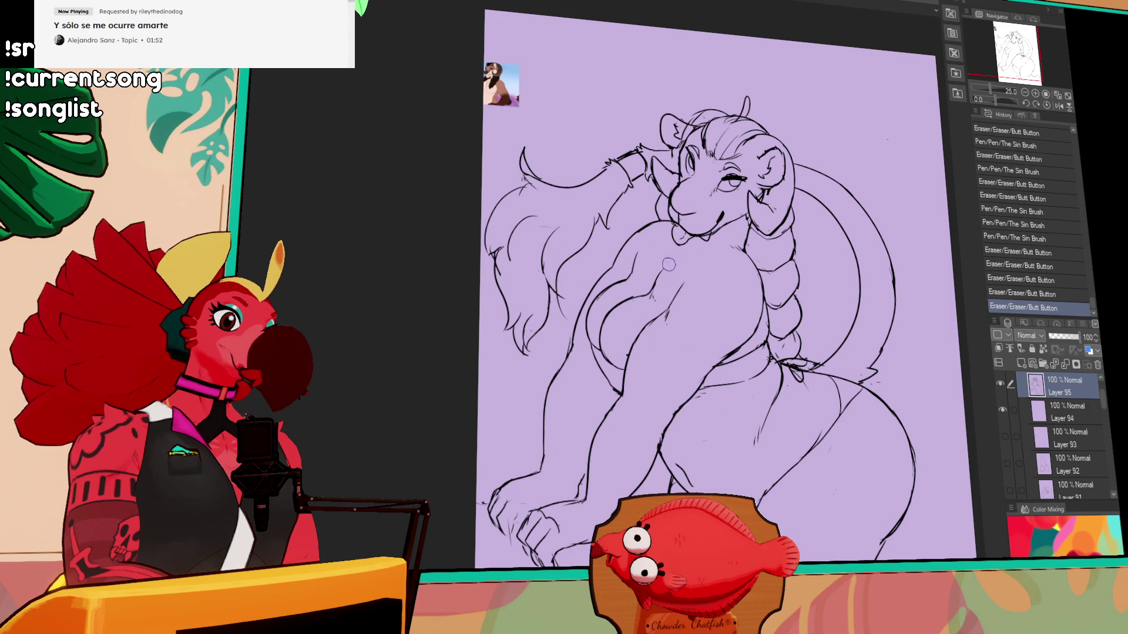
pyautogui.hotkey('ctrl', 'z')
pyautogui.hotkey('ctrl', 'z')
pyautogui.hotkey('ctrl', 'z')
pyautogui.hotkey('ctrl', 'z')
pyautogui.hotkey('ctrl', 'z')
pyautogui.hotkey('ctrl', 'z')
pyautogui.moveTo(761, 230); pyautogui.dragTo(762, 251)
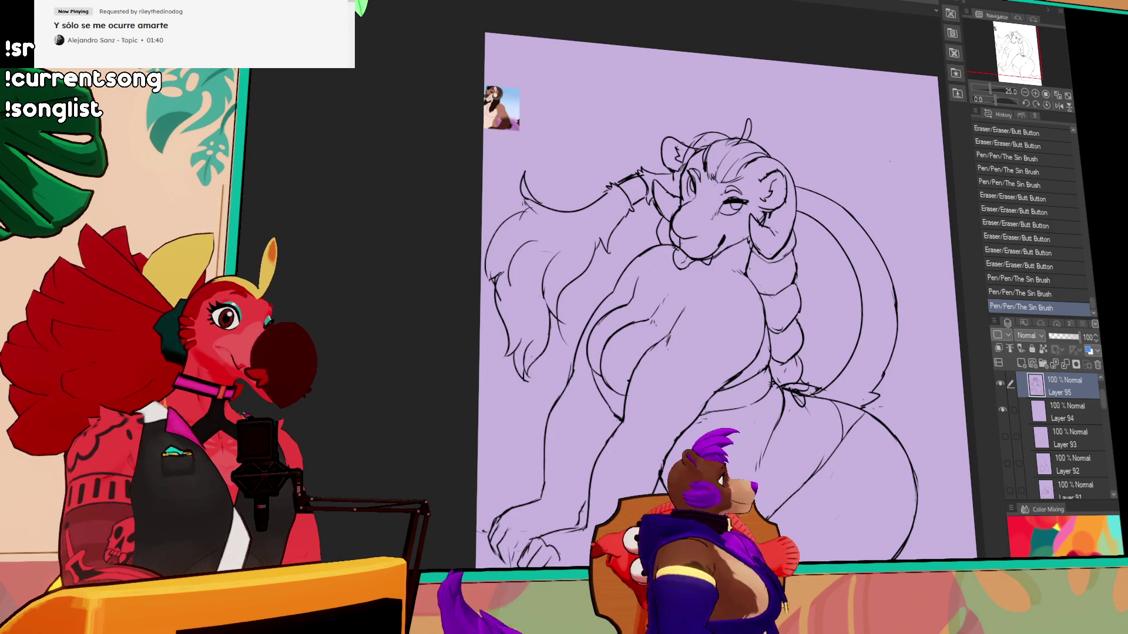
pyautogui.hotkey('ctrl', 'v')
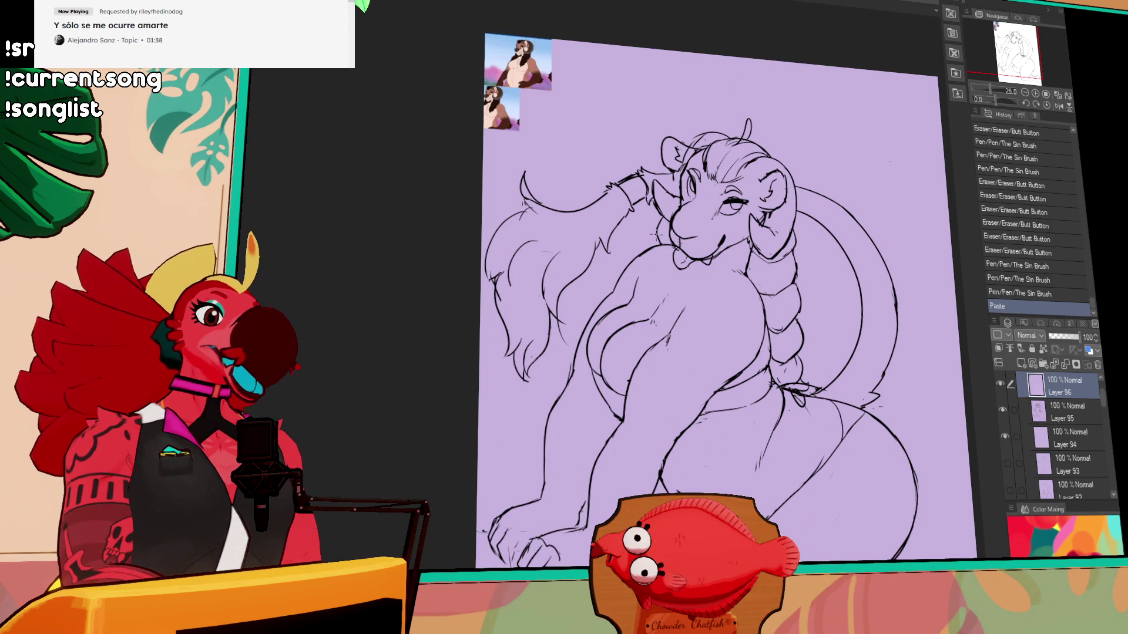
pyautogui.moveTo(602, 241); pyautogui.dragTo(587, 238)
pyautogui.scroll(4, 468, 72)
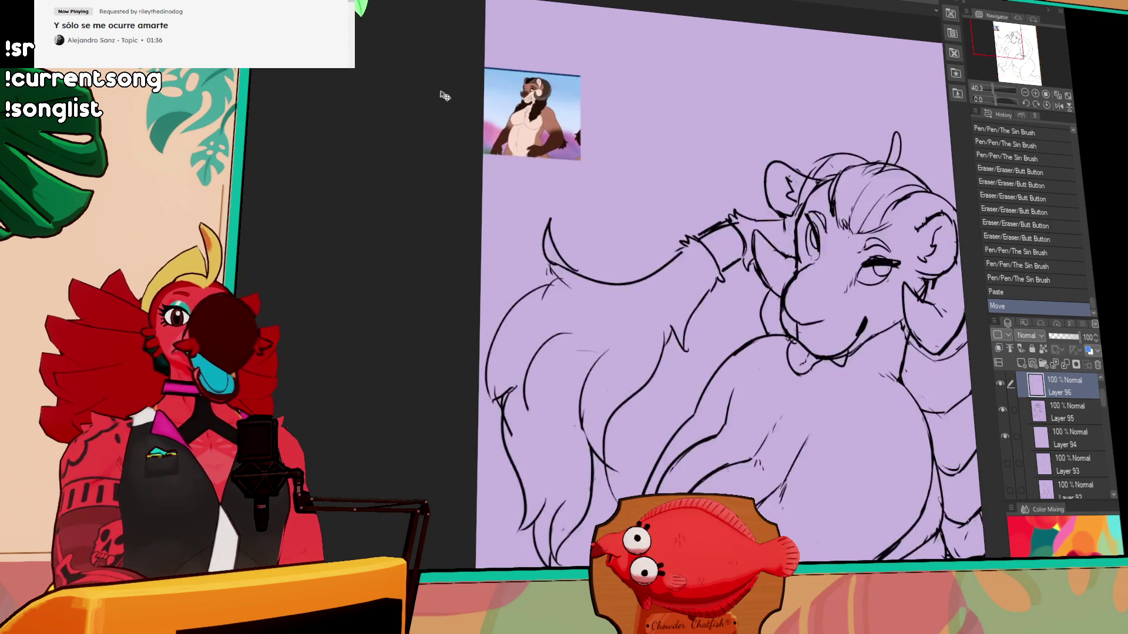
pyautogui.moveTo(610, 105)
pyautogui.mouseDown()
pyautogui.moveTo(591, 134)
pyautogui.moveTo(503, 148)
pyautogui.mouseUp()
pyautogui.moveTo(1073, 436); pyautogui.dragTo(1071, 433)
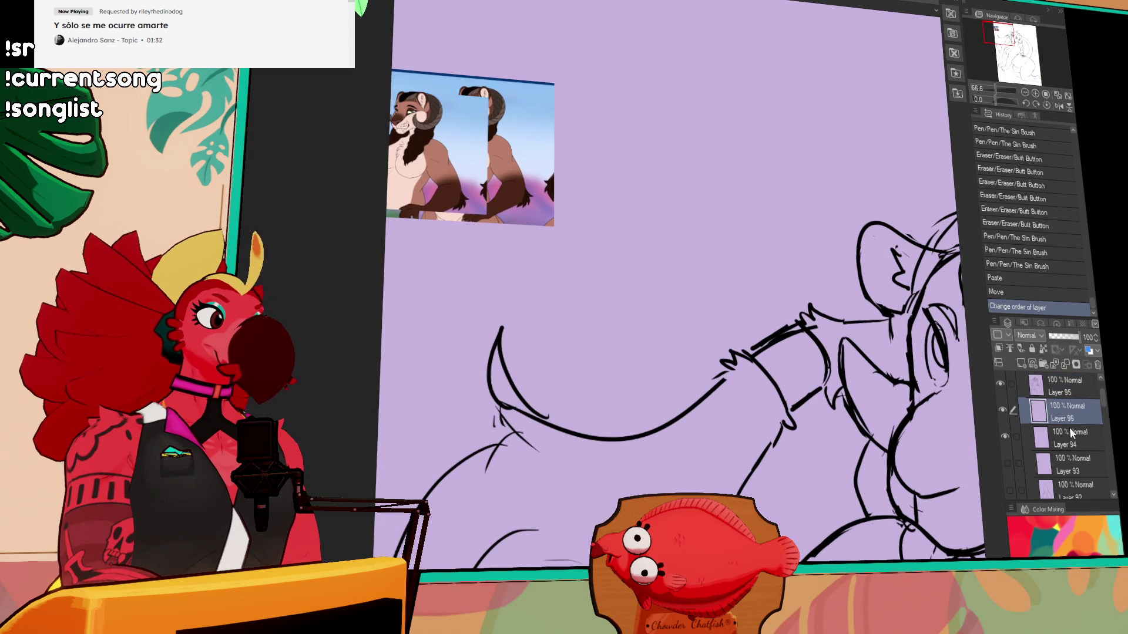
pyautogui.moveTo(531, 198)
pyautogui.mouseDown()
pyautogui.moveTo(642, 147)
pyautogui.moveTo(551, 316)
pyautogui.mouseUp()
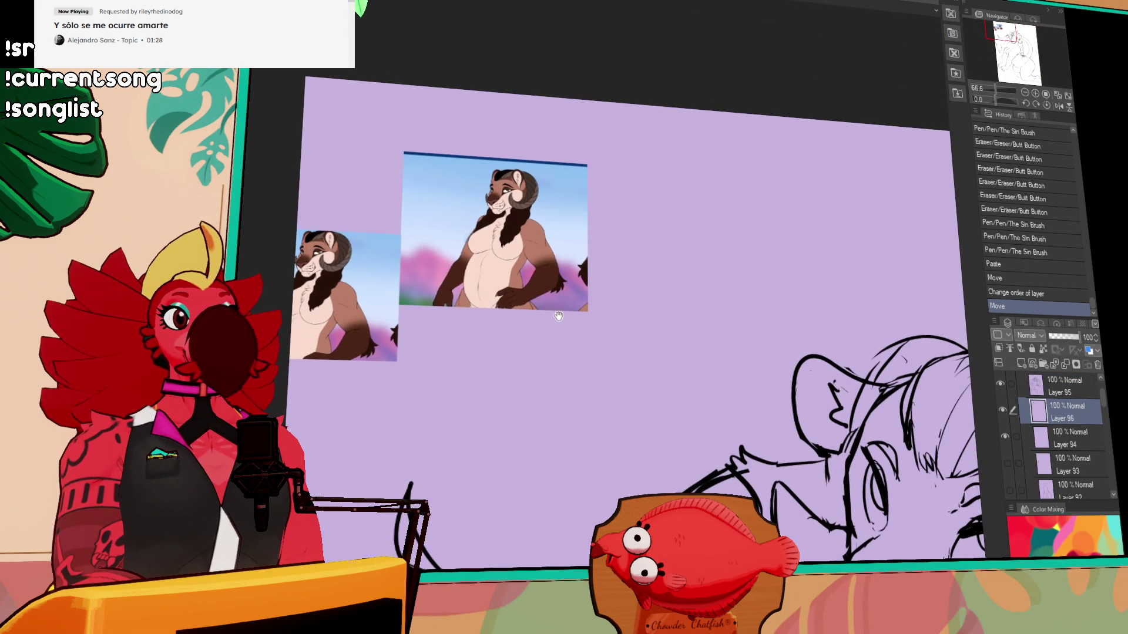
pyautogui.scroll(-4, 537, 228)
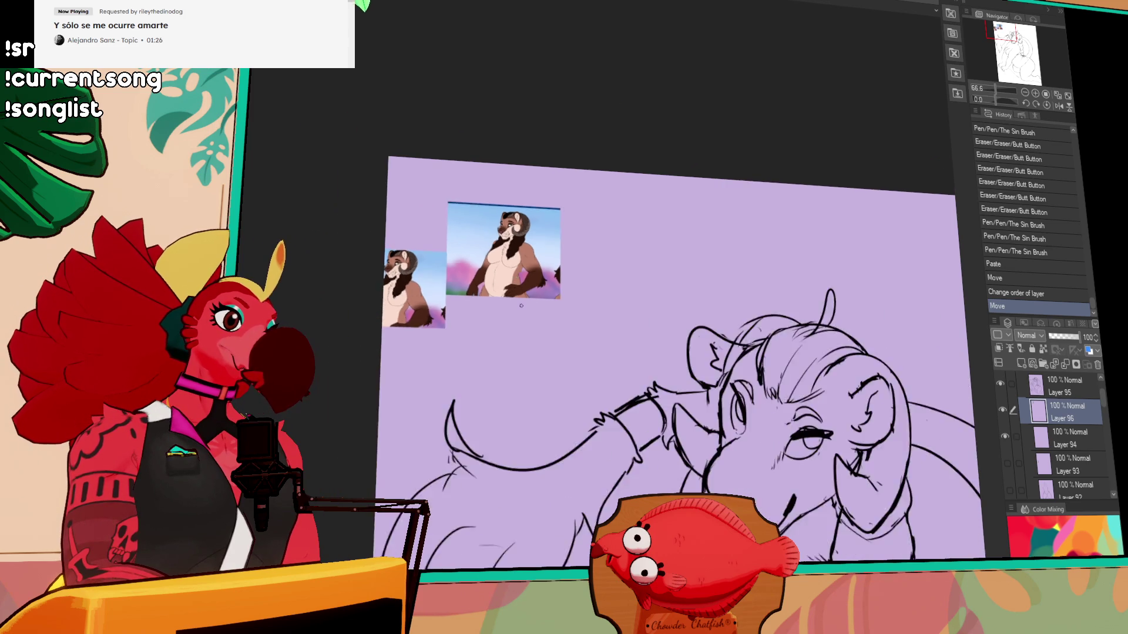
pyautogui.moveTo(663, 293)
pyautogui.mouseDown()
pyautogui.moveTo(649, 267)
pyautogui.moveTo(655, 237)
pyautogui.mouseUp()
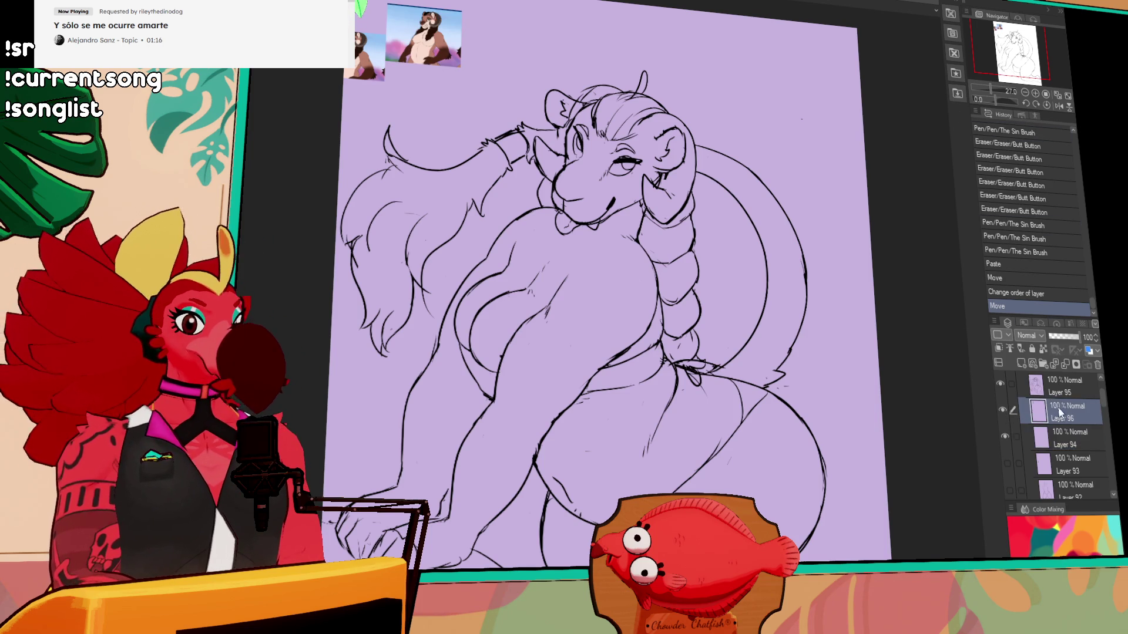
pyautogui.click(1024, 93)
pyautogui.moveTo(805, 209); pyautogui.dragTo(805, 161)
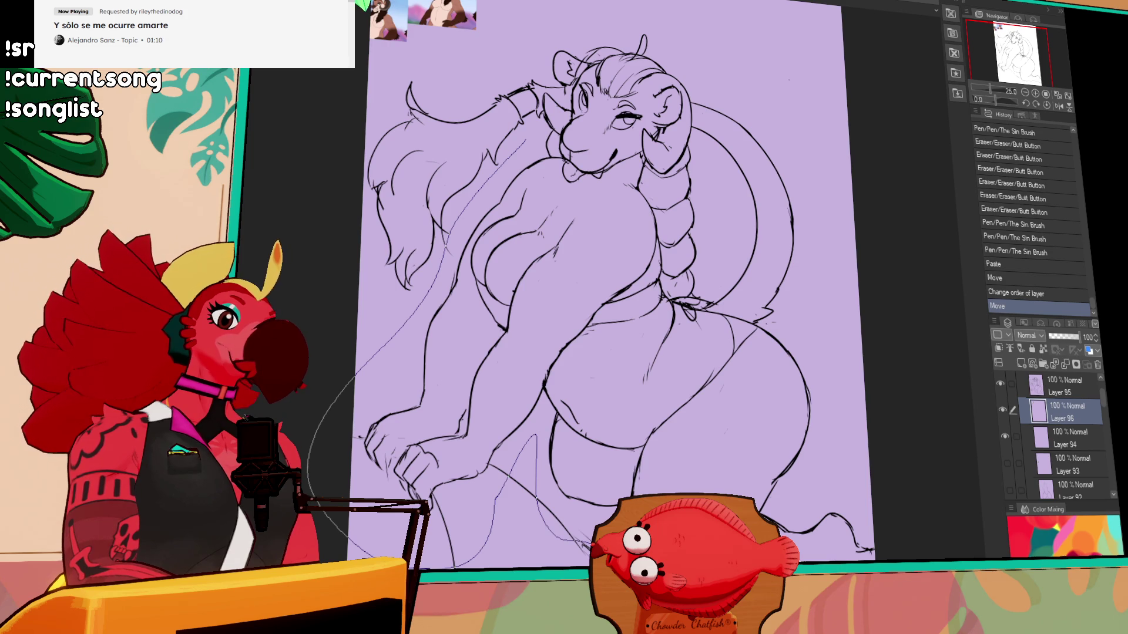
# - Trace a lasso fill around the figure, undoing the brown fill made on the wrong layer
pyautogui.moveTo(539, 94); pyautogui.dragTo(532, 150)
pyautogui.hotkey('ctrl', 'd')
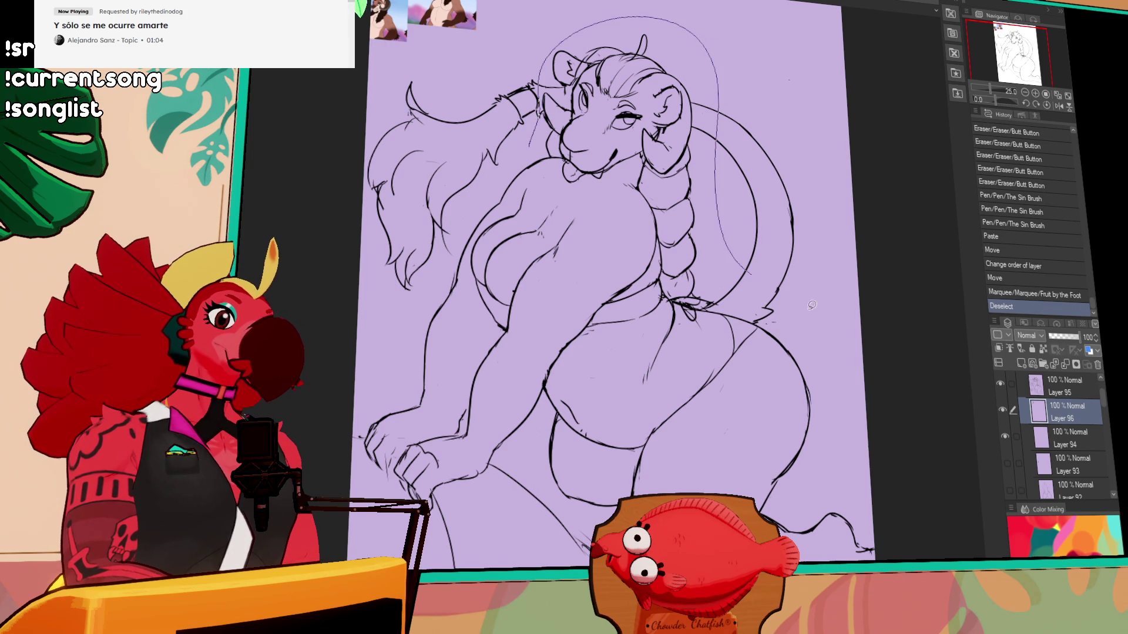
pyautogui.moveTo(559, 504)
pyautogui.mouseDown()
pyautogui.moveTo(522, 136)
pyautogui.moveTo(711, 197)
pyautogui.mouseUp()
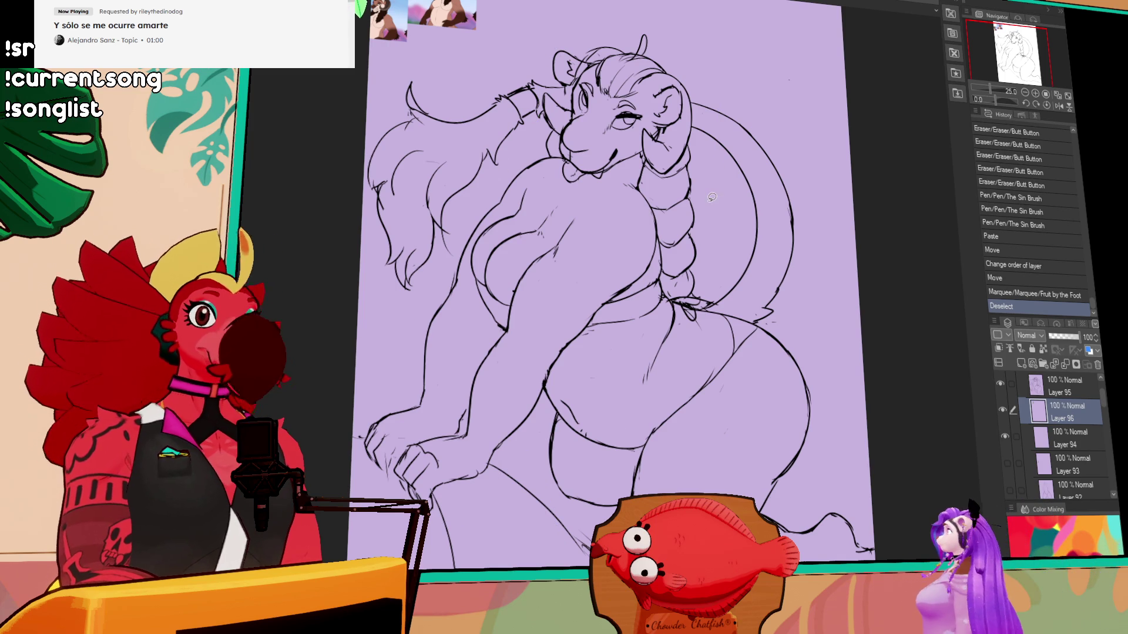
pyautogui.click(1063, 386)
pyautogui.moveTo(708, 191)
pyautogui.mouseDown()
pyautogui.moveTo(528, 106)
pyautogui.moveTo(558, 520)
pyautogui.moveTo(915, 545)
pyautogui.mouseUp()
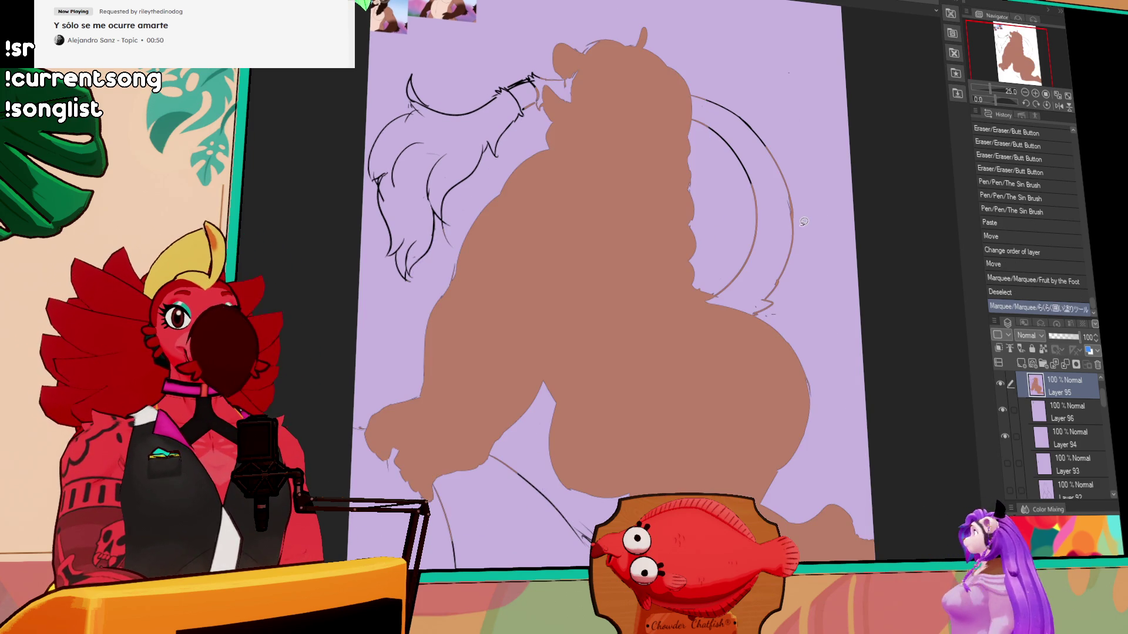
pyautogui.moveTo(741, 214); pyautogui.dragTo(734, 206)
pyautogui.hotkey('ctrl', 'z')
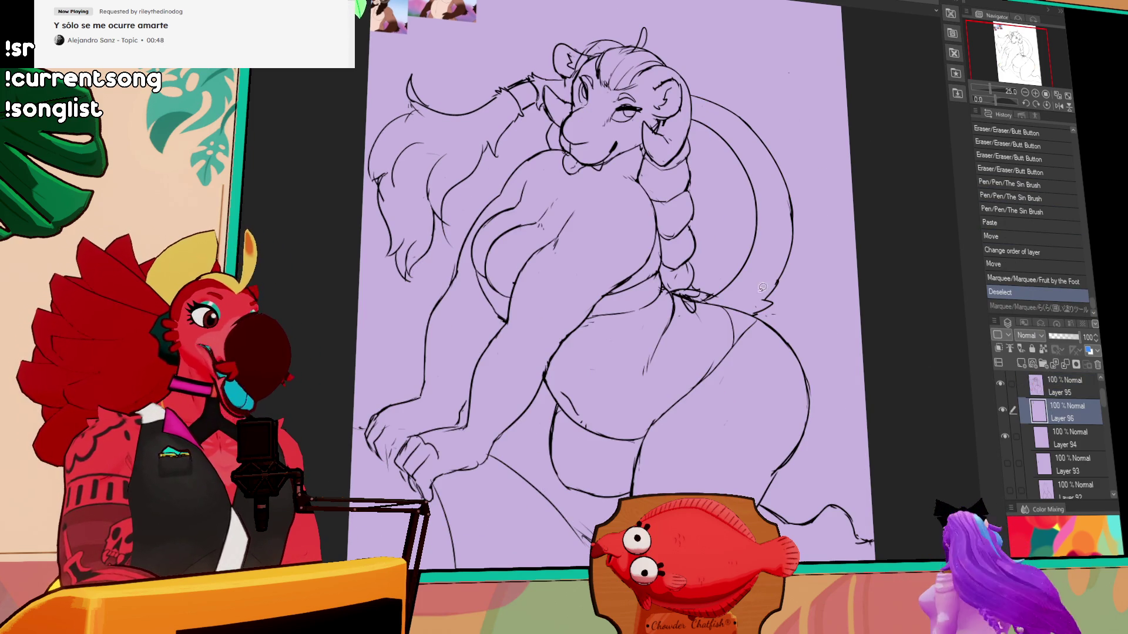
# - Make Layer 95 the reference layer and lasso-fill the body brown on Layer 96
pyautogui.moveTo(516, 75)
pyautogui.mouseDown()
pyautogui.moveTo(564, 523)
pyautogui.moveTo(838, 216)
pyautogui.mouseUp()
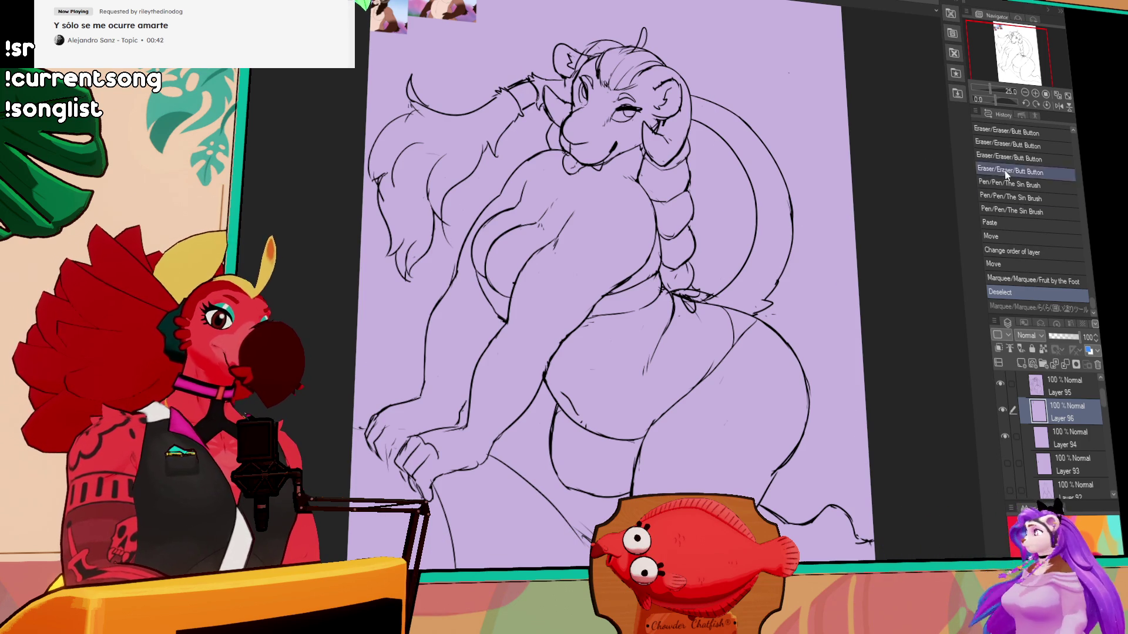
pyautogui.click(1037, 385)
pyautogui.click(1033, 364)
pyautogui.click(1064, 411)
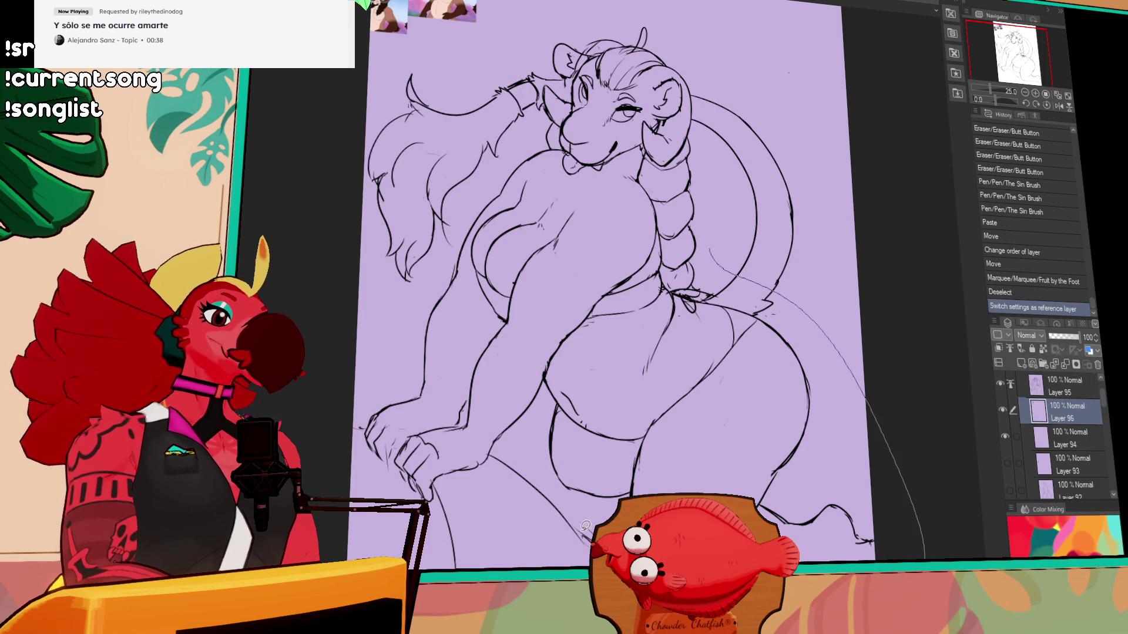
pyautogui.moveTo(390, 300); pyautogui.dragTo(444, 229)
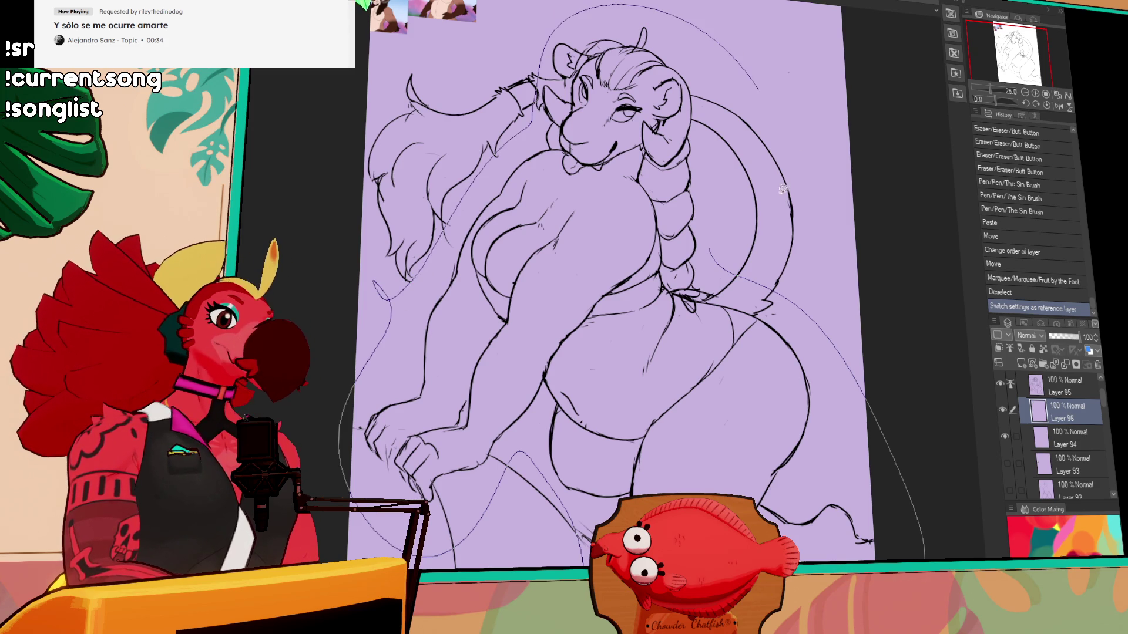
pyautogui.moveTo(782, 188); pyautogui.dragTo(787, 194)
pyautogui.moveTo(574, 159); pyautogui.dragTo(600, 202)
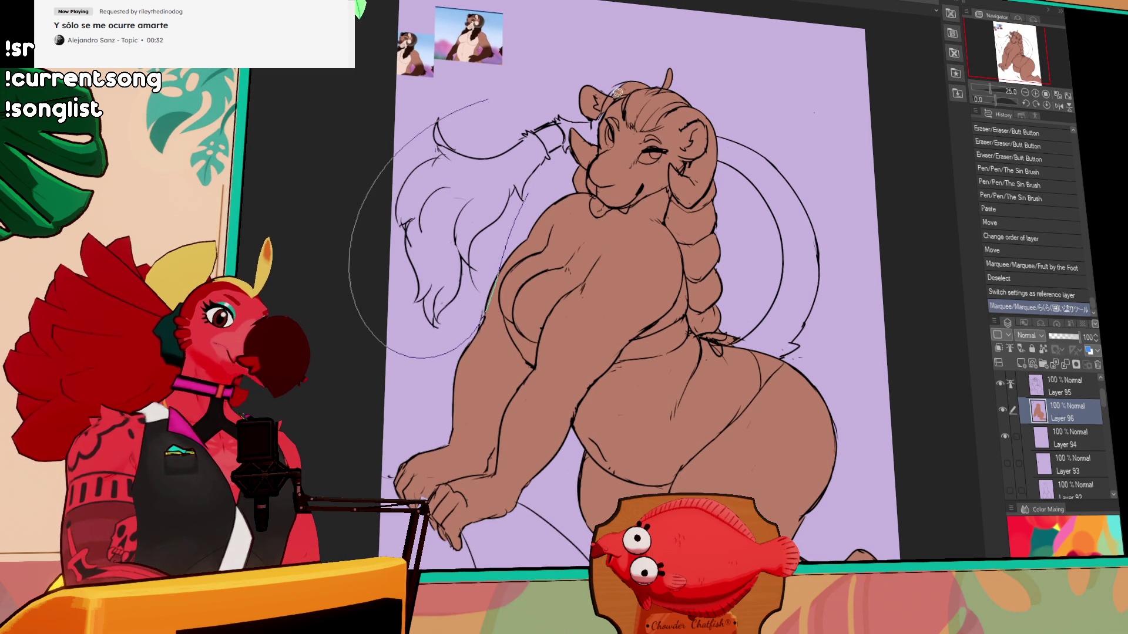
# - Lasso-fill the tail and its remaining loop with brown
pyautogui.moveTo(589, 84); pyautogui.dragTo(461, 110)
pyautogui.moveTo(785, 405); pyautogui.dragTo(734, 200)
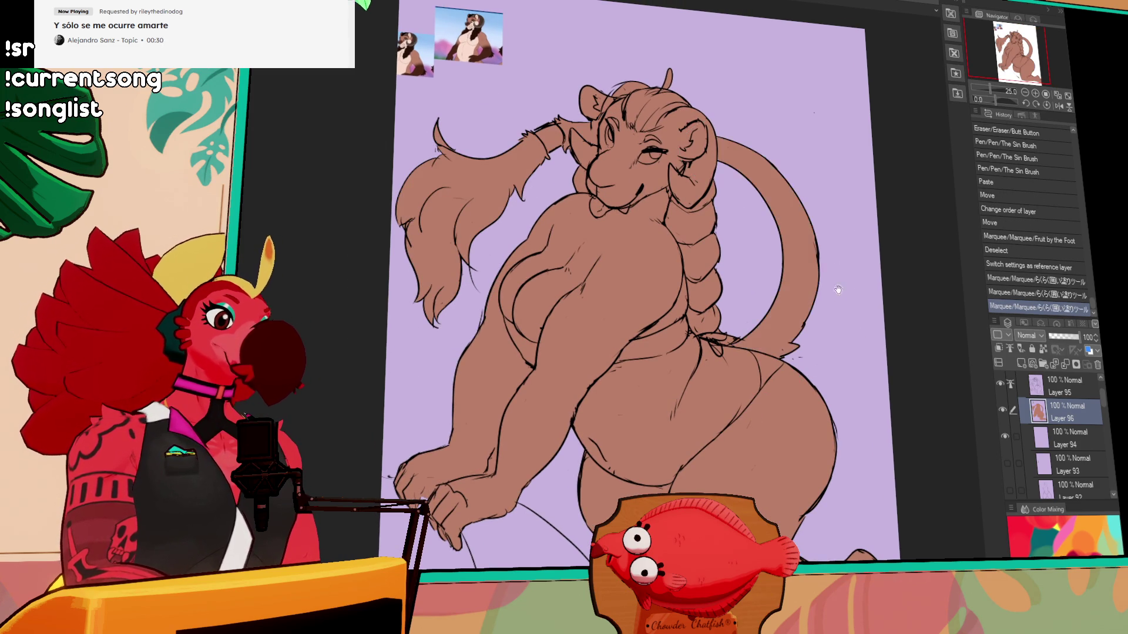
pyautogui.moveTo(727, 256); pyautogui.dragTo(735, 279)
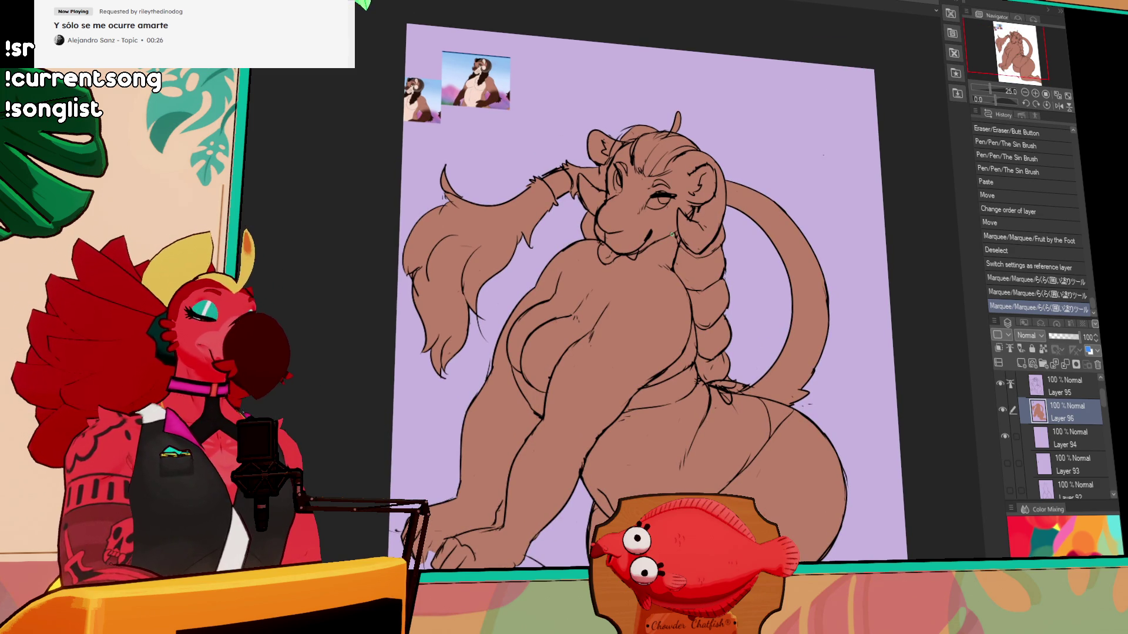
pyautogui.moveTo(677, 255); pyautogui.dragTo(694, 235)
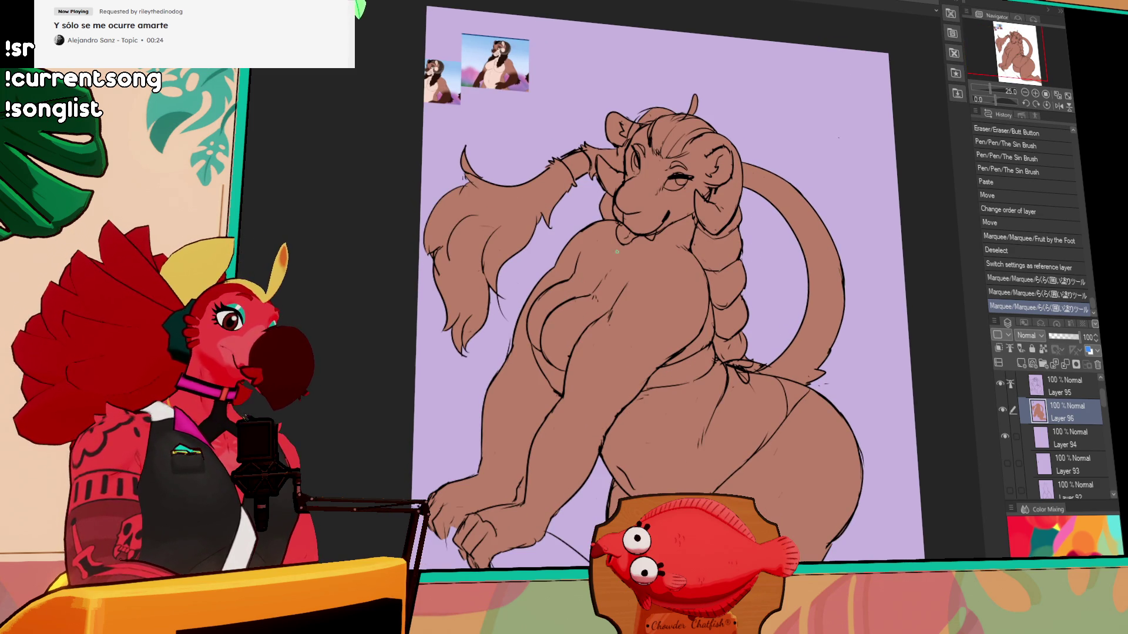
# - Outline both sides of the chest marking in light cream with The Sin Brush
pyautogui.moveTo(539, 298)
pyautogui.mouseDown()
pyautogui.moveTo(588, 278)
pyautogui.moveTo(624, 234)
pyautogui.mouseUp()
pyautogui.hotkey('ctrl', 'z')
pyautogui.moveTo(577, 279); pyautogui.dragTo(617, 240)
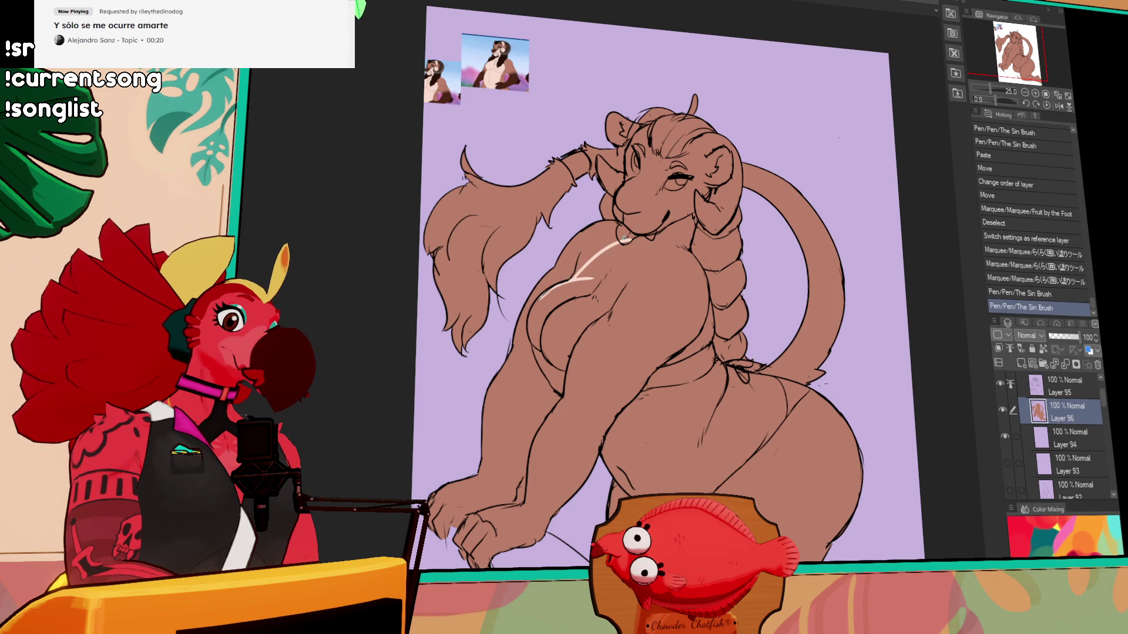
pyautogui.moveTo(616, 295)
pyautogui.mouseDown()
pyautogui.moveTo(645, 244)
pyautogui.moveTo(673, 226)
pyautogui.moveTo(610, 251)
pyautogui.moveTo(626, 241)
pyautogui.mouseUp()
pyautogui.moveTo(562, 292); pyautogui.dragTo(593, 273)
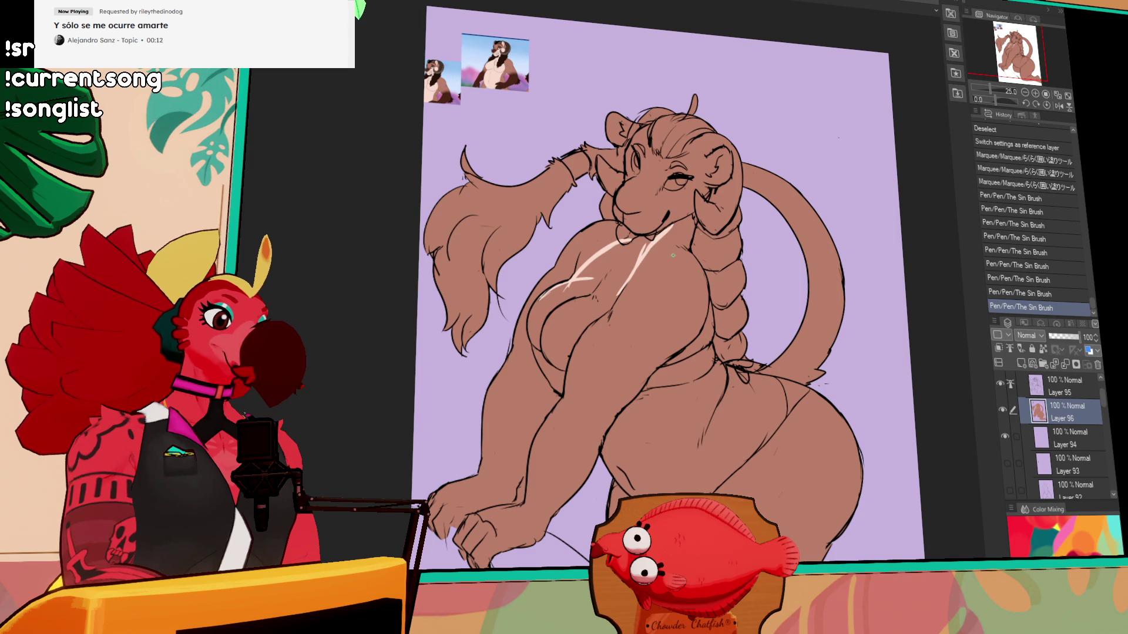
# - Fill the chest marking and its remaining gaps with cream
pyautogui.click(588, 305)
pyautogui.click(607, 271)
pyautogui.click(615, 248)
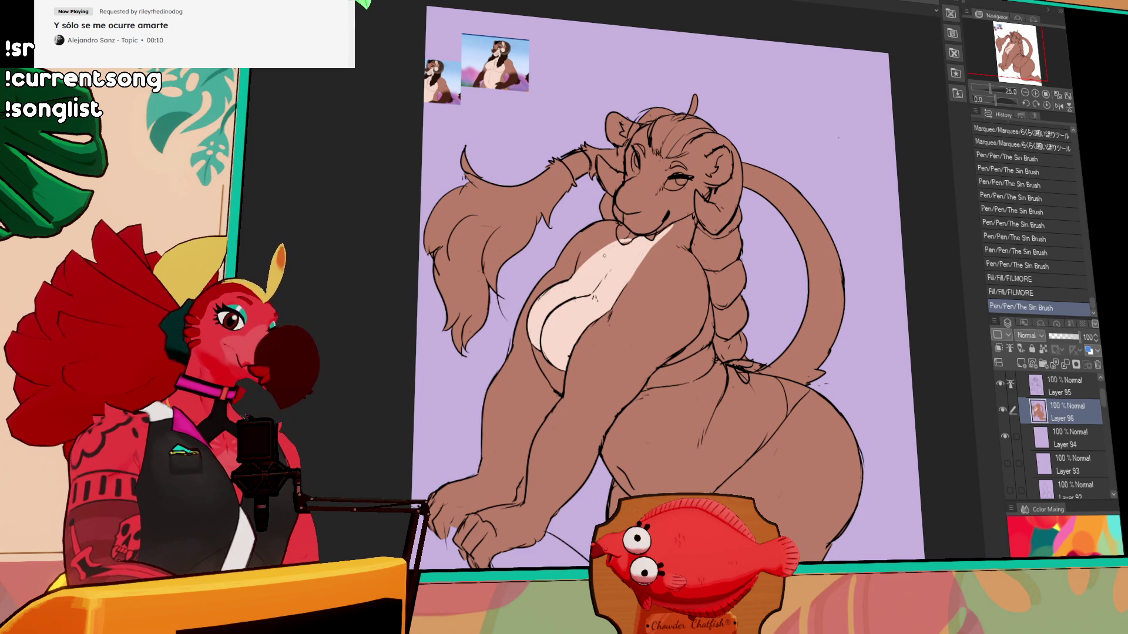
pyautogui.moveTo(647, 245)
pyautogui.mouseDown()
pyautogui.moveTo(616, 271)
pyautogui.moveTo(593, 268)
pyautogui.mouseUp()
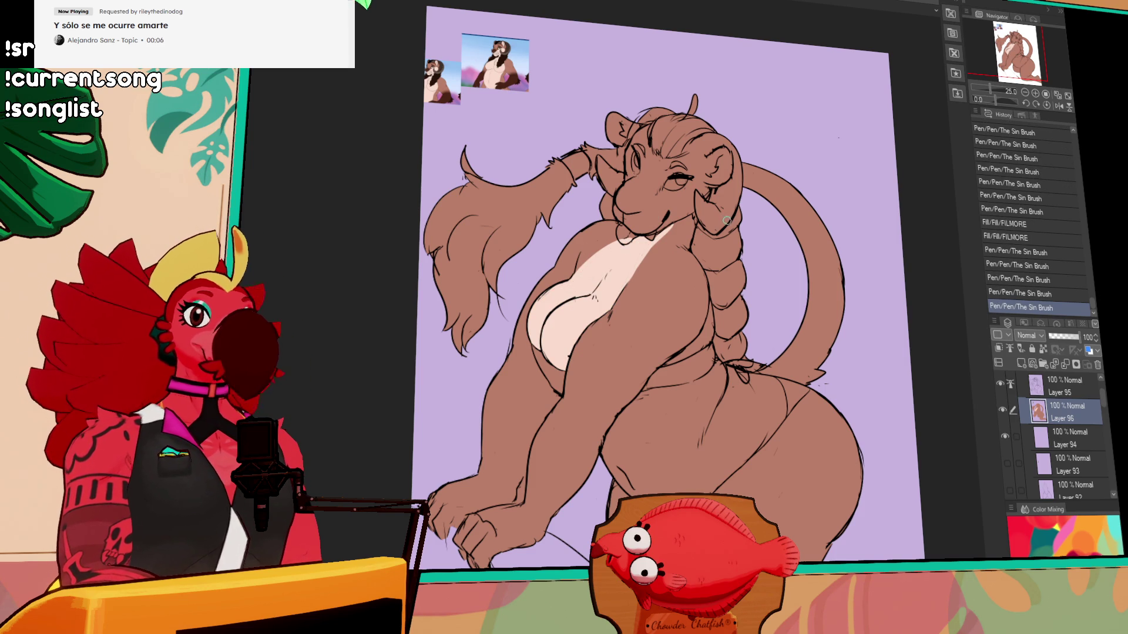
pyautogui.moveTo(745, 230); pyautogui.dragTo(750, 236)
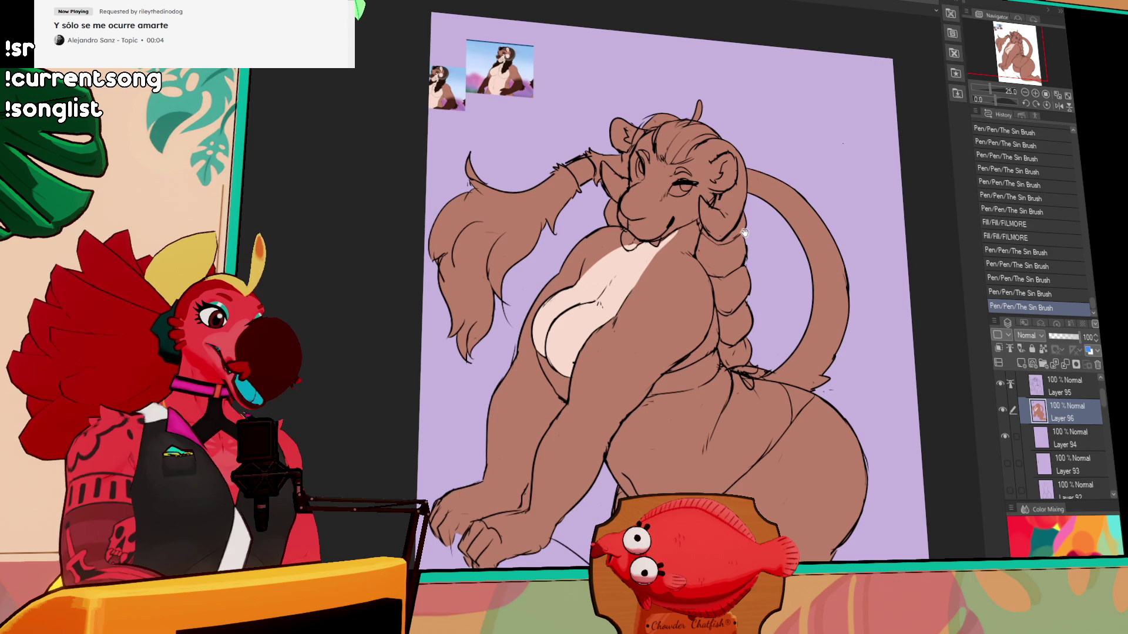
pyautogui.moveTo(660, 261); pyautogui.dragTo(671, 240)
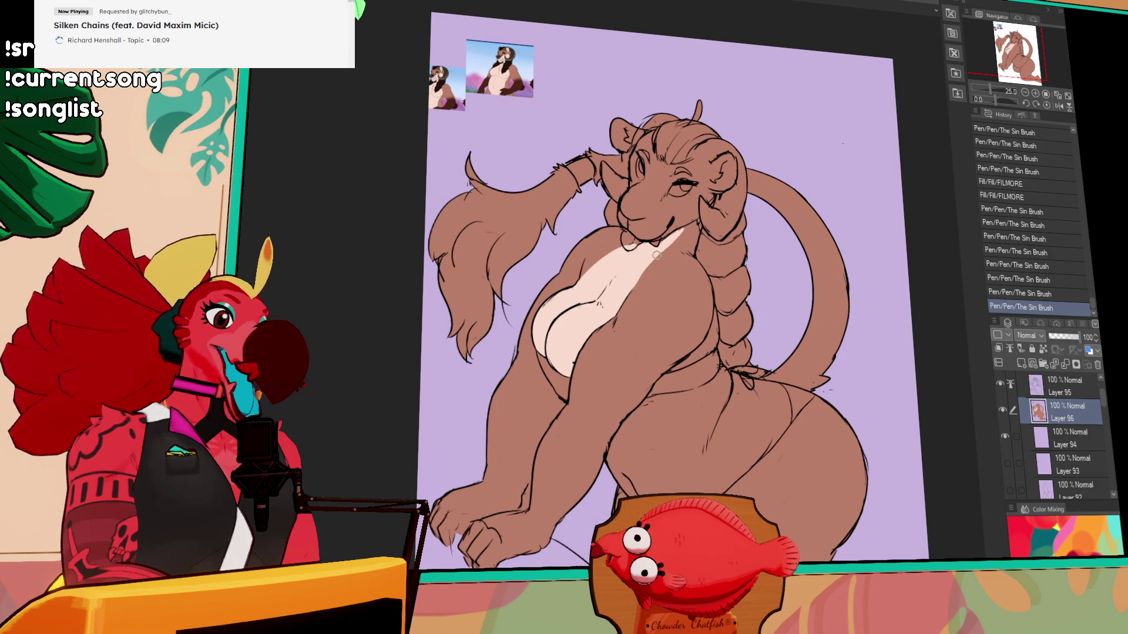
pyautogui.moveTo(750, 236); pyautogui.dragTo(750, 240)
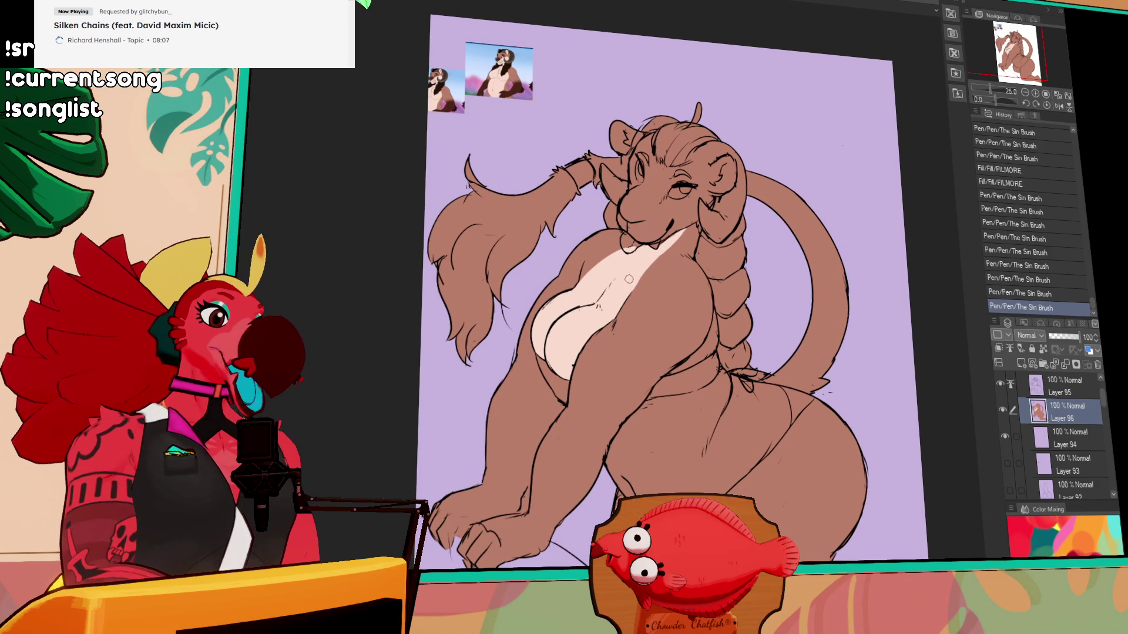
# - Redraw the chest marking edge stroke, toggling undo/redo to compare the result
pyautogui.moveTo(576, 290); pyautogui.dragTo(631, 249)
pyautogui.hotkey('ctrl', 'z')
pyautogui.moveTo(578, 285); pyautogui.dragTo(628, 246)
pyautogui.hotkey('ctrl', 'z')
pyautogui.hotkey('ctrl', 'y')
pyautogui.hotkey('ctrl', 'z')
pyautogui.hotkey('ctrl', 'y')
pyautogui.hotkey('ctrl', 'z')
pyautogui.hotkey('ctrl', 'y')
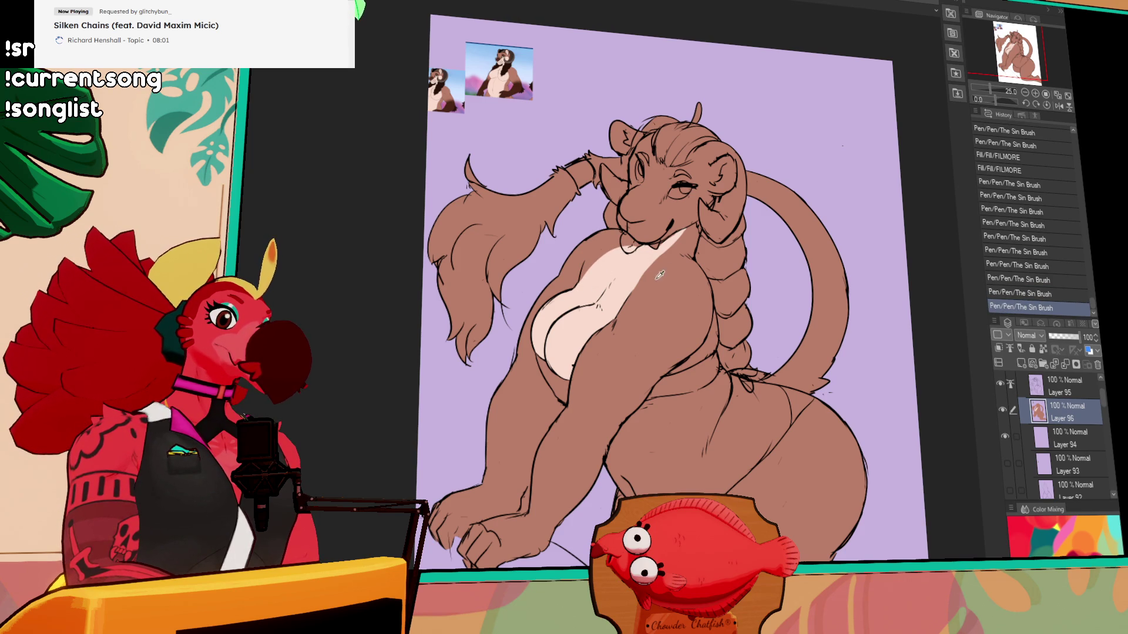
# - Add another chest marking stroke and compare it repeatedly with undo/redo before keeping it
pyautogui.moveTo(684, 243); pyautogui.dragTo(646, 282)
pyautogui.hotkey('ctrl', 'z')
pyautogui.hotkey('ctrl', 'y')
pyautogui.hotkey('ctrl', 'z')
pyautogui.hotkey('ctrl', 'y')
pyautogui.hotkey('ctrl', 'z')
pyautogui.hotkey('ctrl', 'y')
pyautogui.hotkey('ctrl', 'z')
pyautogui.hotkey('ctrl', 'y')
pyautogui.hotkey('ctrl', 'z')
pyautogui.hotkey('ctrl', 'y')
pyautogui.hotkey('ctrl', 'z')
pyautogui.hotkey('ctrl', 'y')
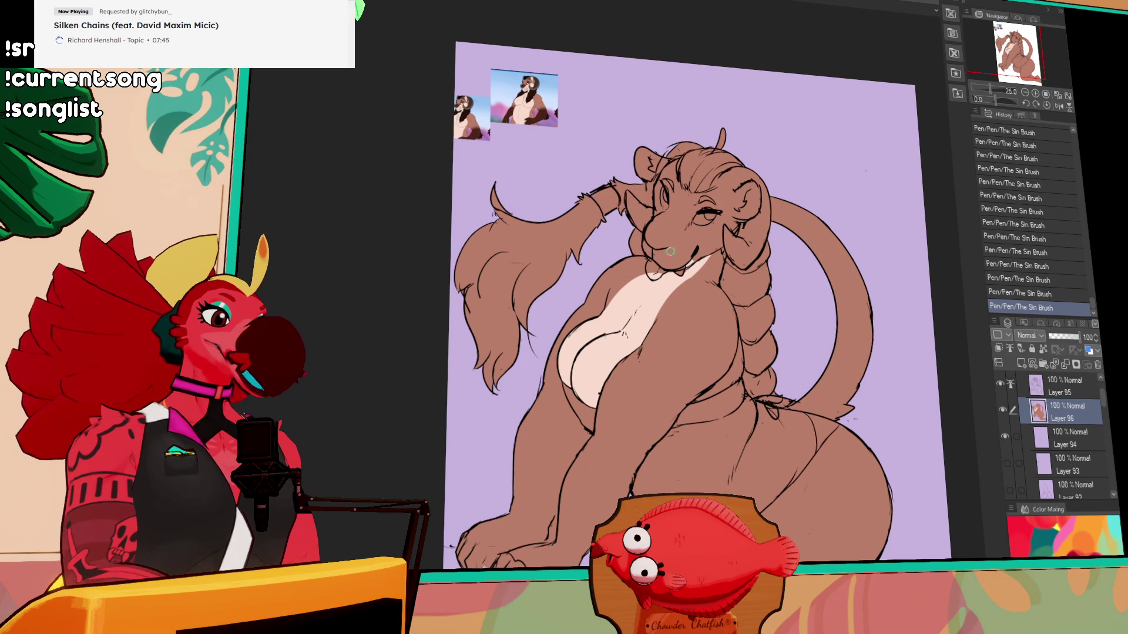
# - Fill the lower muzzle with cream using the Fill tool
pyautogui.moveTo(701, 242); pyautogui.dragTo(689, 262)
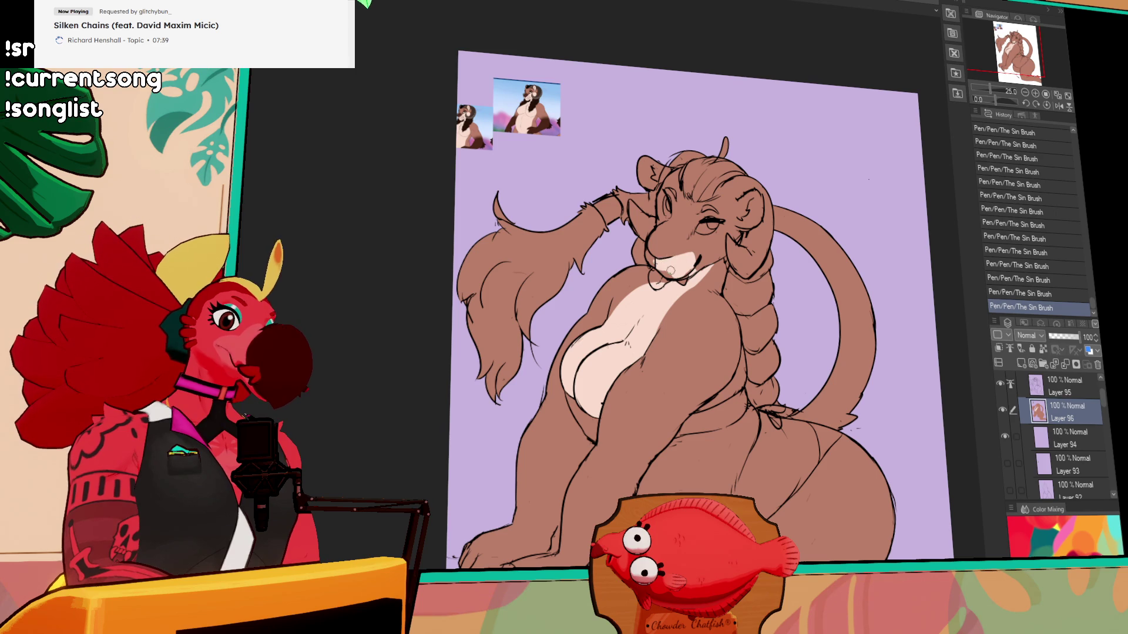
pyautogui.press('g')
pyautogui.click(659, 262)
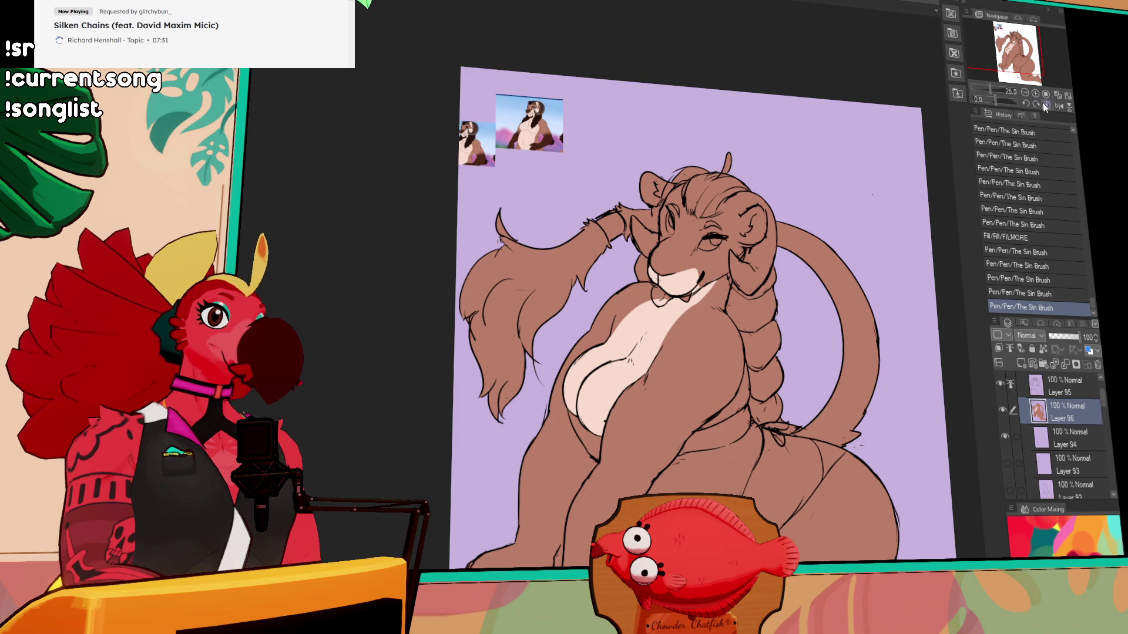
# - Paint brown over the muzzle's upper edge and touch up the cheek
pyautogui.scroll(1, 822, 235)
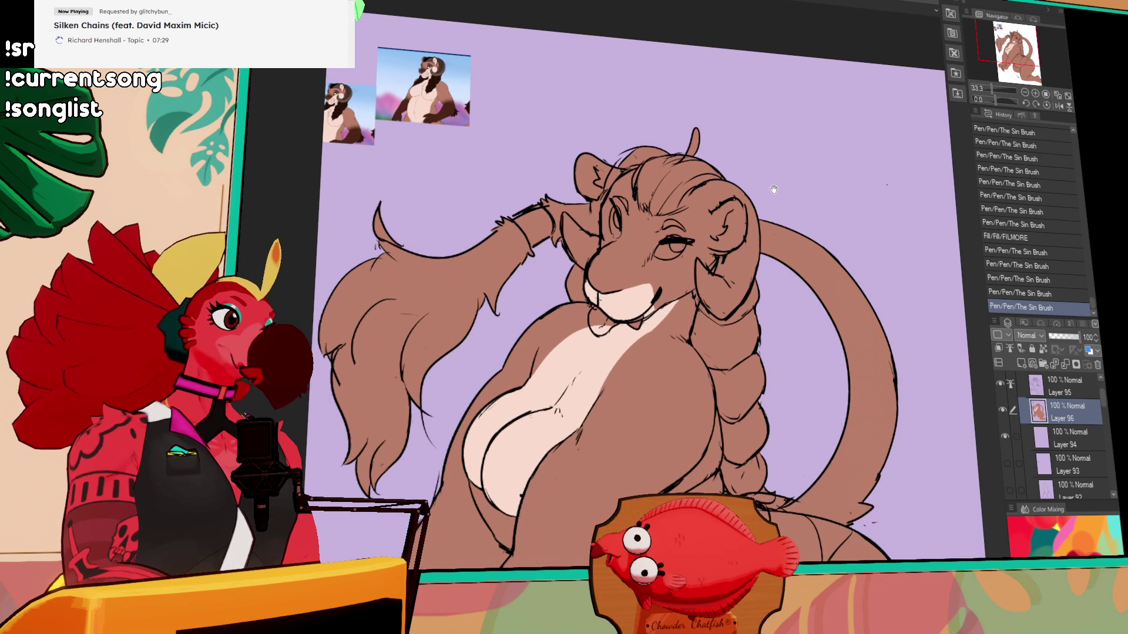
pyautogui.moveTo(635, 295)
pyautogui.mouseDown()
pyautogui.moveTo(714, 253)
pyautogui.moveTo(681, 288)
pyautogui.moveTo(663, 276)
pyautogui.moveTo(679, 270)
pyautogui.mouseUp()
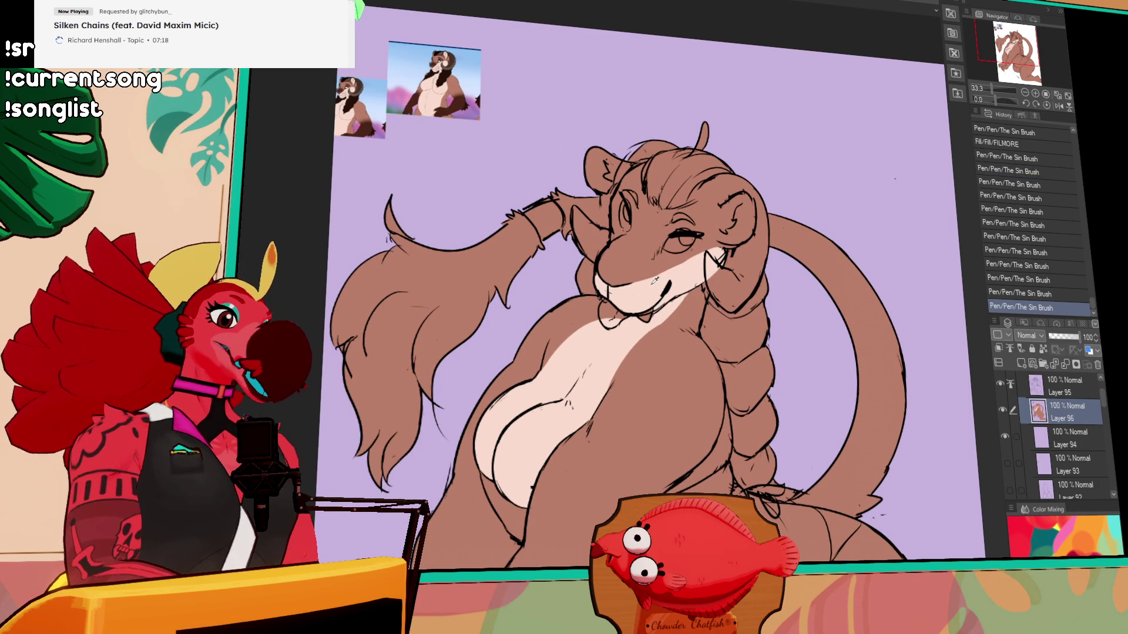
pyautogui.moveTo(635, 284); pyautogui.dragTo(652, 276)
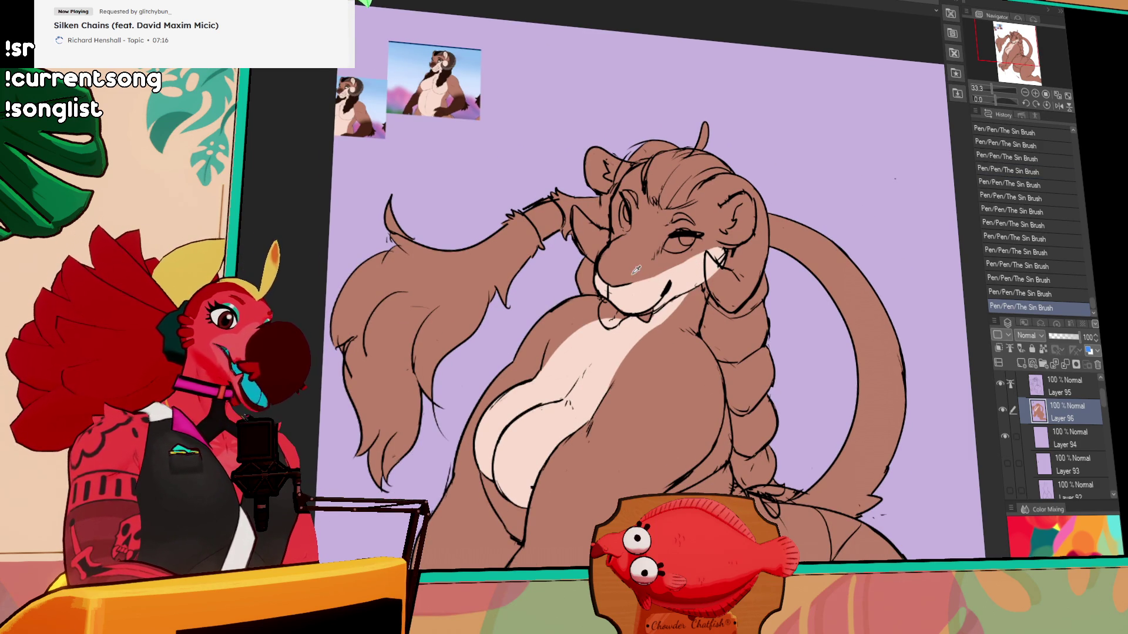
pyautogui.moveTo(675, 258); pyautogui.dragTo(674, 263)
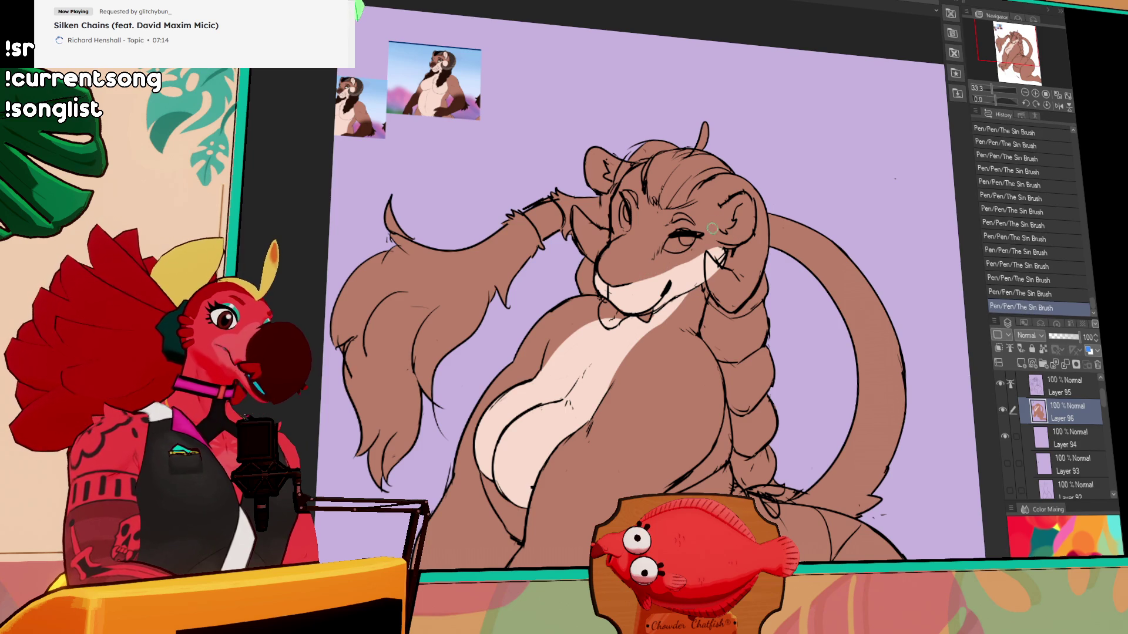